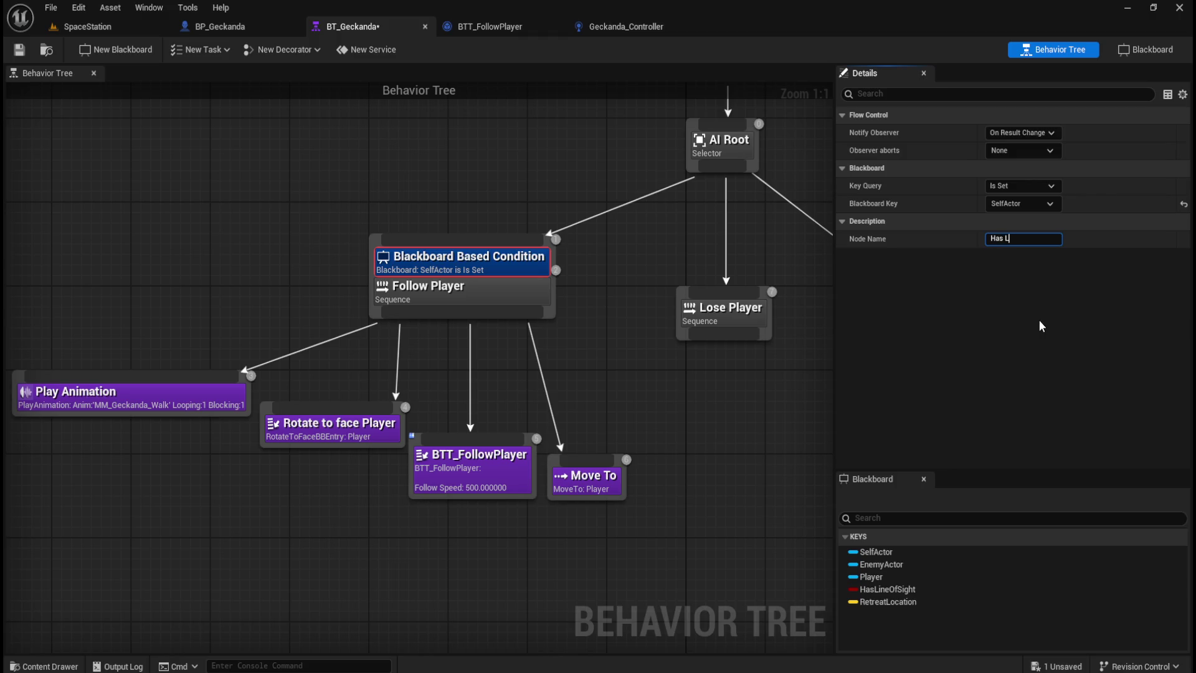
# Rename the Follow Player decorator's node to 'Has Line of Sight?'.
pyautogui.write('Sight?')
pyautogui.press('Return')
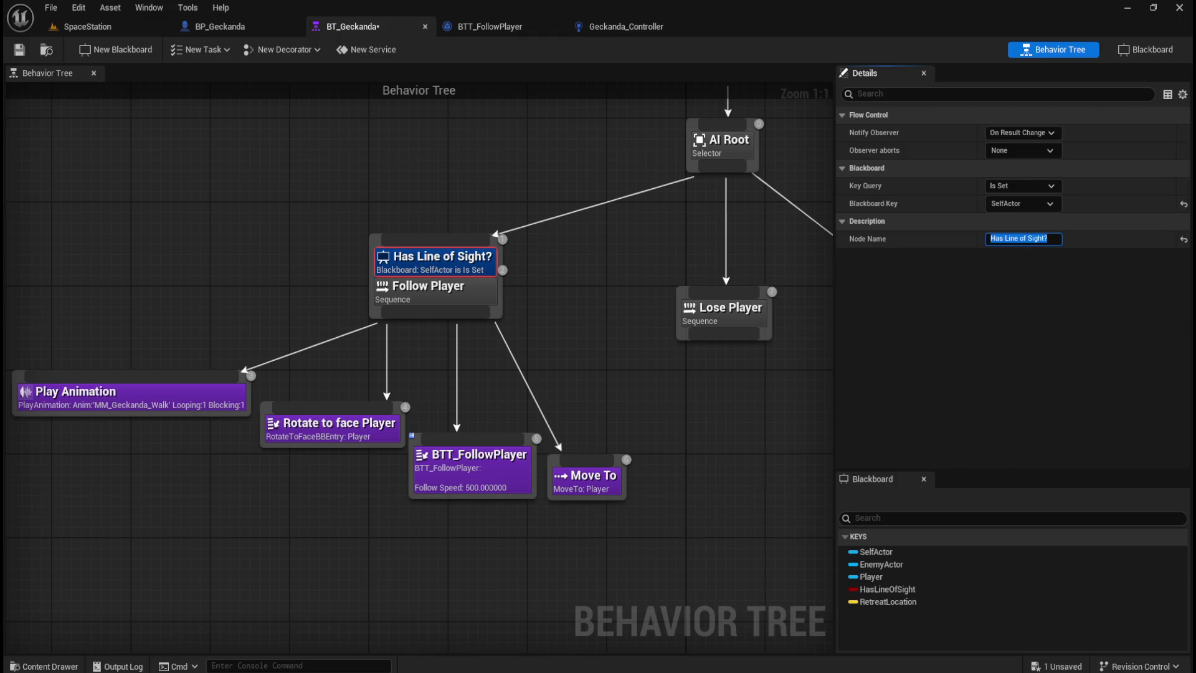
pyautogui.click(548, 293)
pyautogui.click(443, 258)
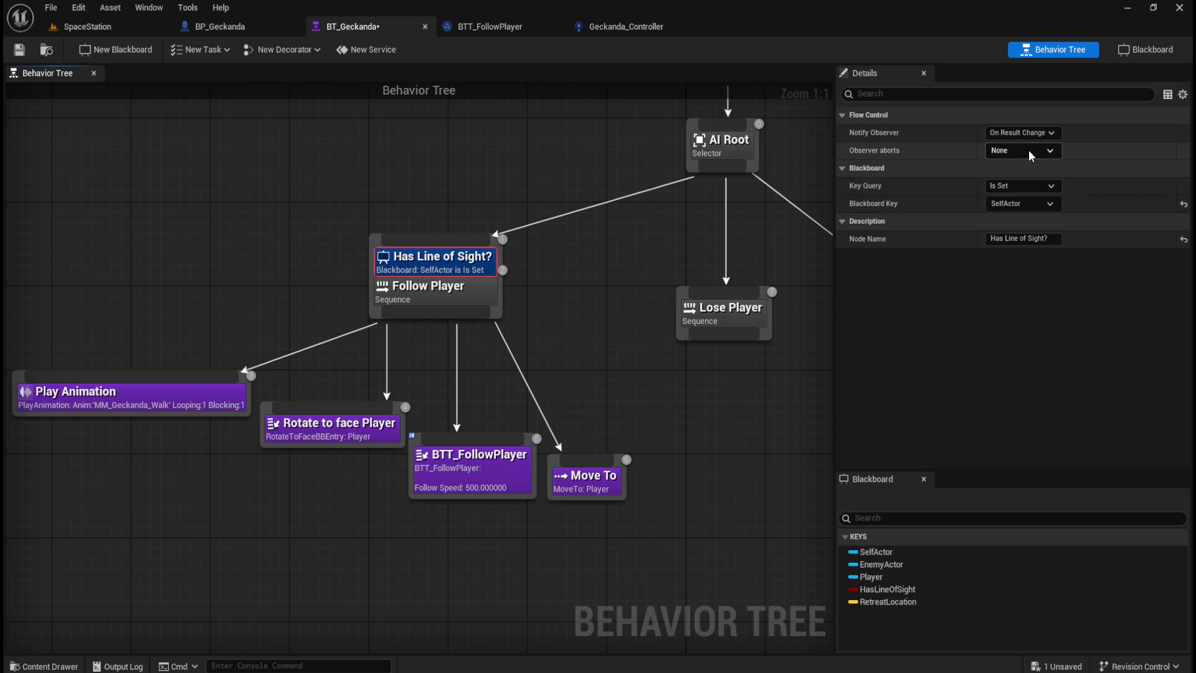
# Set the decorator's Observer aborts to Both and its Blackboard Key to HasLineOfSight.
pyautogui.click(1030, 150)
pyautogui.click(1007, 213)
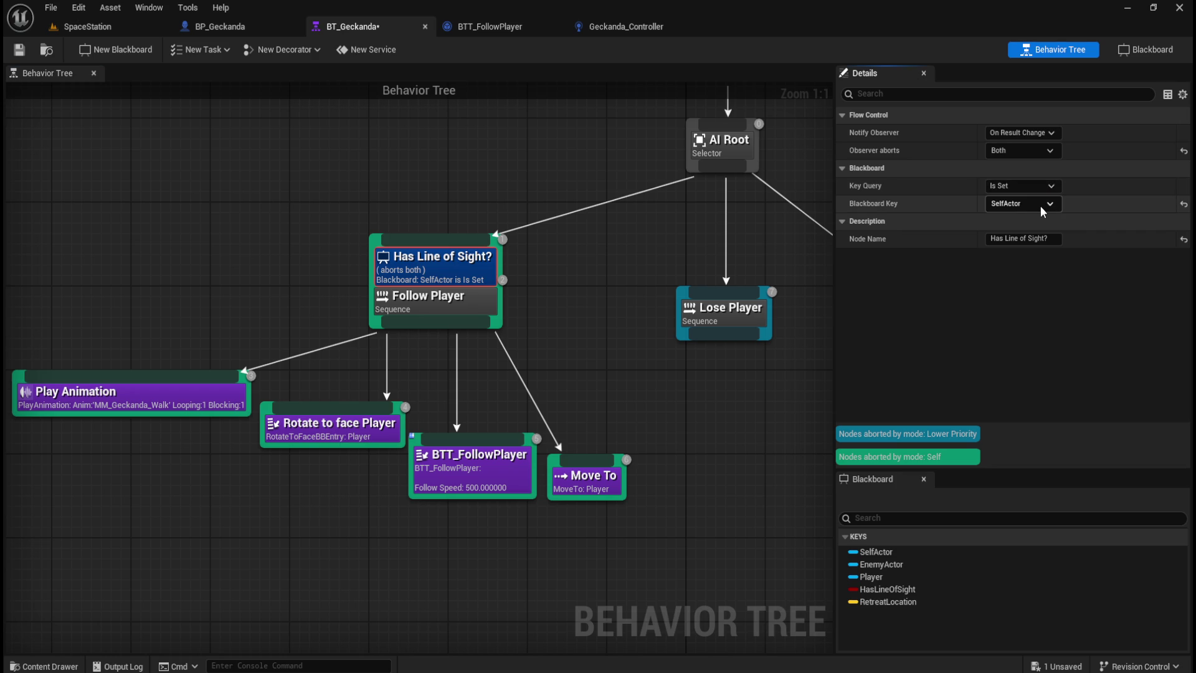
pyautogui.click(1041, 206)
pyautogui.click(1029, 267)
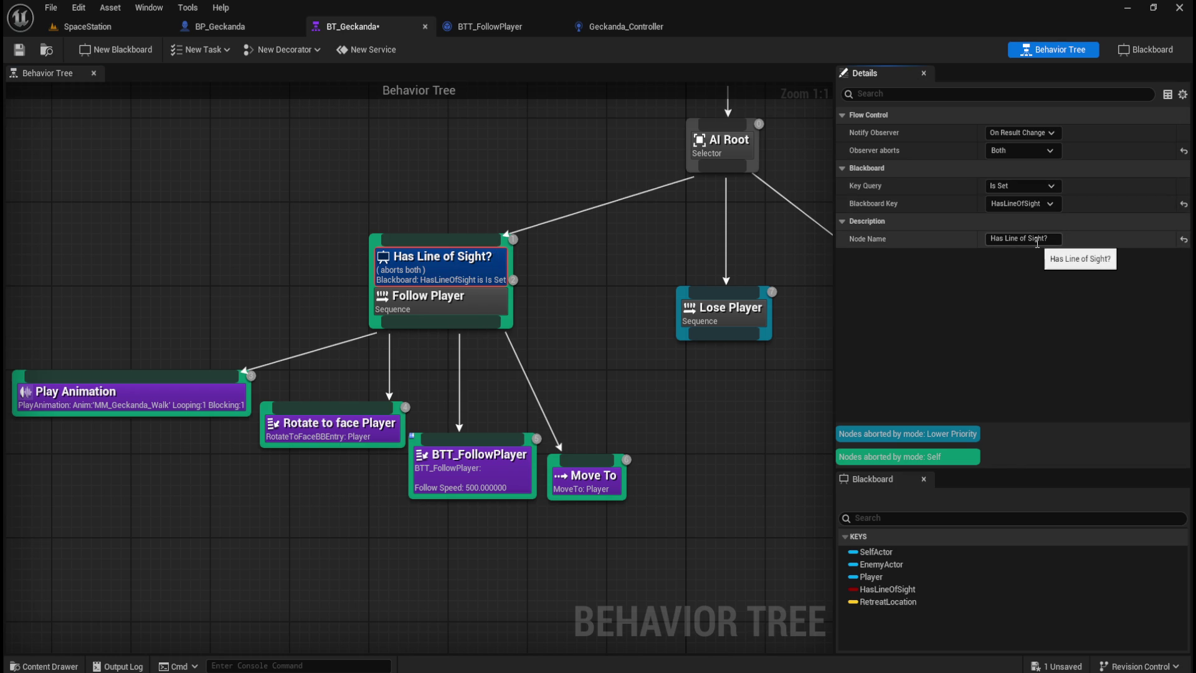
pyautogui.click(600, 351)
pyautogui.moveTo(595, 336); pyautogui.dragTo(562, 301)
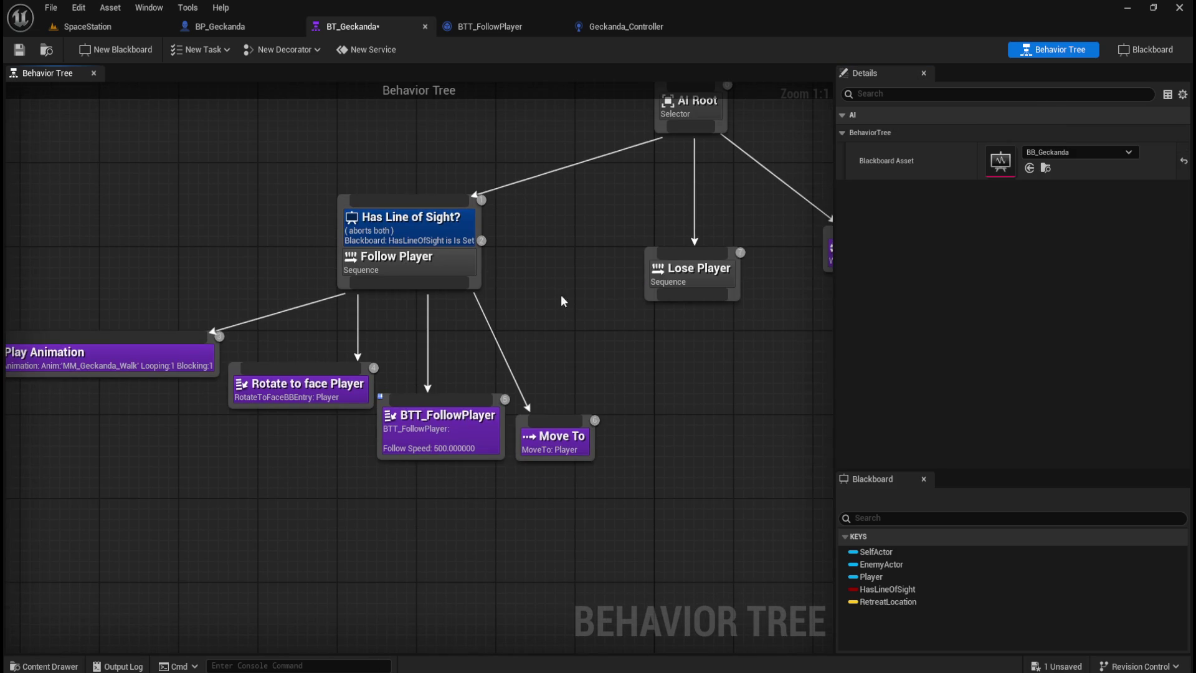
# Check the Has Line of Sight? decorator's settings and save BT_Geckanda.
pyautogui.click(460, 229)
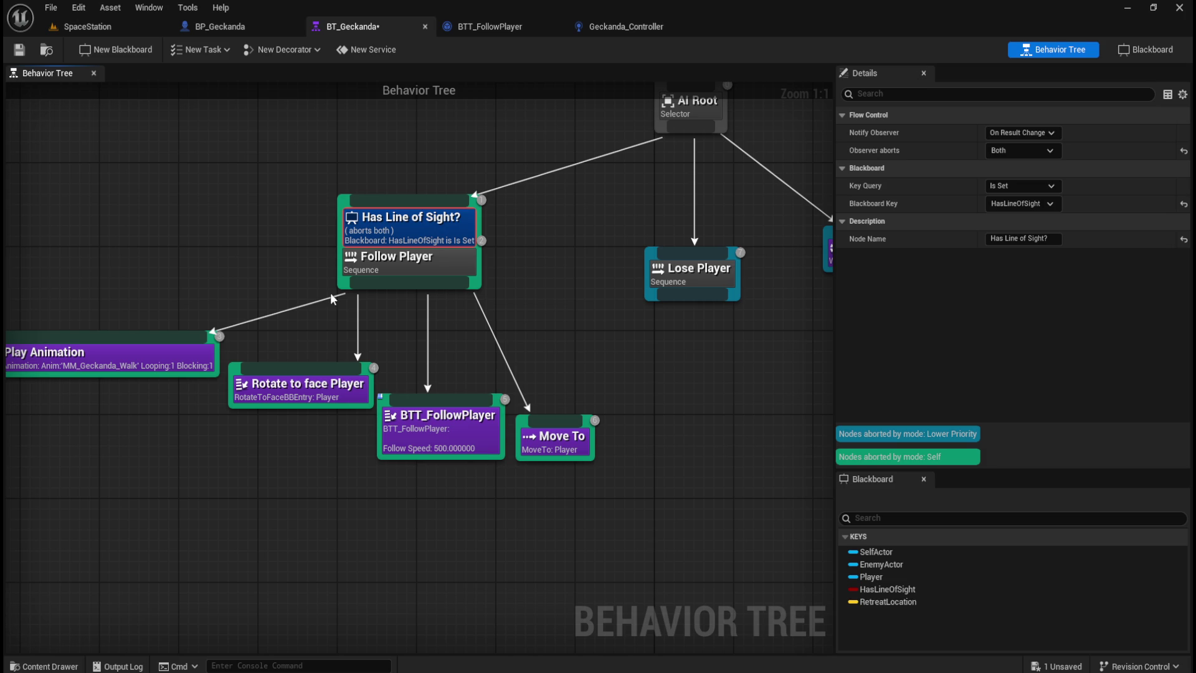
pyautogui.click(20, 49)
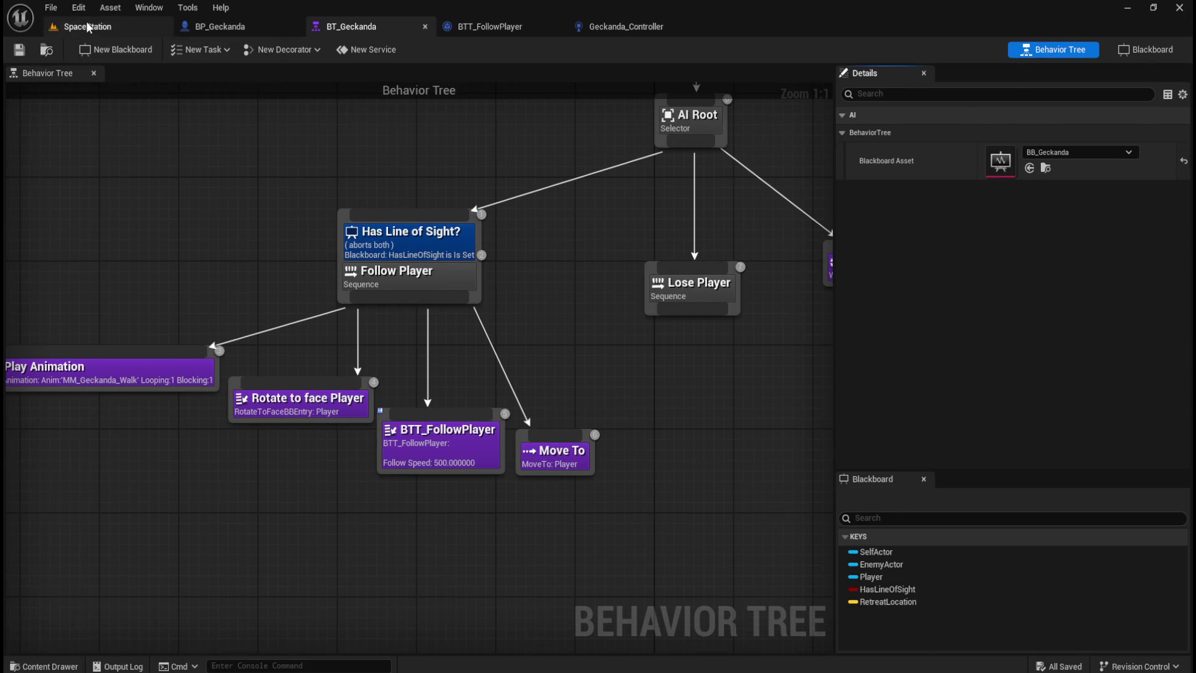
pyautogui.click(90, 27)
# Play-test SpaceStation in Standalone, walking past the barrels and crates, then stop with Esc.
pyautogui.click(309, 49)
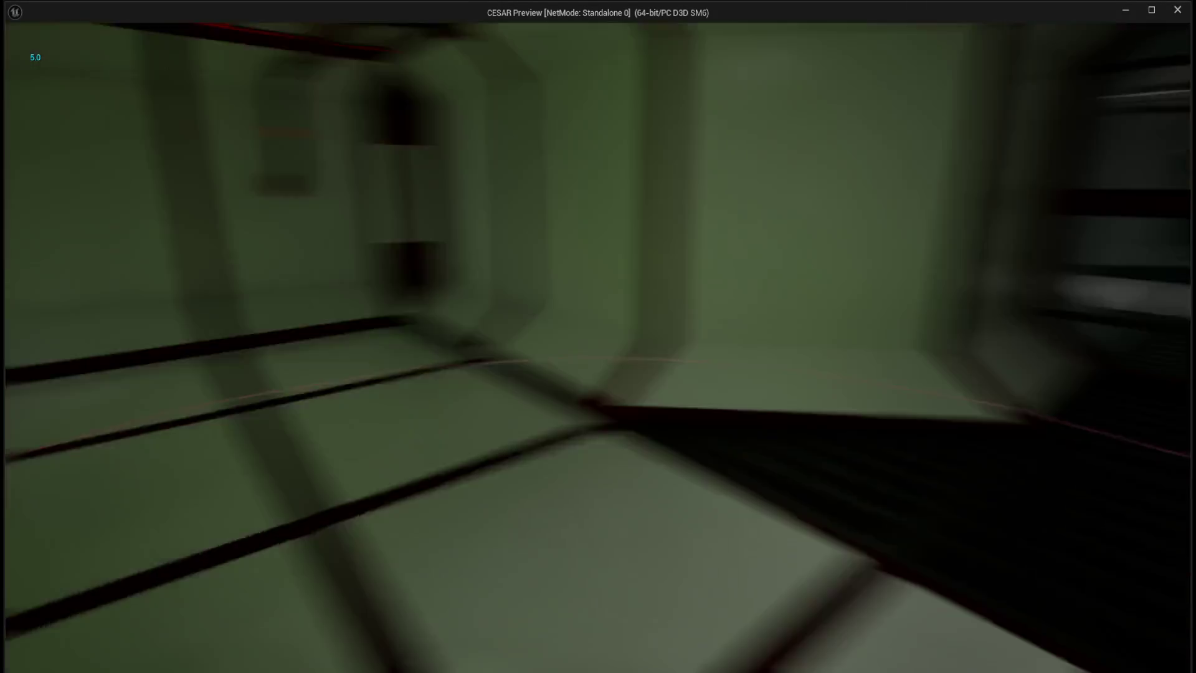
pyautogui.press('w')
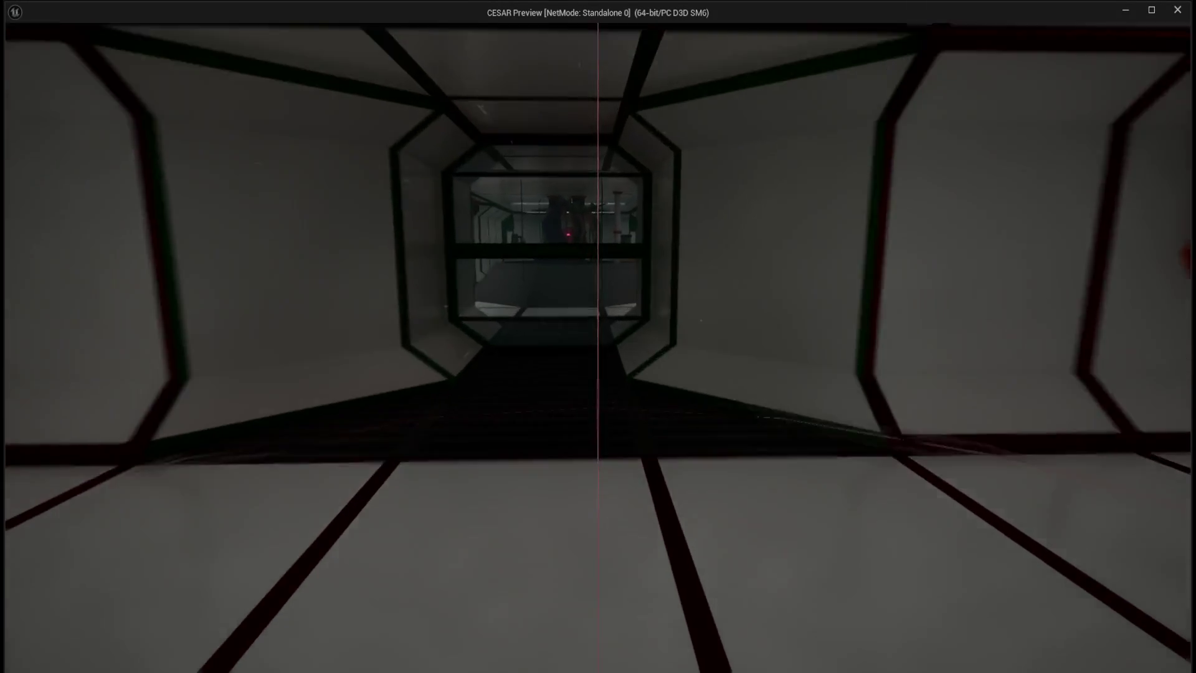
pyautogui.press('w')
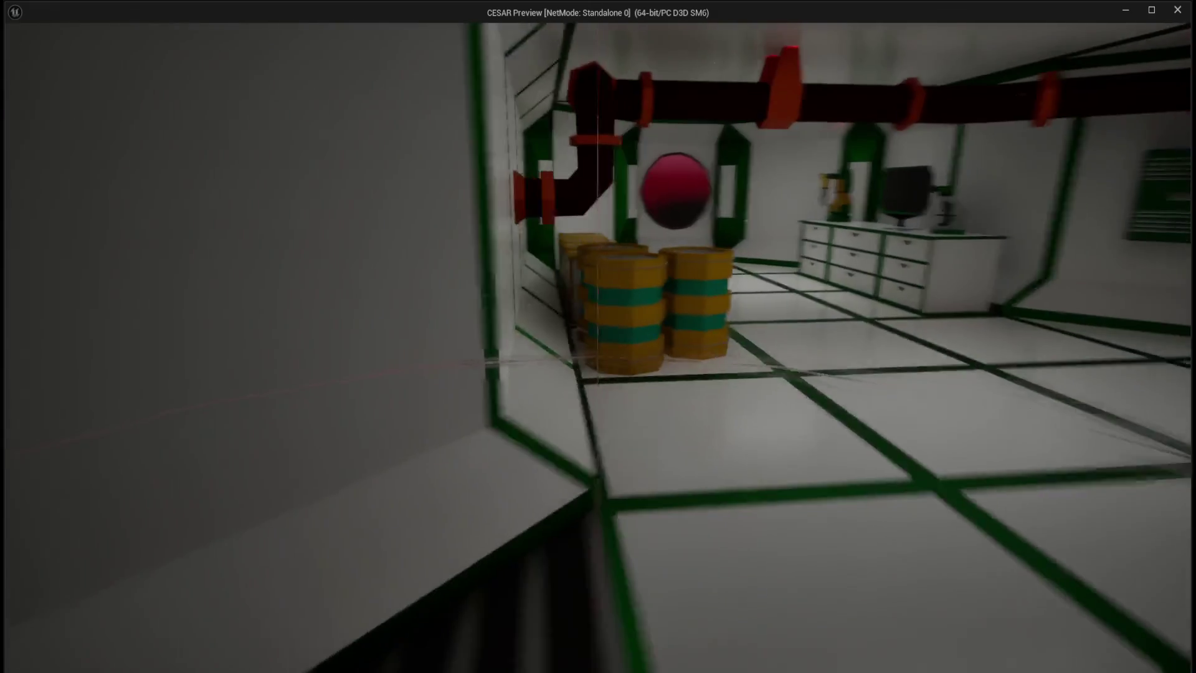
pyautogui.press('w')
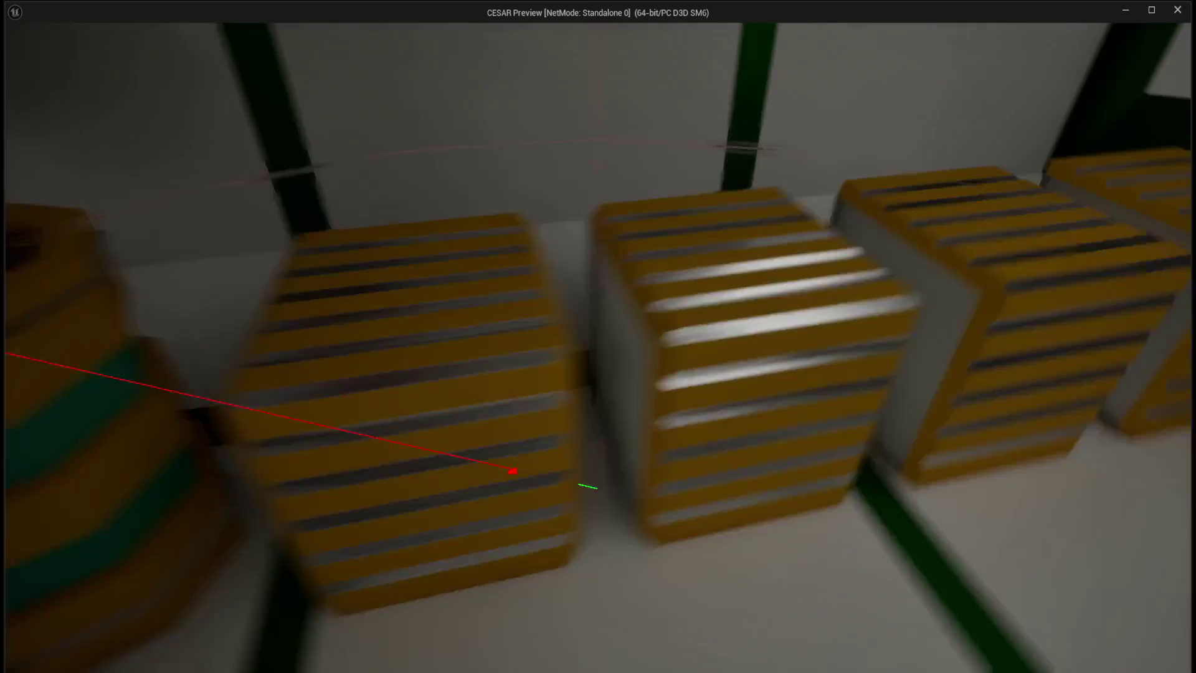
pyautogui.press('w')
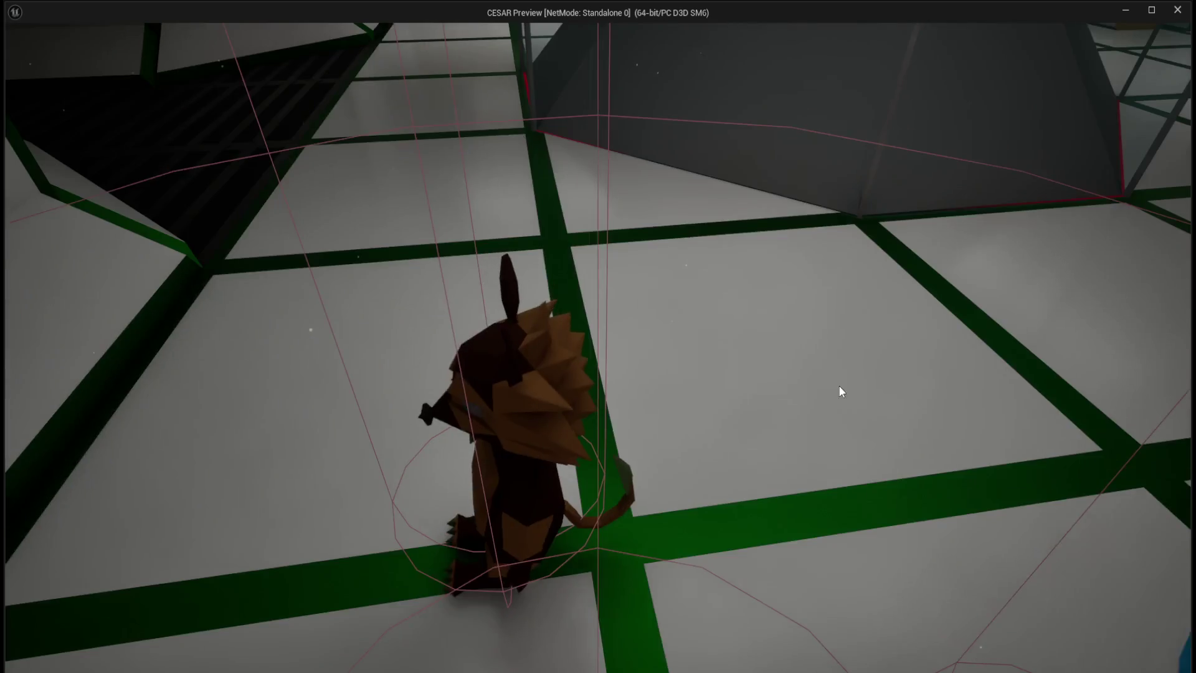
pyautogui.press('Escape')
pyautogui.click(307, 50)
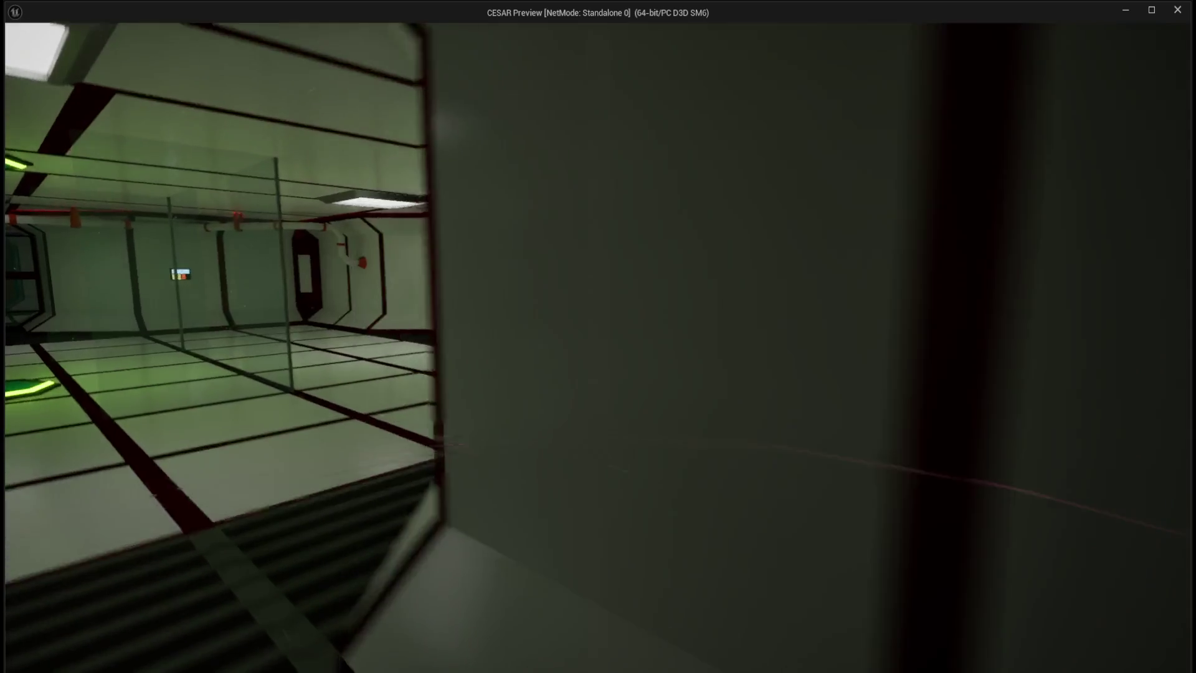
pyautogui.press('Escape')
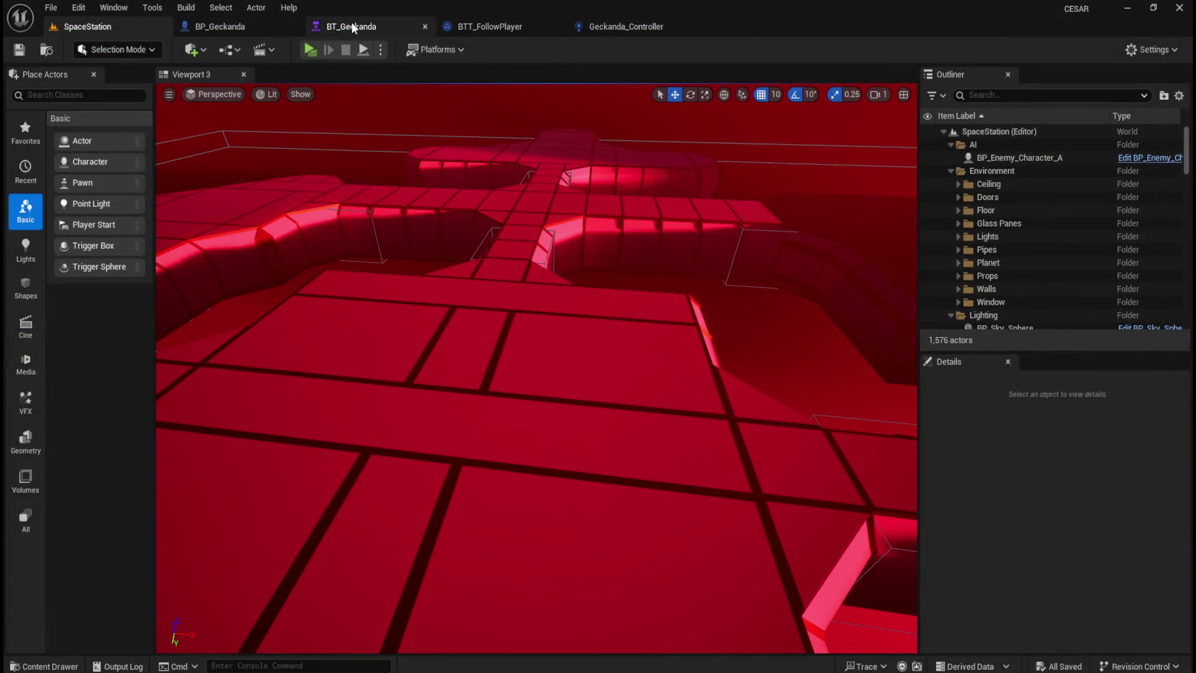
# Return to BT_Geckanda and pan the graph so ROOT shows above AI Root.
pyautogui.click(353, 20)
pyautogui.moveTo(625, 379)
pyautogui.mouseDown()
pyautogui.moveTo(563, 459)
pyautogui.moveTo(595, 440)
pyautogui.moveTo(665, 431)
pyautogui.moveTo(649, 419)
pyautogui.moveTo(585, 424)
pyautogui.mouseUp()
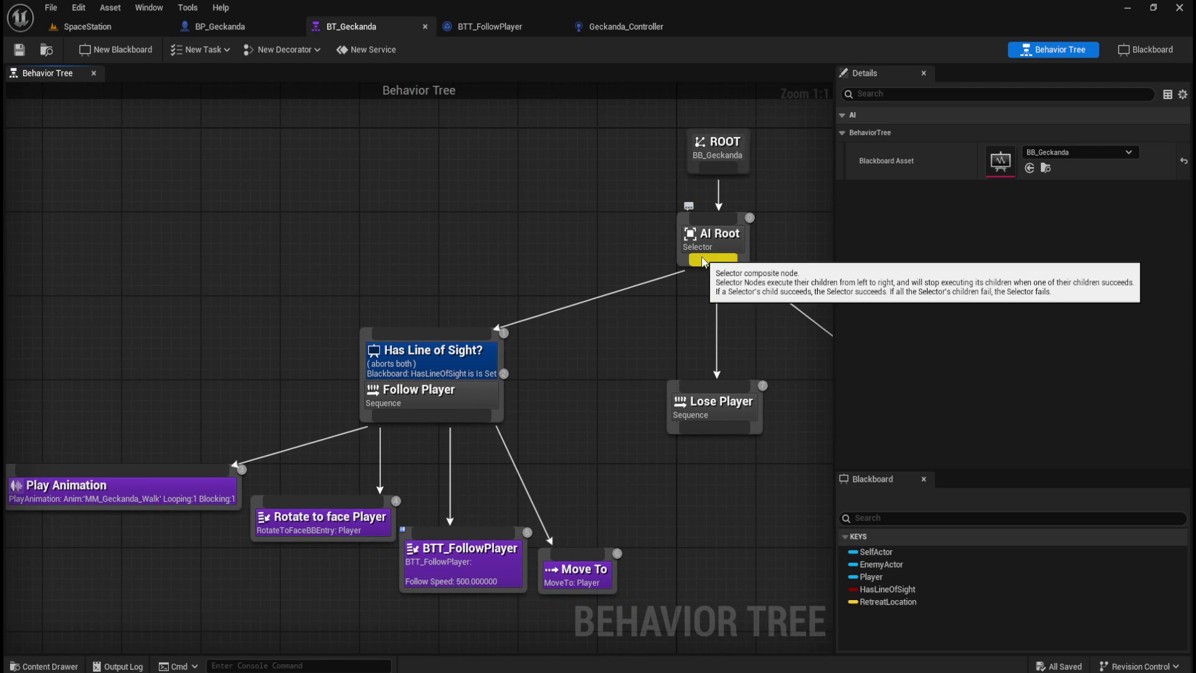
pyautogui.moveTo(704, 263)
pyautogui.mouseDown()
pyautogui.moveTo(315, 275)
pyautogui.moveTo(257, 305)
pyautogui.moveTo(309, 310)
pyautogui.mouseUp()
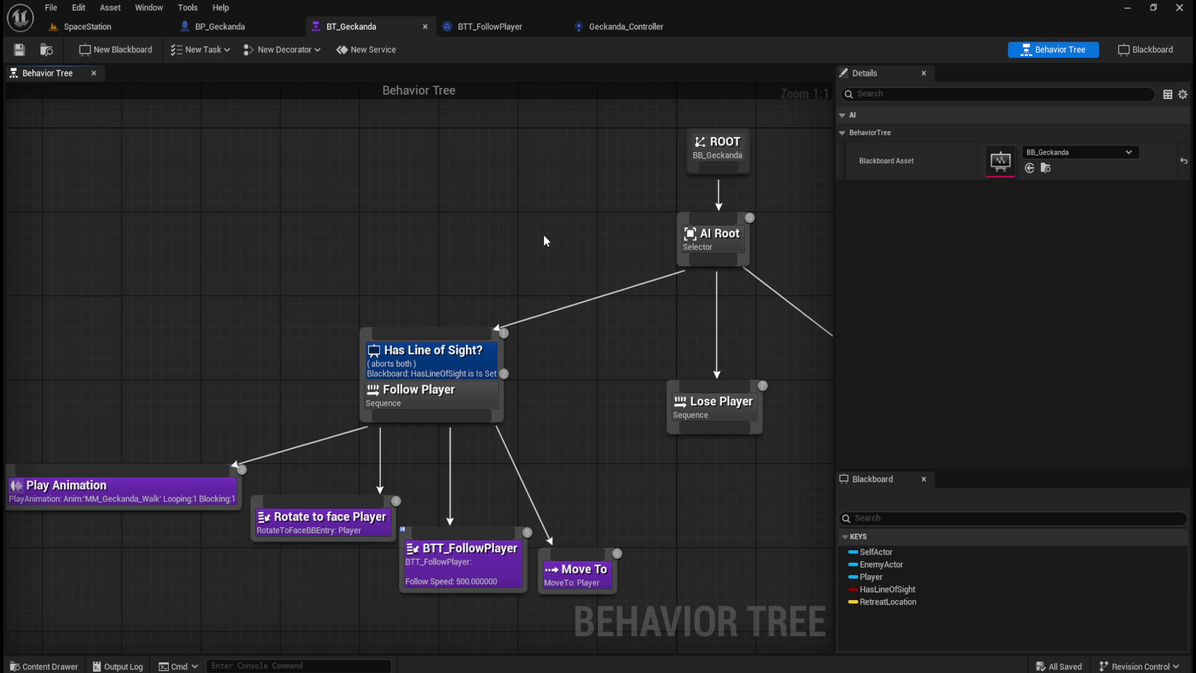
pyautogui.moveTo(492, 232); pyautogui.dragTo(541, 221)
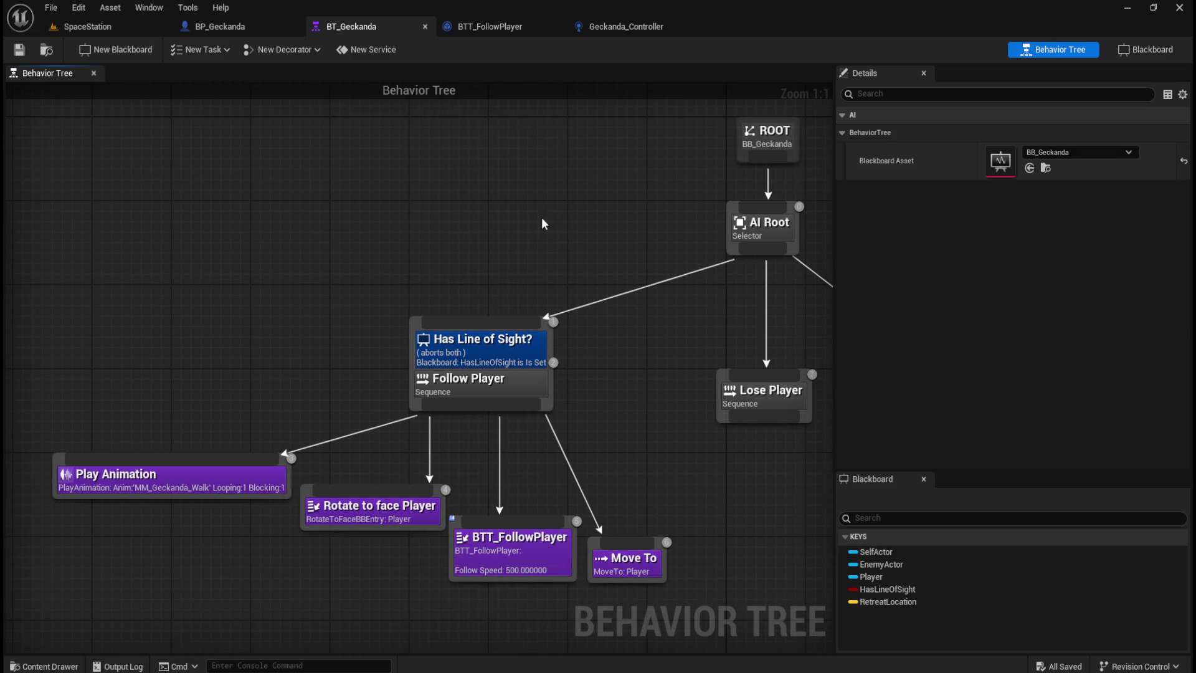
pyautogui.moveTo(629, 257)
pyautogui.mouseDown()
pyautogui.moveTo(529, 274)
pyautogui.moveTo(636, 264)
pyautogui.moveTo(606, 275)
pyautogui.mouseUp()
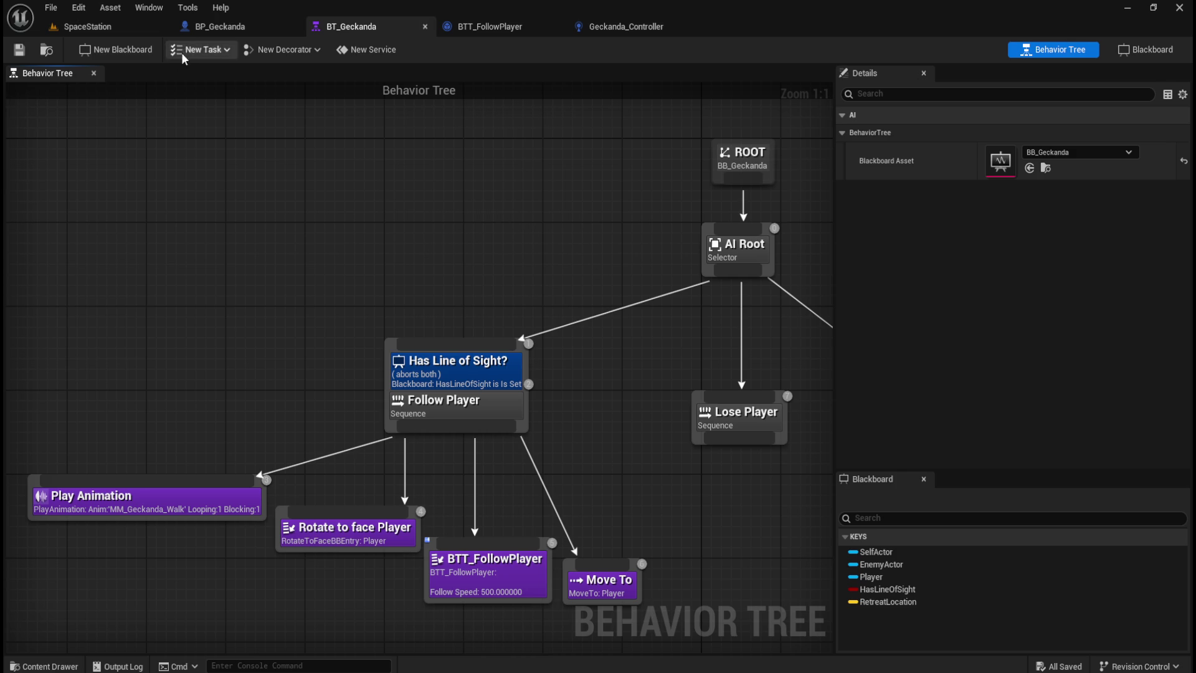
pyautogui.click(87, 26)
# Launch a Standalone play session of the SpaceStation level with Alt+P.
pyautogui.hotkey('alt', 'p')
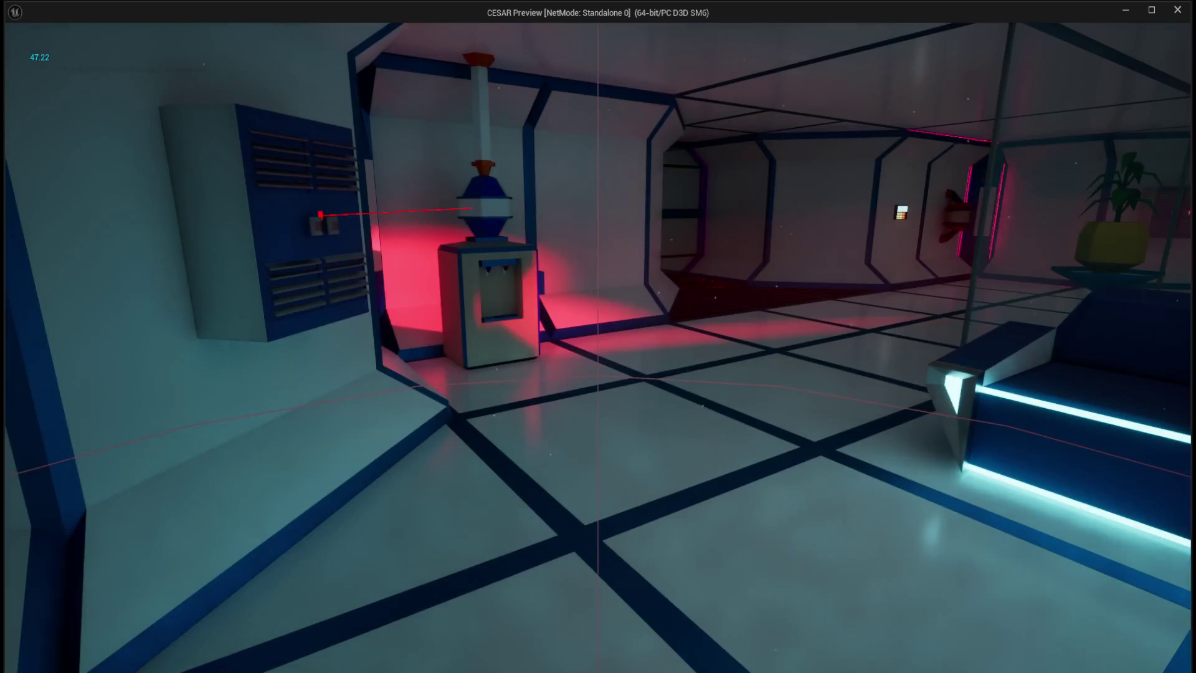
# Walk the character in third person toward the lit bench, then stop with Esc.
pyautogui.press('s')
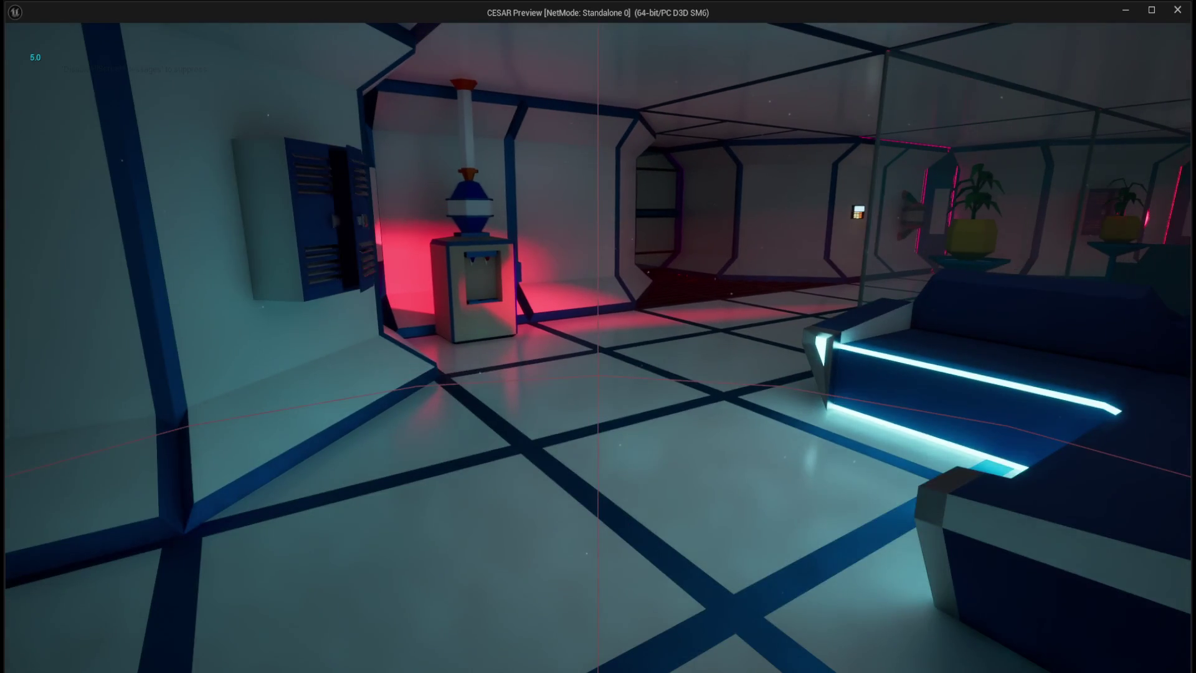
pyautogui.press('w')
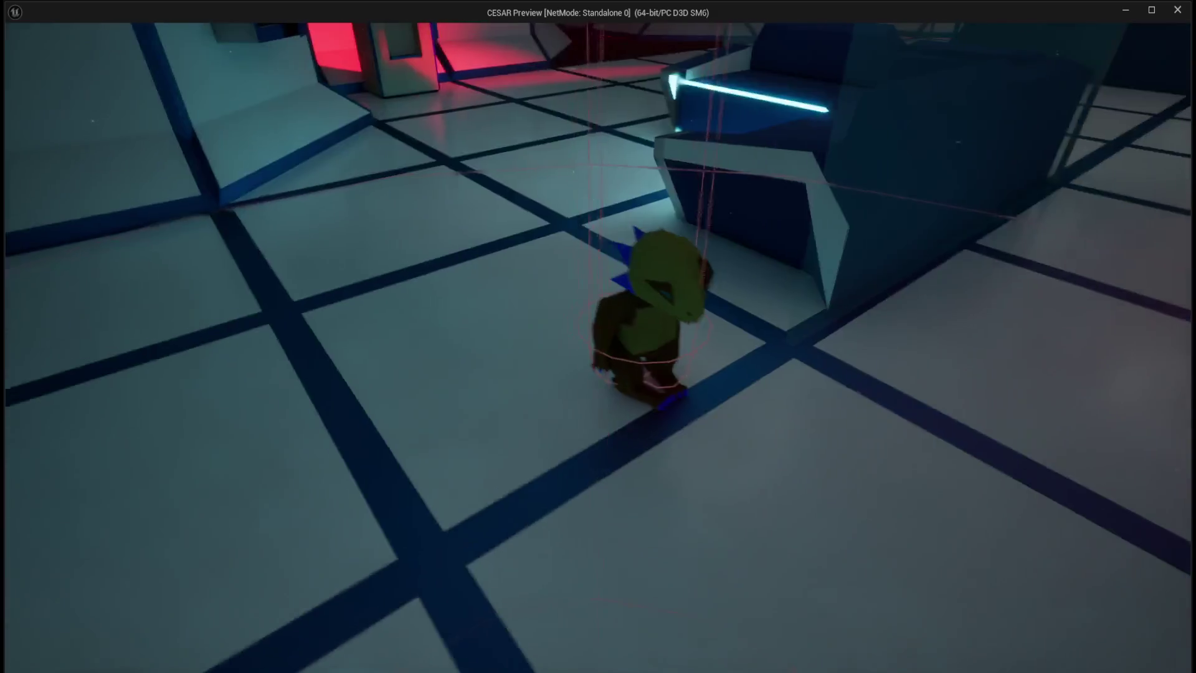
pyautogui.press('w')
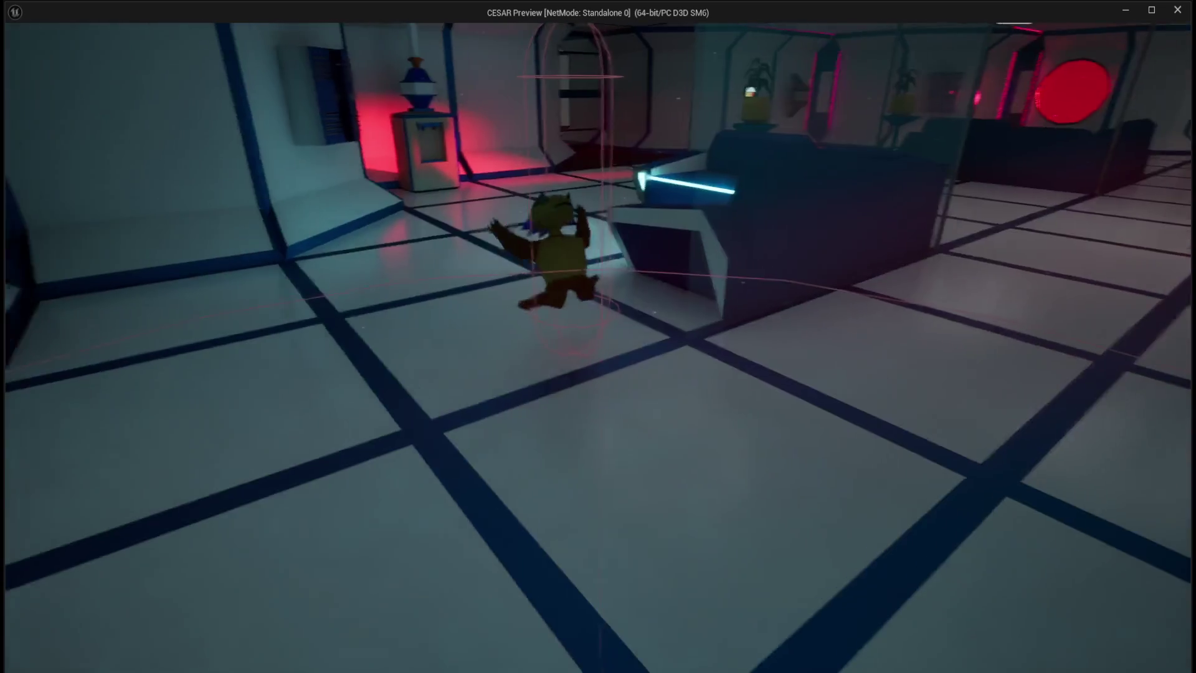
pyautogui.press('s')
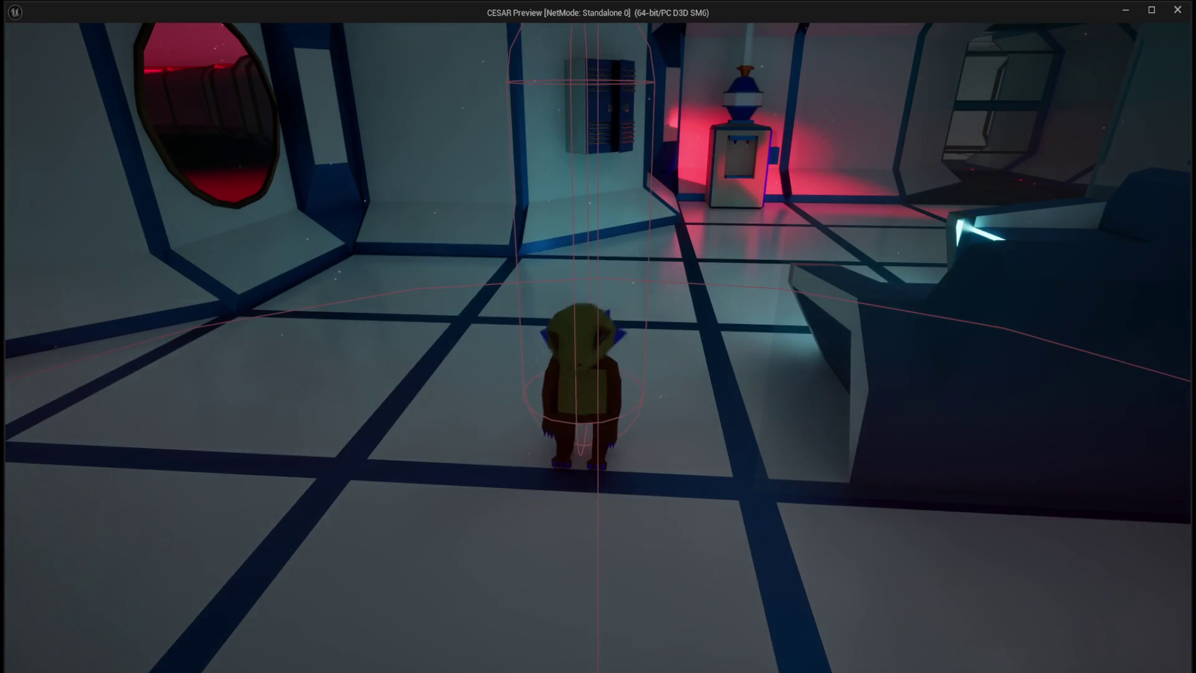
pyautogui.press('w')
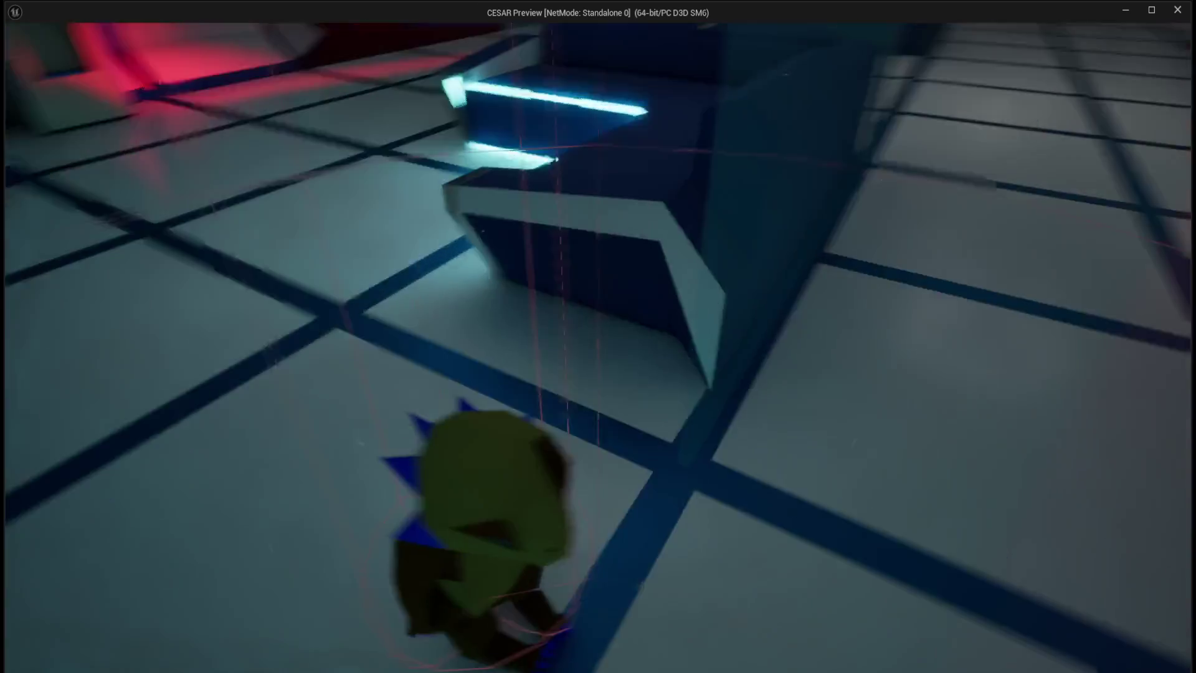
pyautogui.press('w')
pyautogui.press('w')
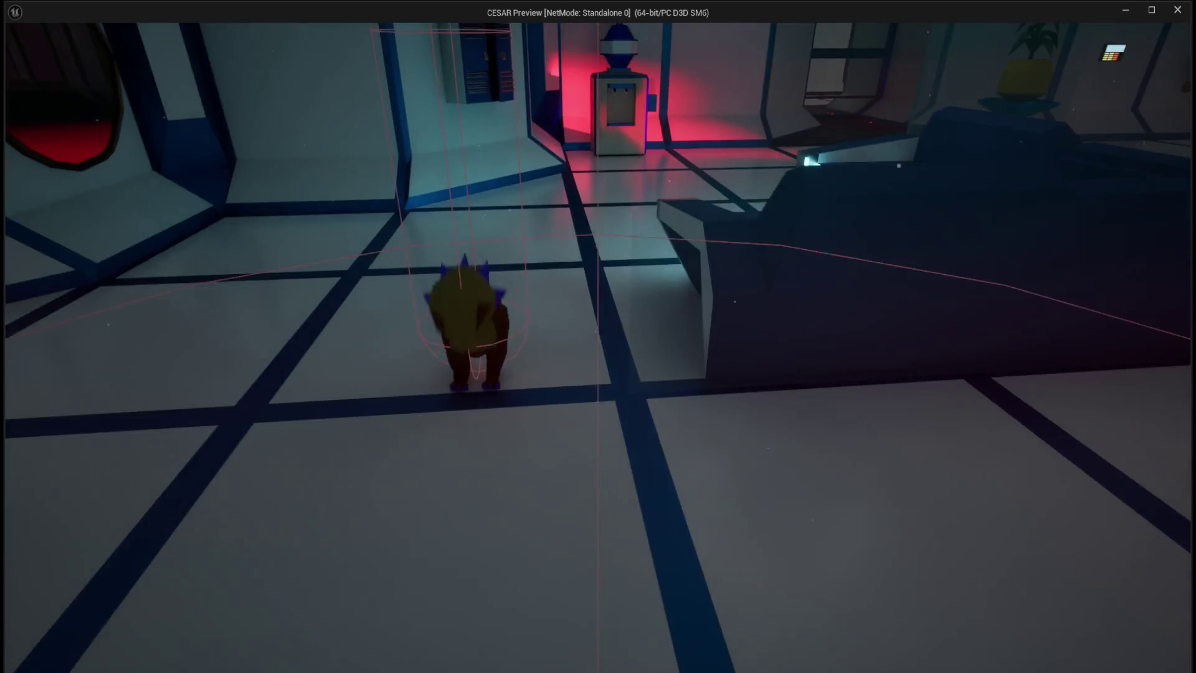
pyautogui.press('w')
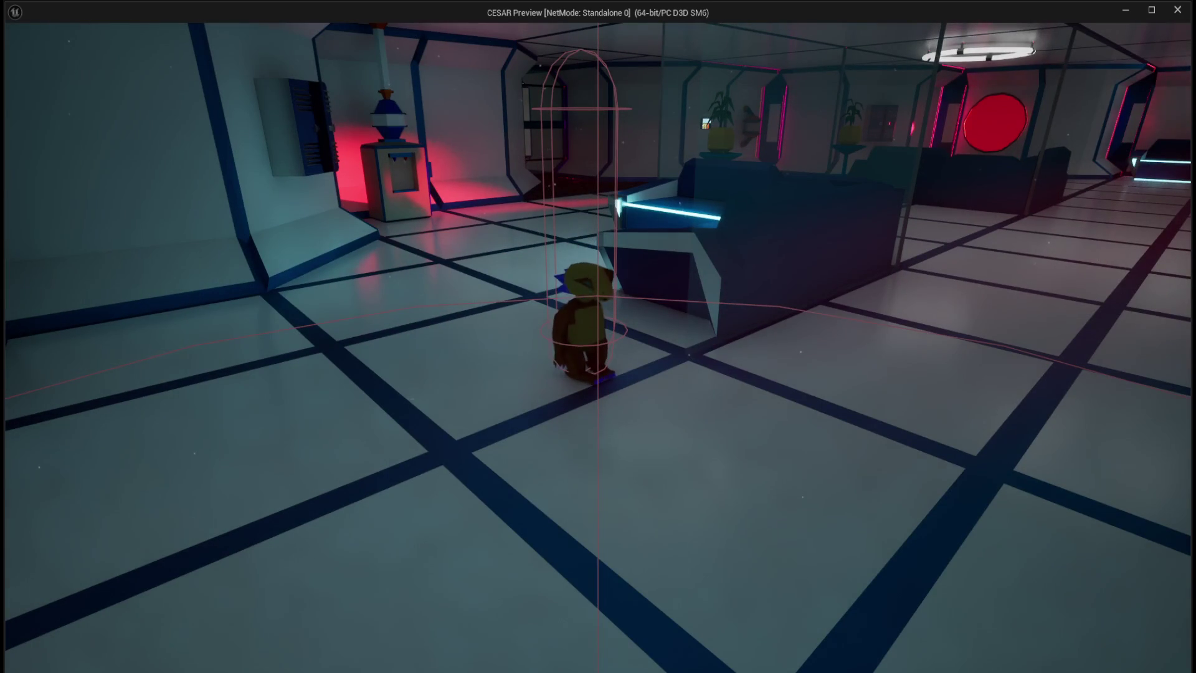
pyautogui.press('w')
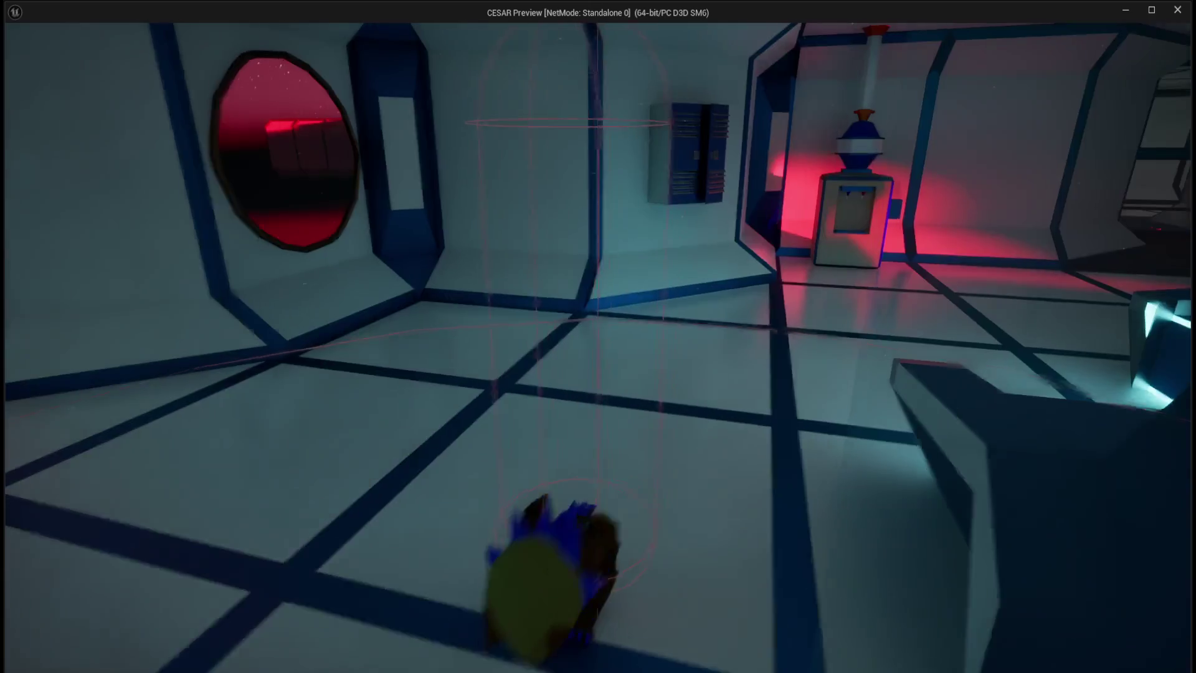
pyautogui.press('Escape')
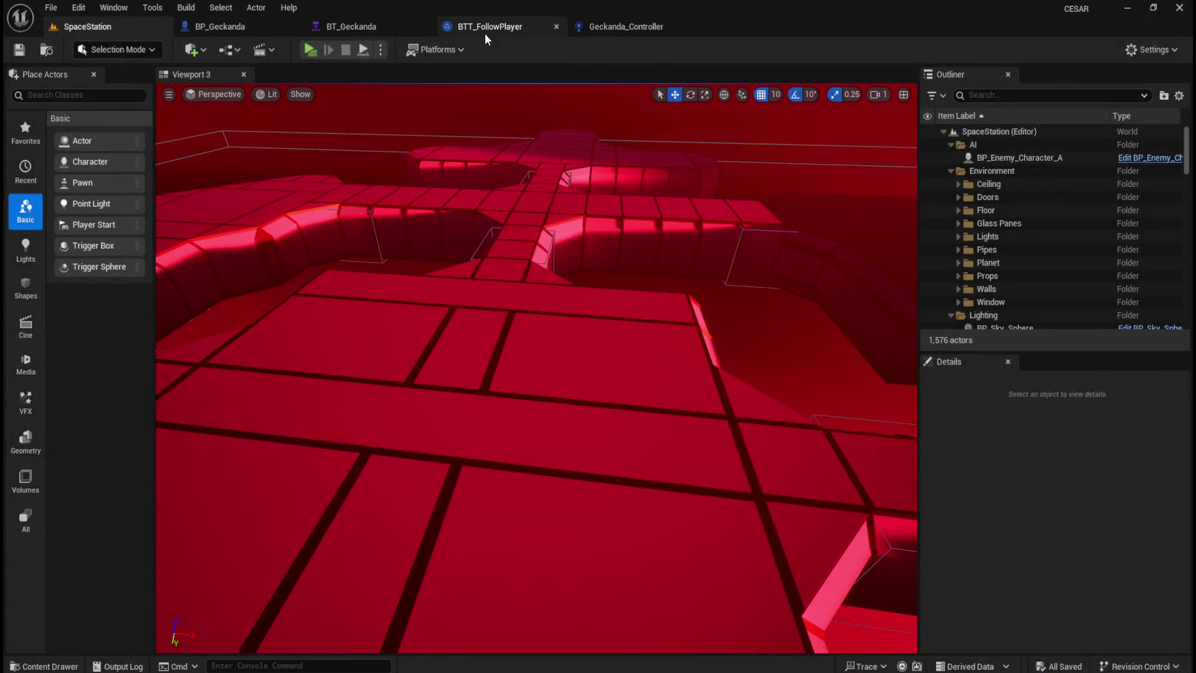
# Inspect the Rotate to face Player and Move To tasks, then fly the SpaceStation camera toward the floor.
pyautogui.click(484, 31)
pyautogui.click(361, 27)
pyautogui.moveTo(410, 253); pyautogui.dragTo(484, 149)
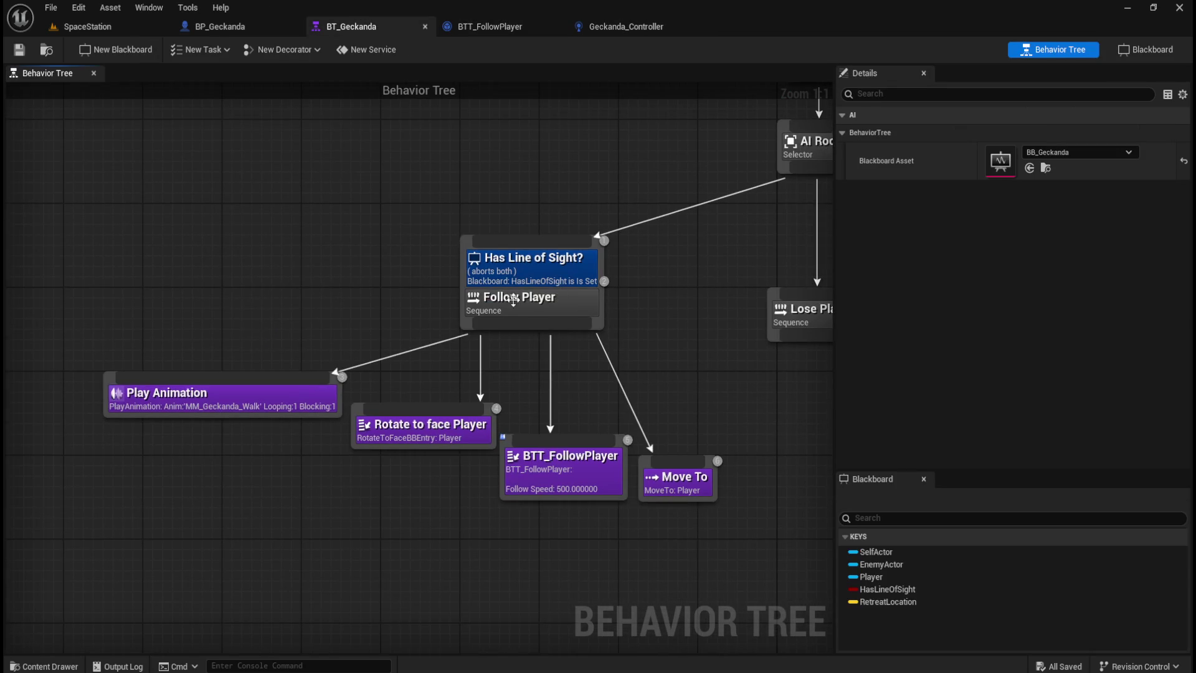
pyautogui.click(429, 439)
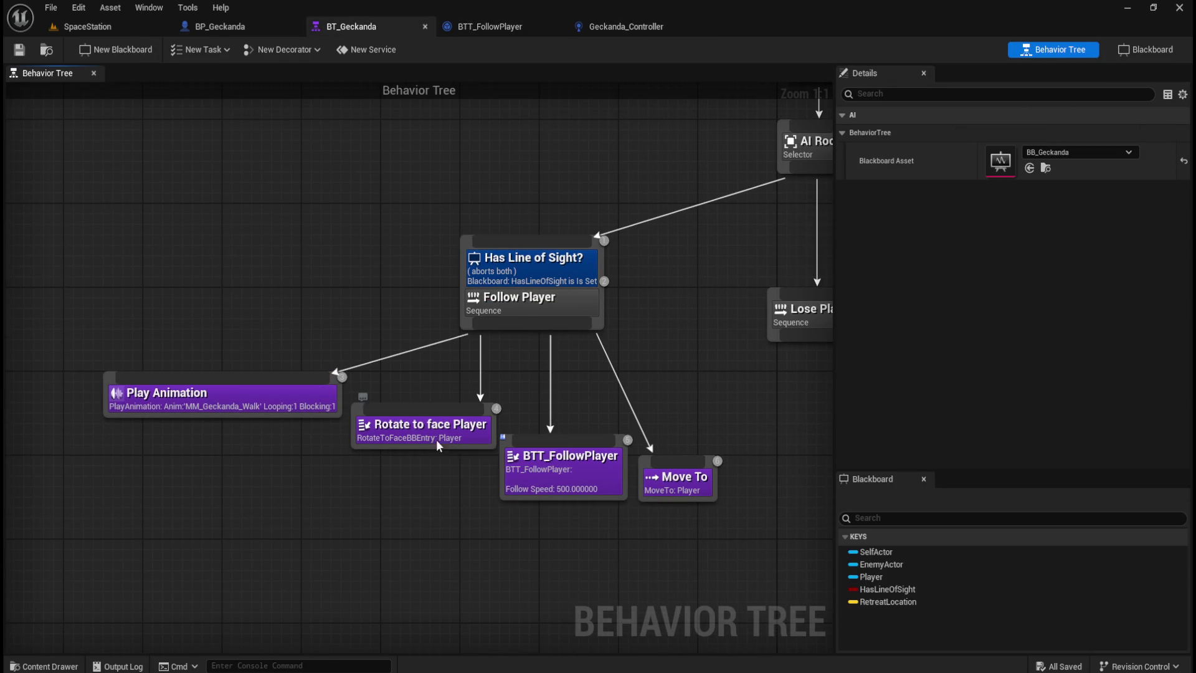
pyautogui.click(670, 491)
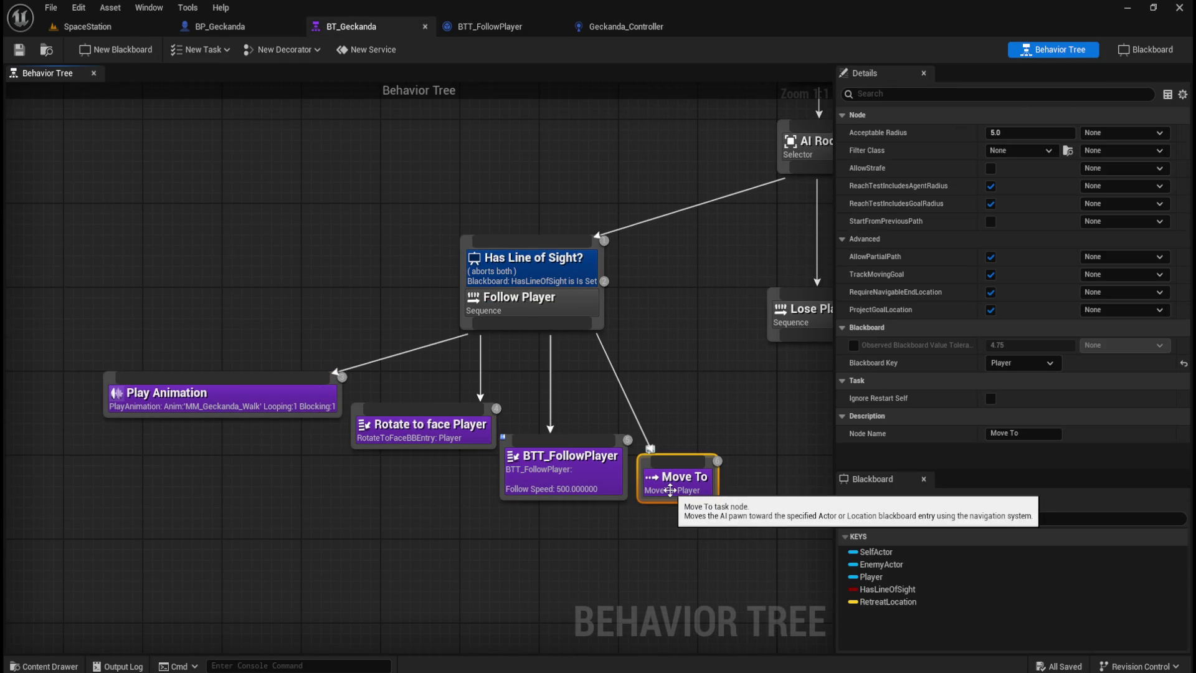
pyautogui.click(444, 436)
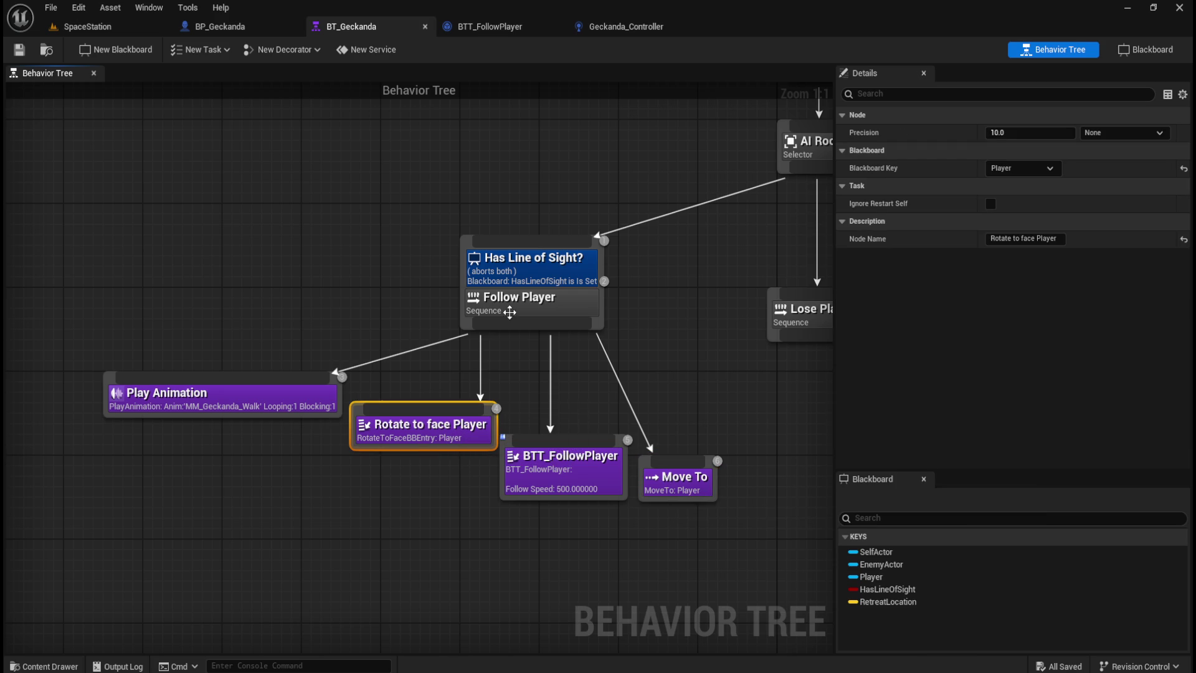
pyautogui.click(101, 26)
pyautogui.moveTo(489, 305)
pyautogui.mouseDown()
pyautogui.moveTo(496, 280)
pyautogui.moveTo(498, 299)
pyautogui.moveTo(528, 285)
pyautogui.moveTo(600, 298)
pyautogui.mouseUp()
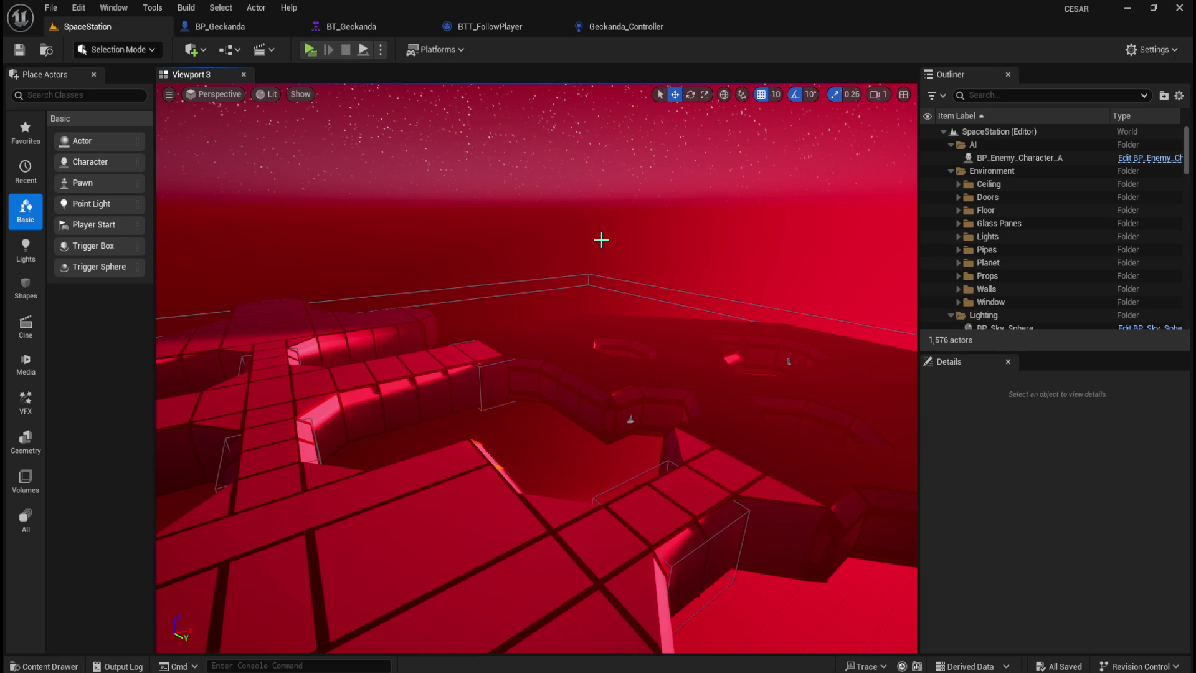
# Pan through Geckanda_Controller's perception and timer nodes in the EventGraph, then return to BT_Geckanda.
pyautogui.scroll(10, 612, 228)
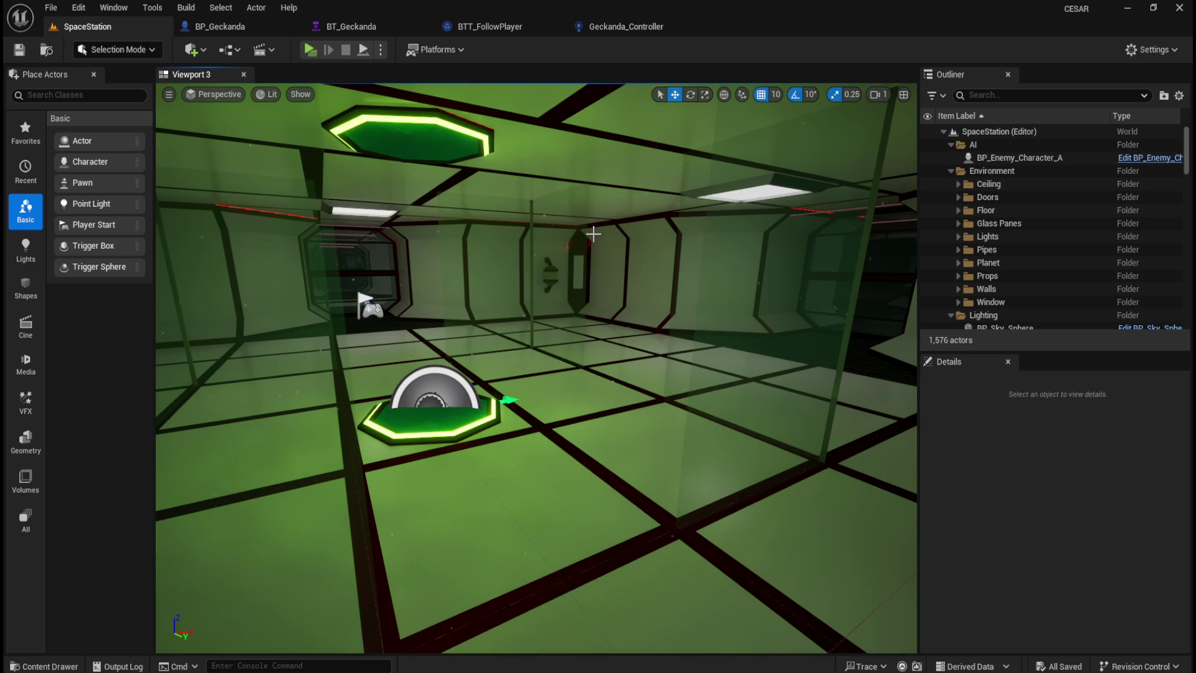
pyautogui.click(615, 27)
pyautogui.moveTo(418, 298)
pyautogui.mouseDown()
pyautogui.moveTo(665, 308)
pyautogui.moveTo(800, 228)
pyautogui.moveTo(800, 209)
pyautogui.moveTo(570, 301)
pyautogui.moveTo(552, 386)
pyautogui.mouseUp()
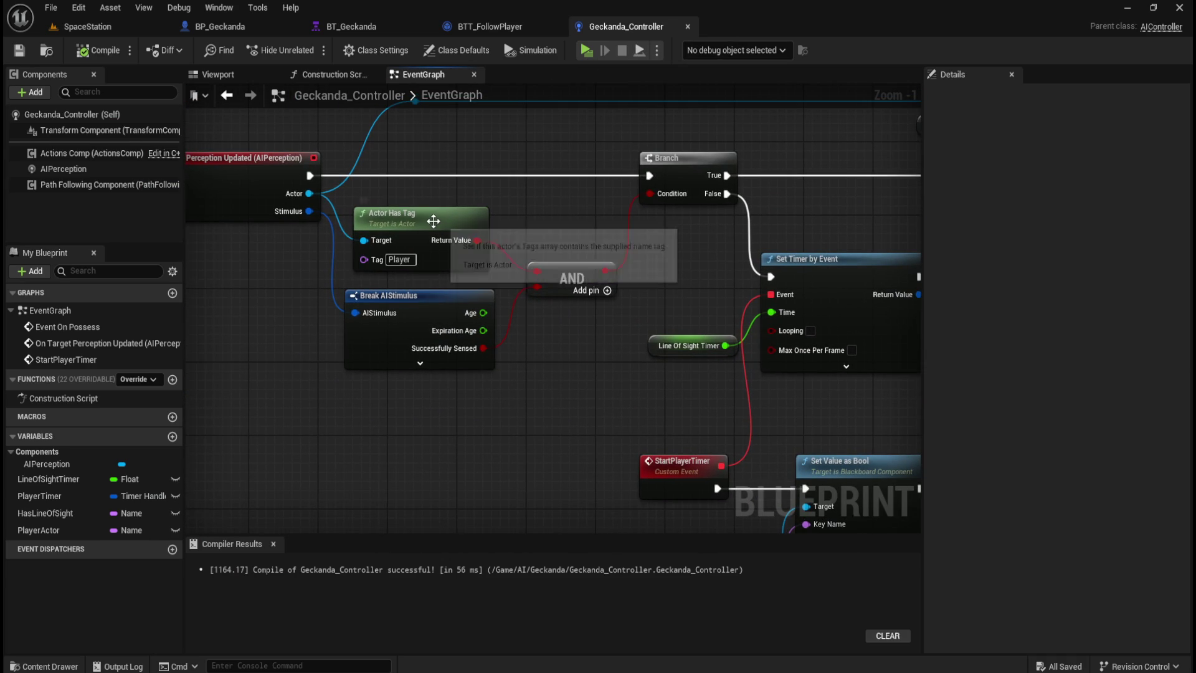
pyautogui.moveTo(447, 137); pyautogui.dragTo(541, 184)
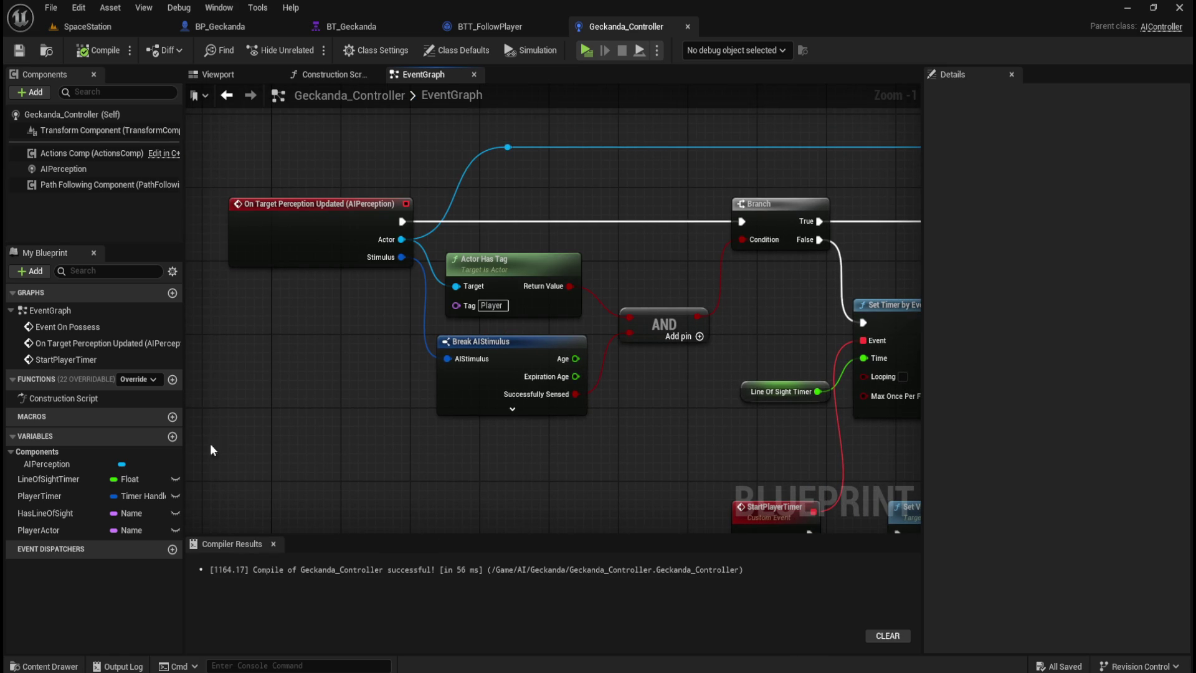
pyautogui.moveTo(668, 206); pyautogui.dragTo(488, 224)
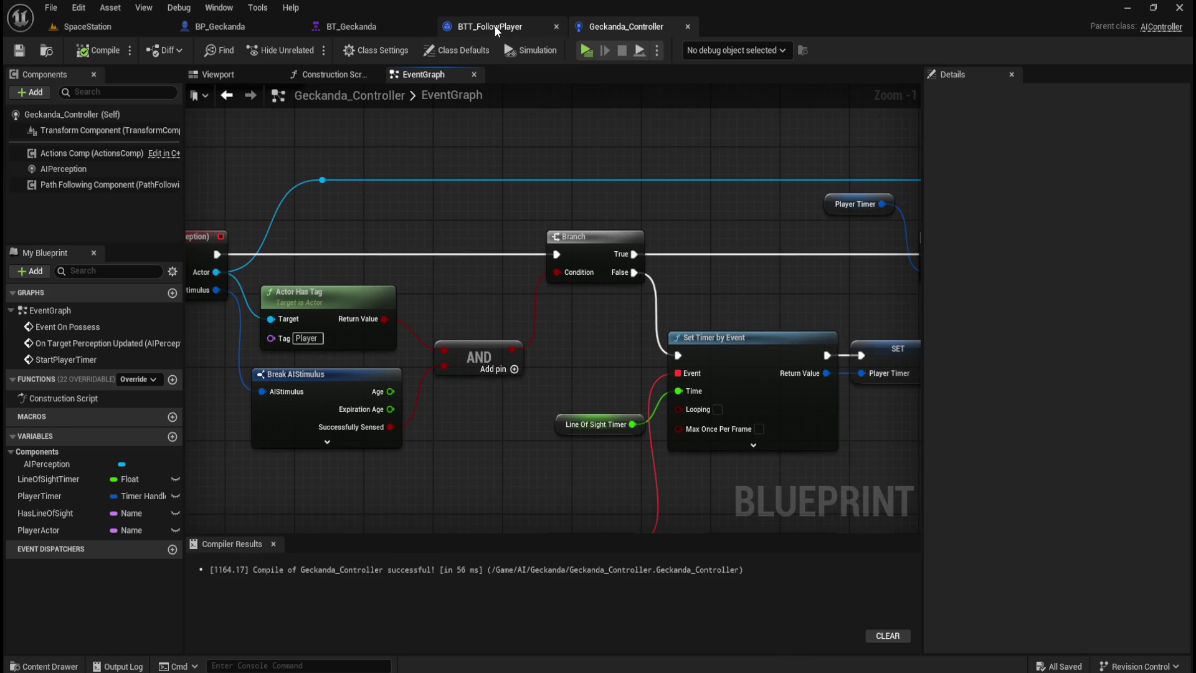
pyautogui.click(380, 25)
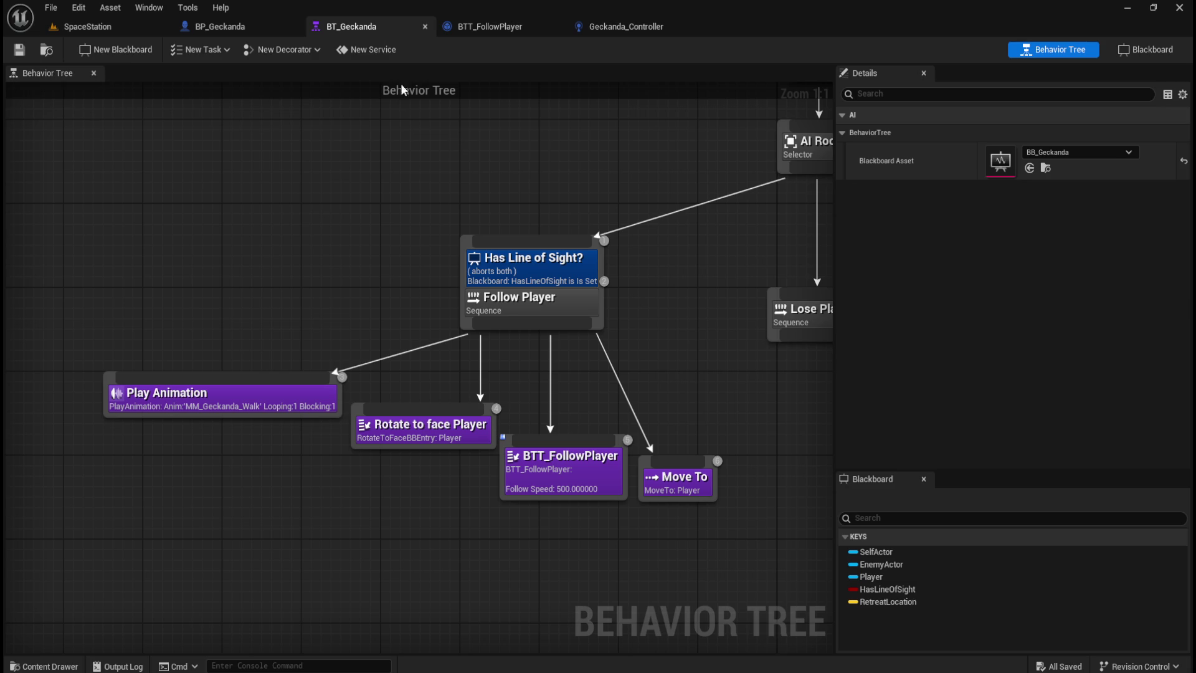
# Inspect the Rotate to face Player task and BTT_FollowPlayer's Follow Speed.
pyautogui.moveTo(472, 138); pyautogui.dragTo(411, 167)
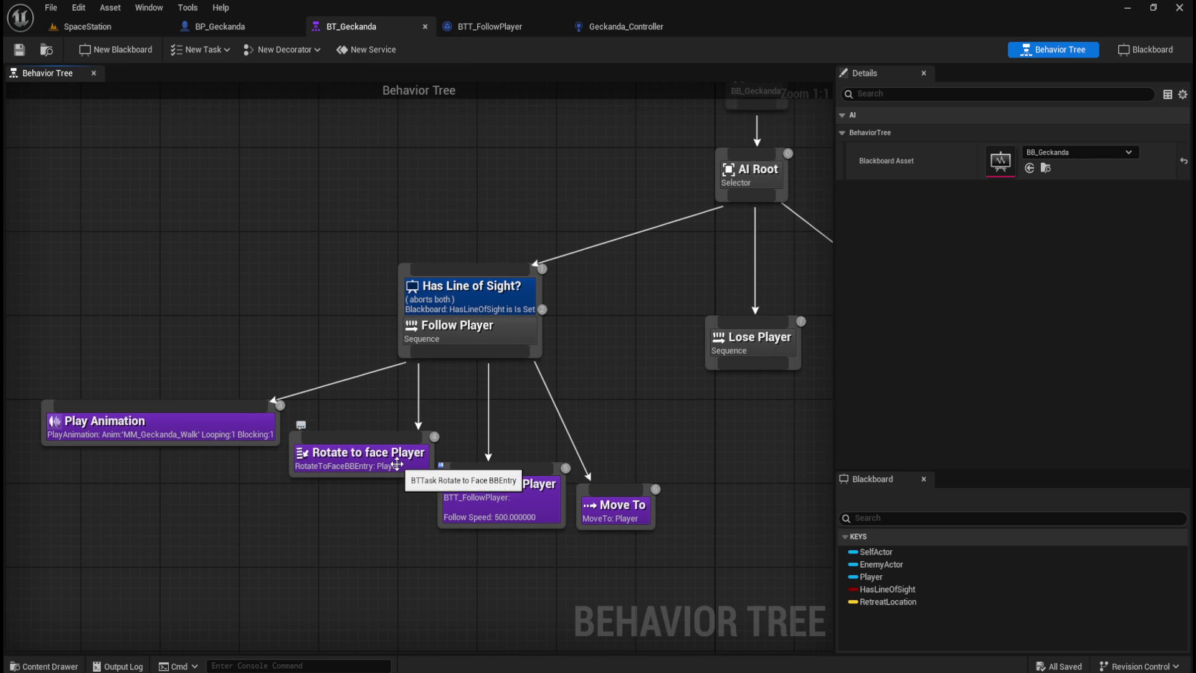
pyautogui.click(397, 467)
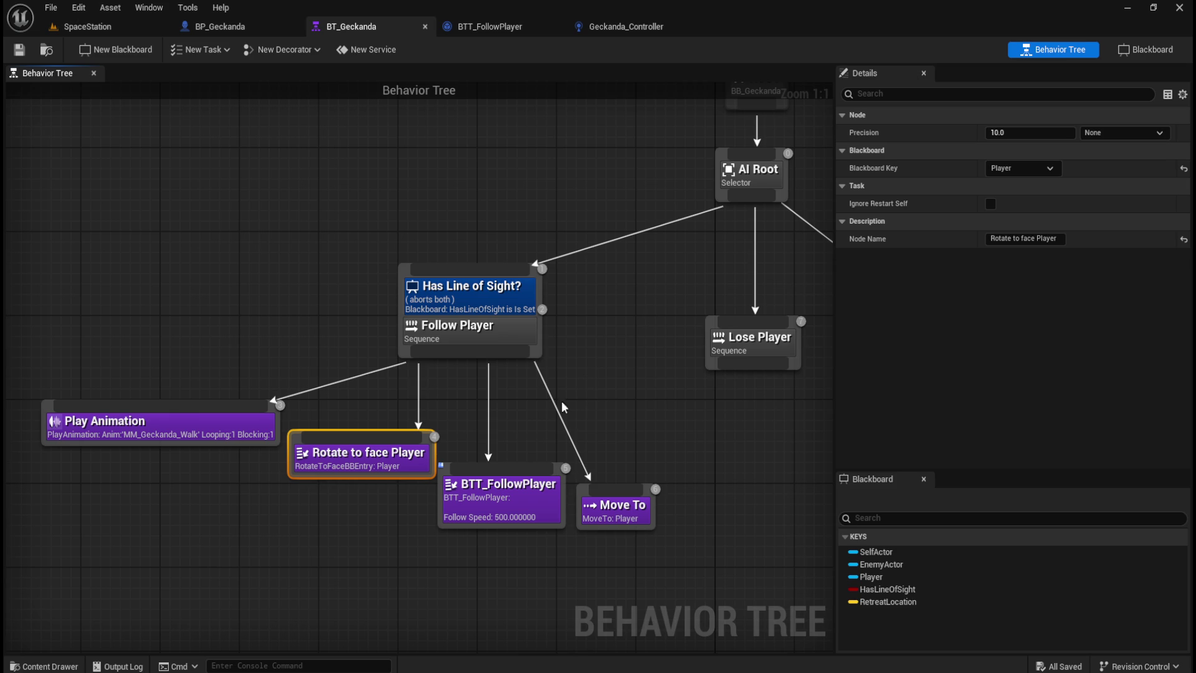
pyautogui.click(635, 430)
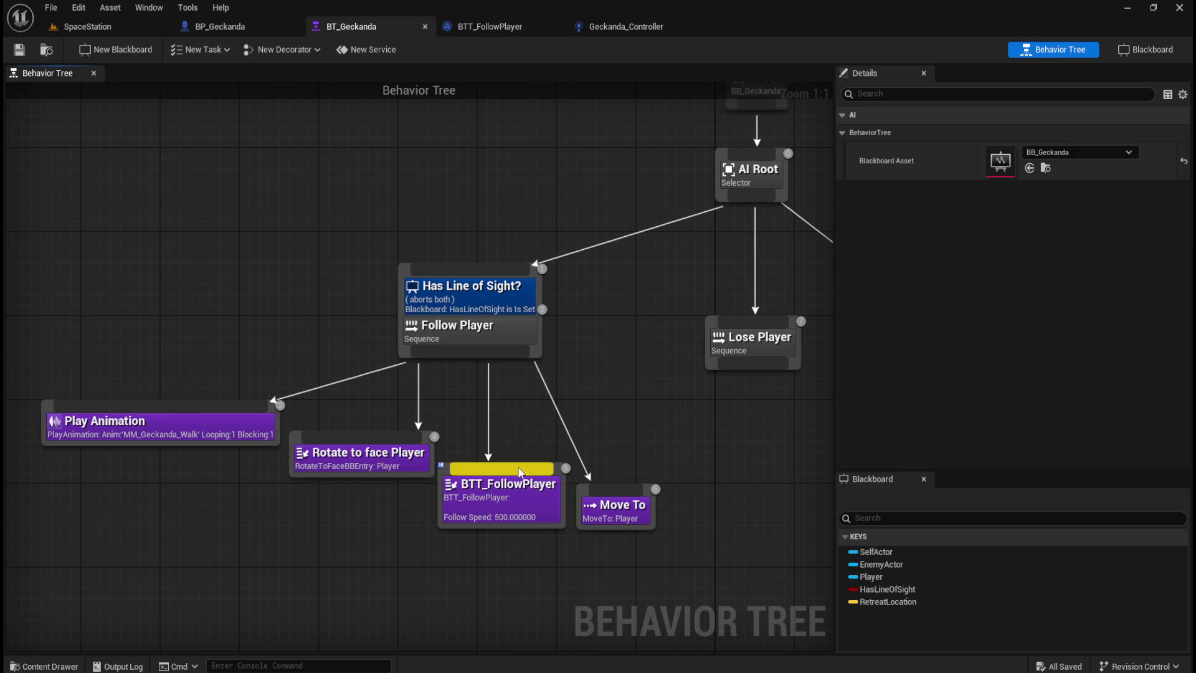
pyautogui.click(511, 506)
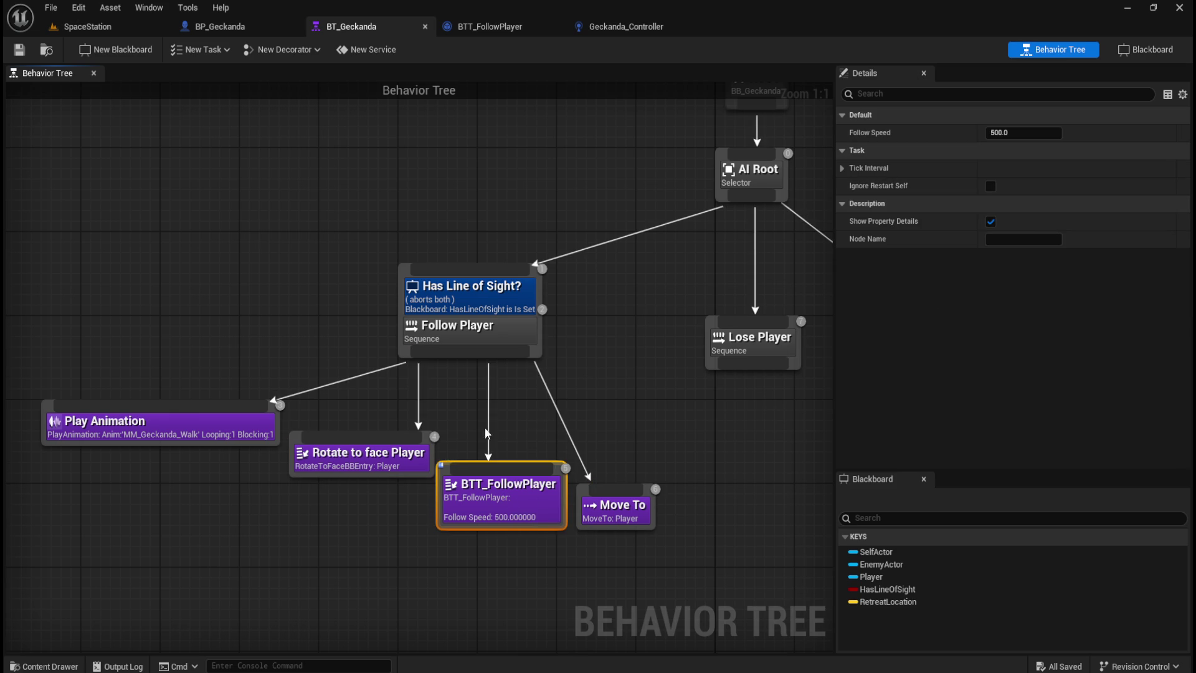
# Confirm Move To's Blackboard Key still targets Player, leaving it unchanged.
pyautogui.click(634, 519)
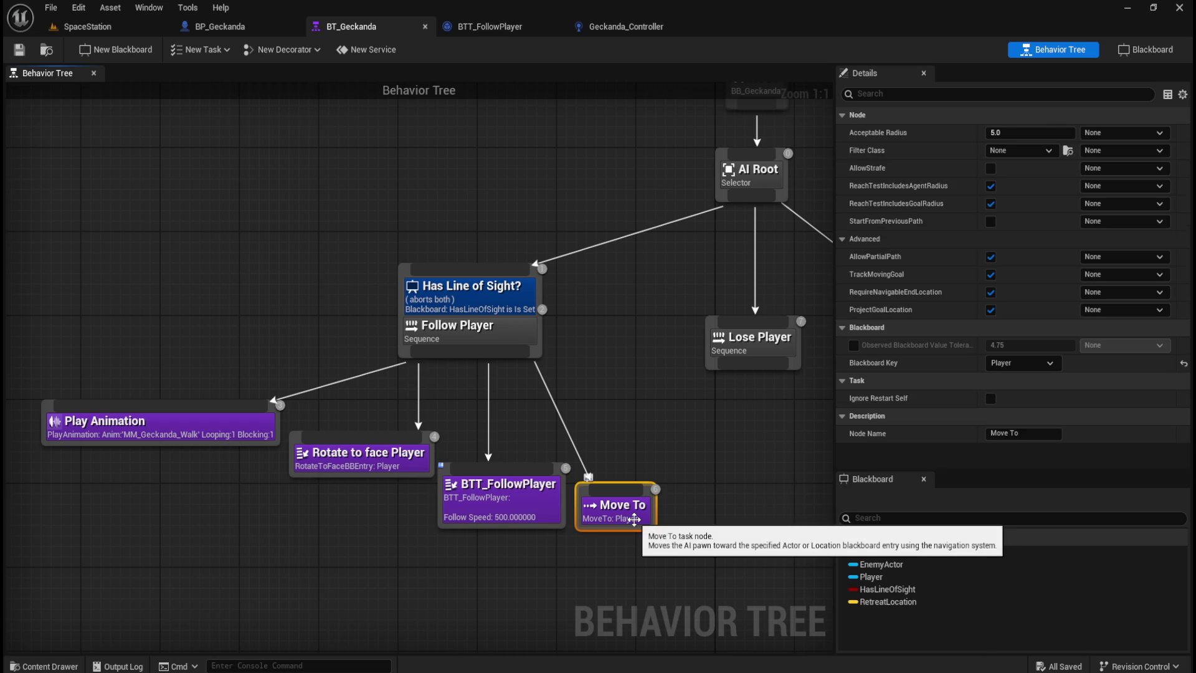
pyautogui.click(1042, 362)
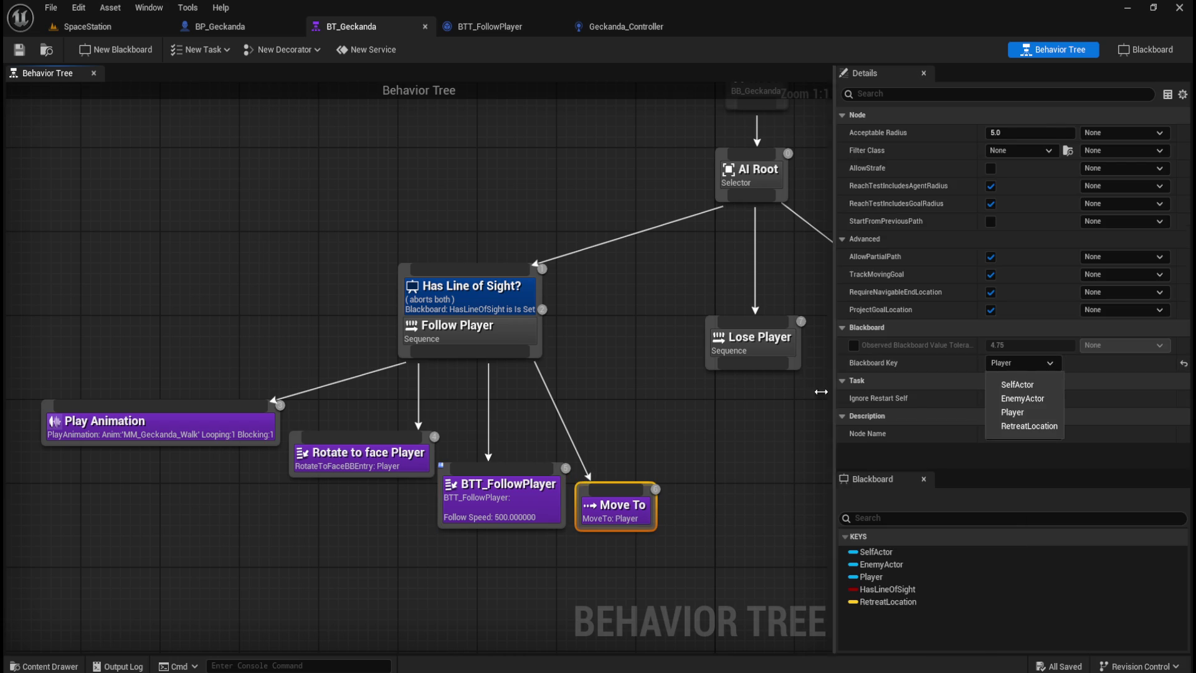
pyautogui.click(597, 397)
pyautogui.click(594, 399)
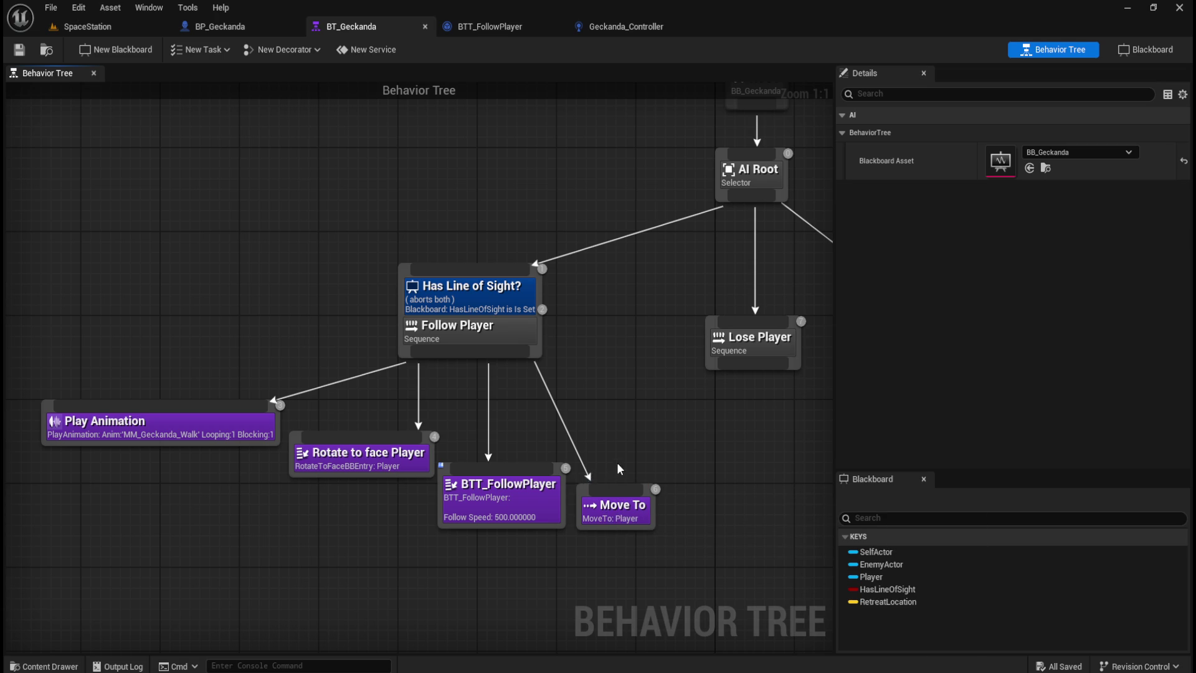
pyautogui.click(610, 516)
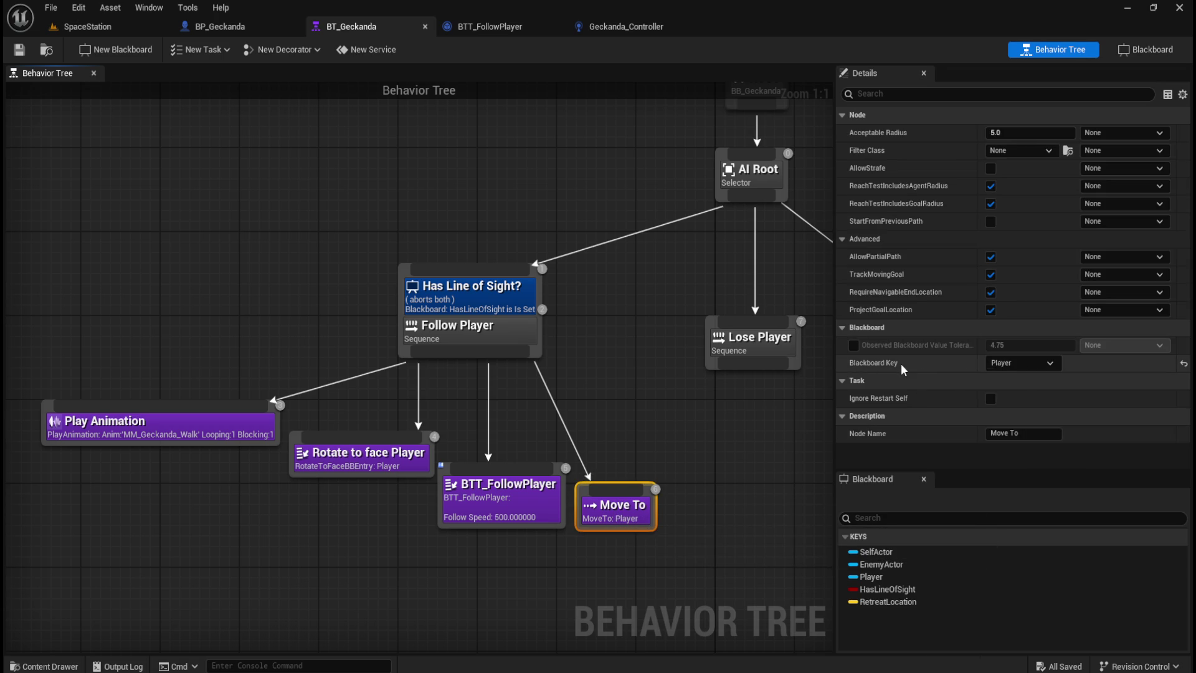
# Review BTT_FollowPlayer's execute logic and the controller's Player Actor variable settings.
pyautogui.click(519, 24)
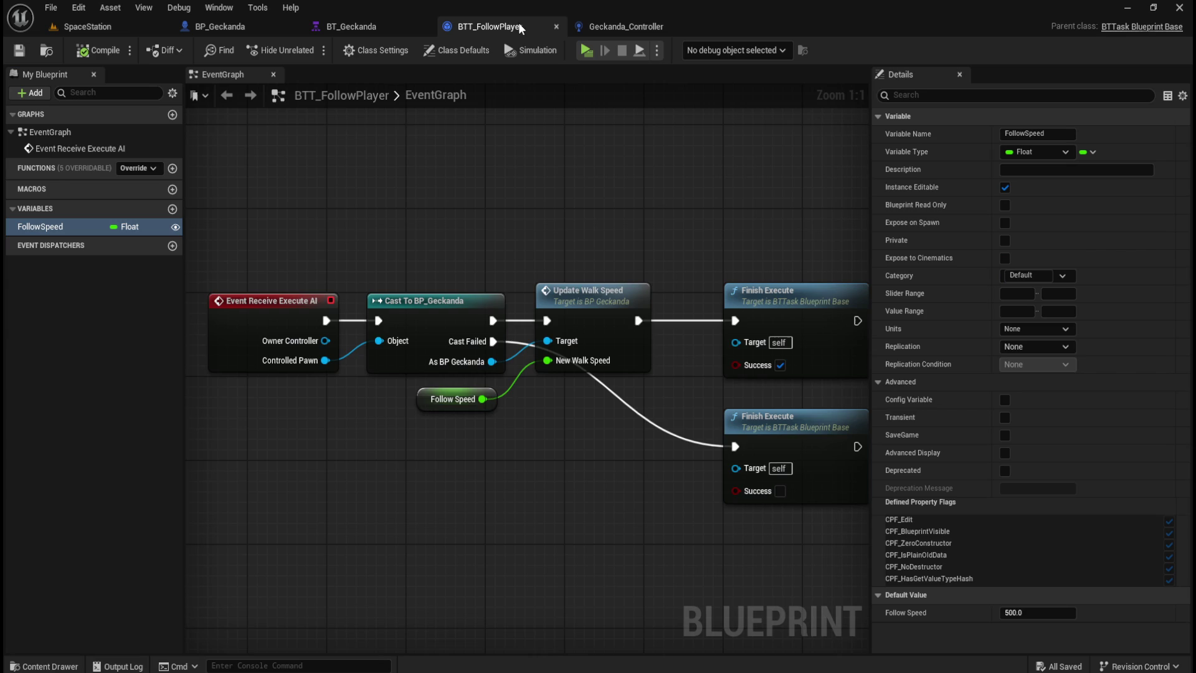
pyautogui.moveTo(523, 387)
pyautogui.mouseDown()
pyautogui.moveTo(694, 205)
pyautogui.moveTo(635, 160)
pyautogui.mouseUp()
pyautogui.click(630, 24)
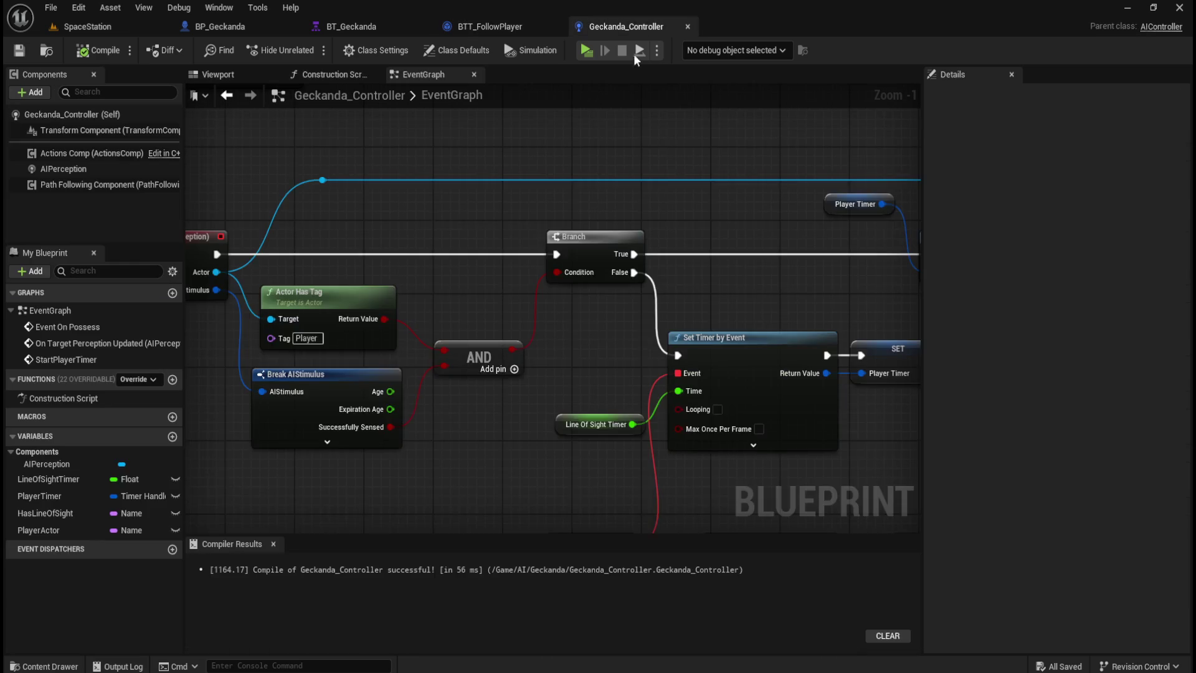
pyautogui.scroll(-5, 648, 342)
pyautogui.scroll(5, 649, 342)
pyautogui.moveTo(621, 350)
pyautogui.mouseDown()
pyautogui.moveTo(557, 459)
pyautogui.moveTo(573, 461)
pyautogui.mouseUp()
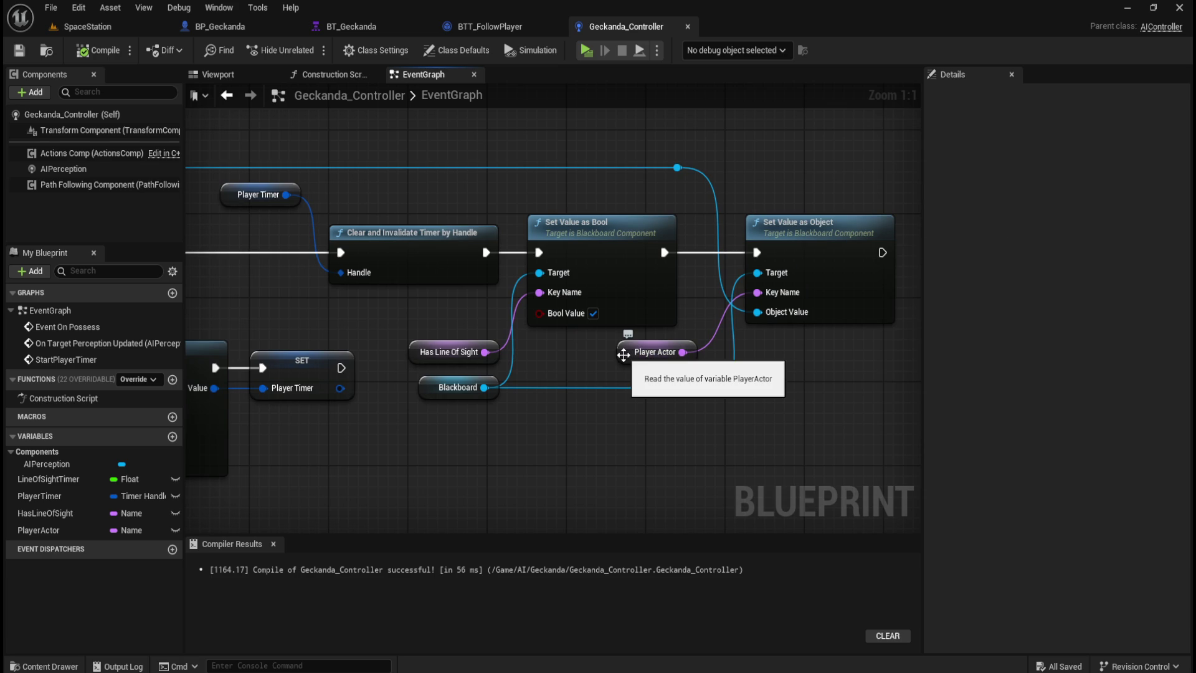
pyautogui.click(623, 354)
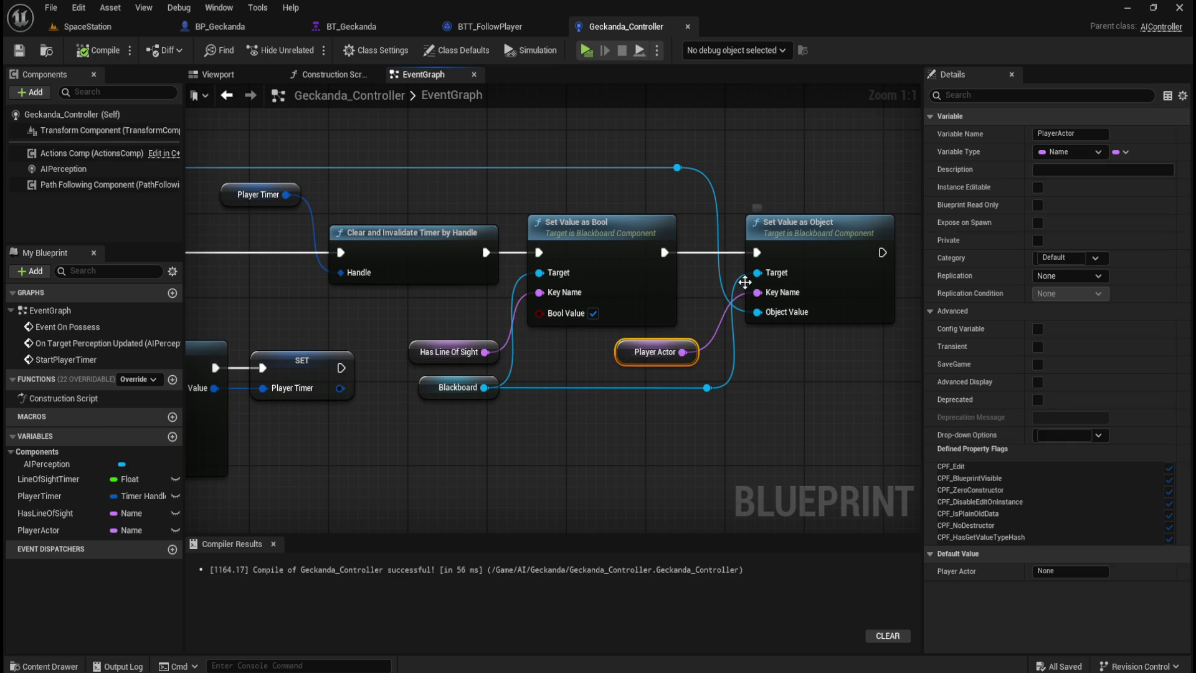
# Check Rotate to face Player's key in BT_Geckanda, then view both controller Set Value groups.
pyautogui.click(351, 26)
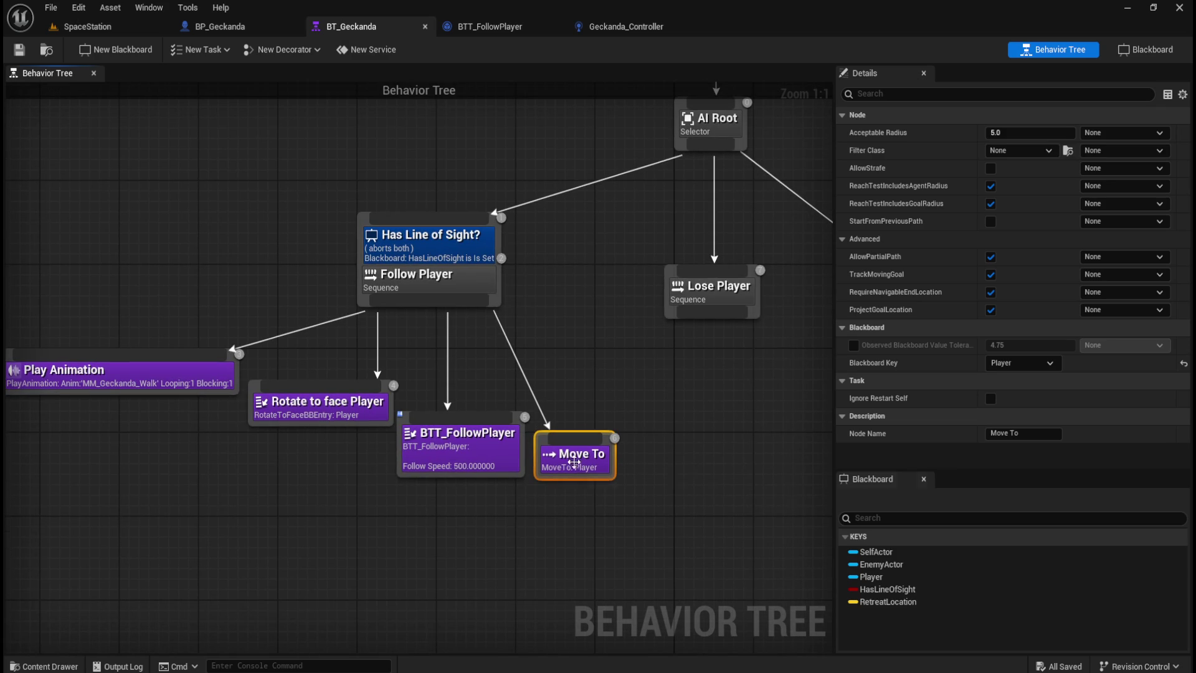
pyautogui.click(354, 413)
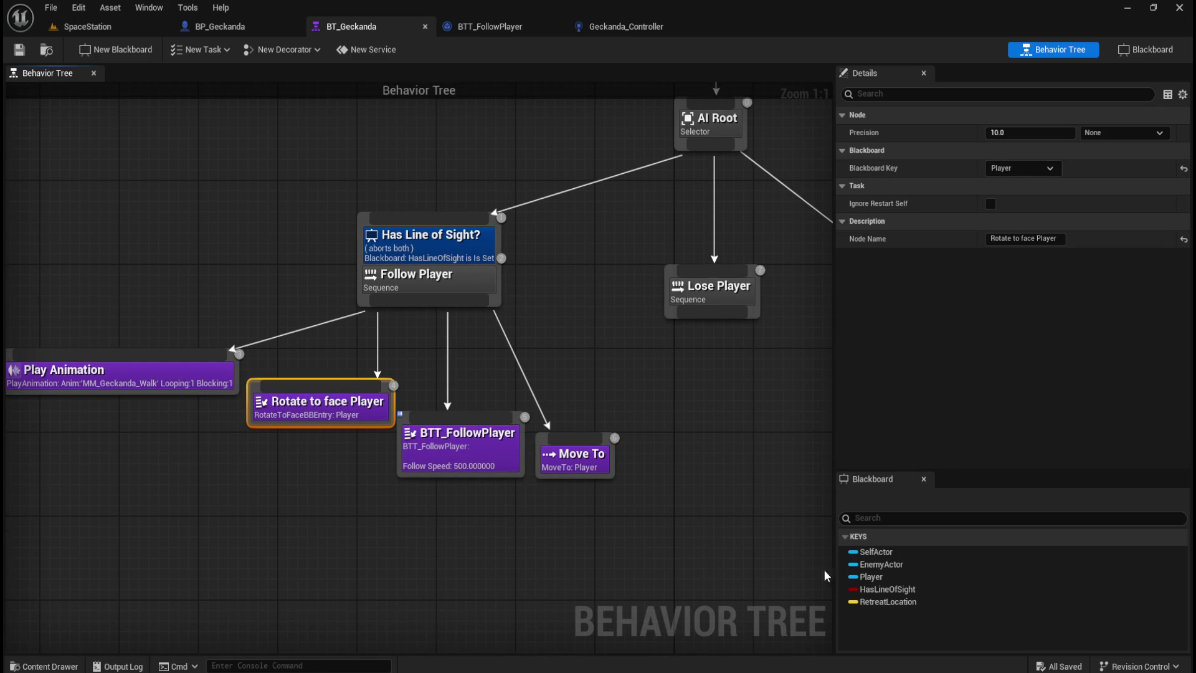
pyautogui.click(623, 27)
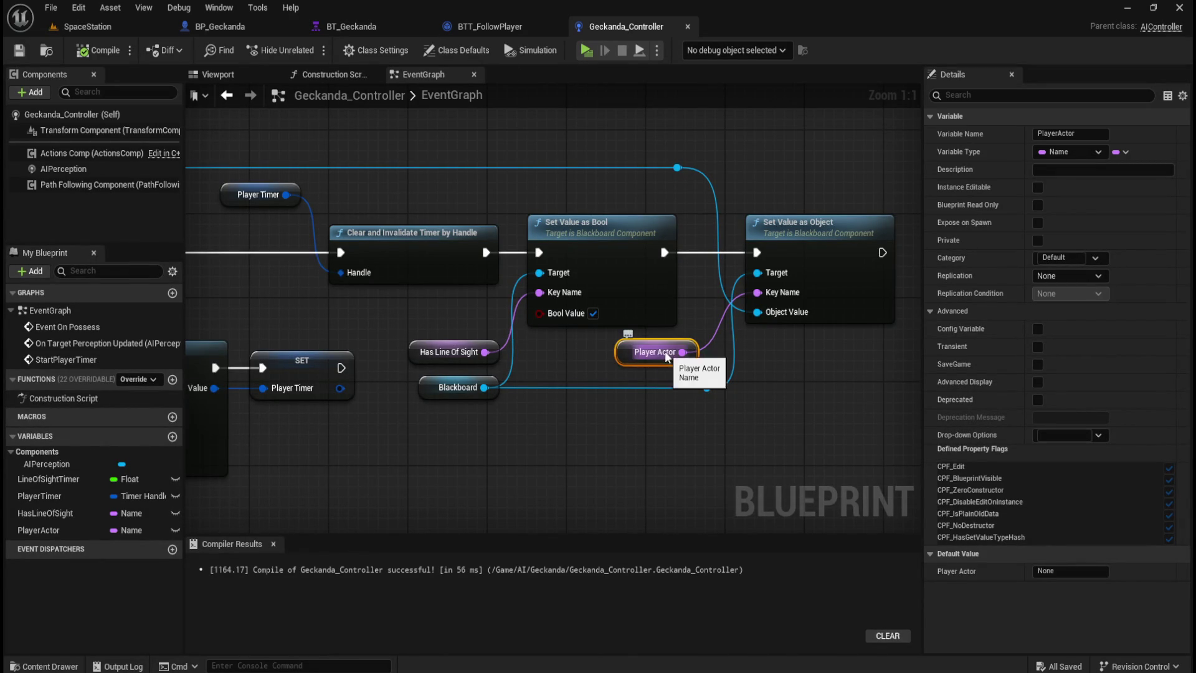
pyautogui.scroll(-3, 499, 343)
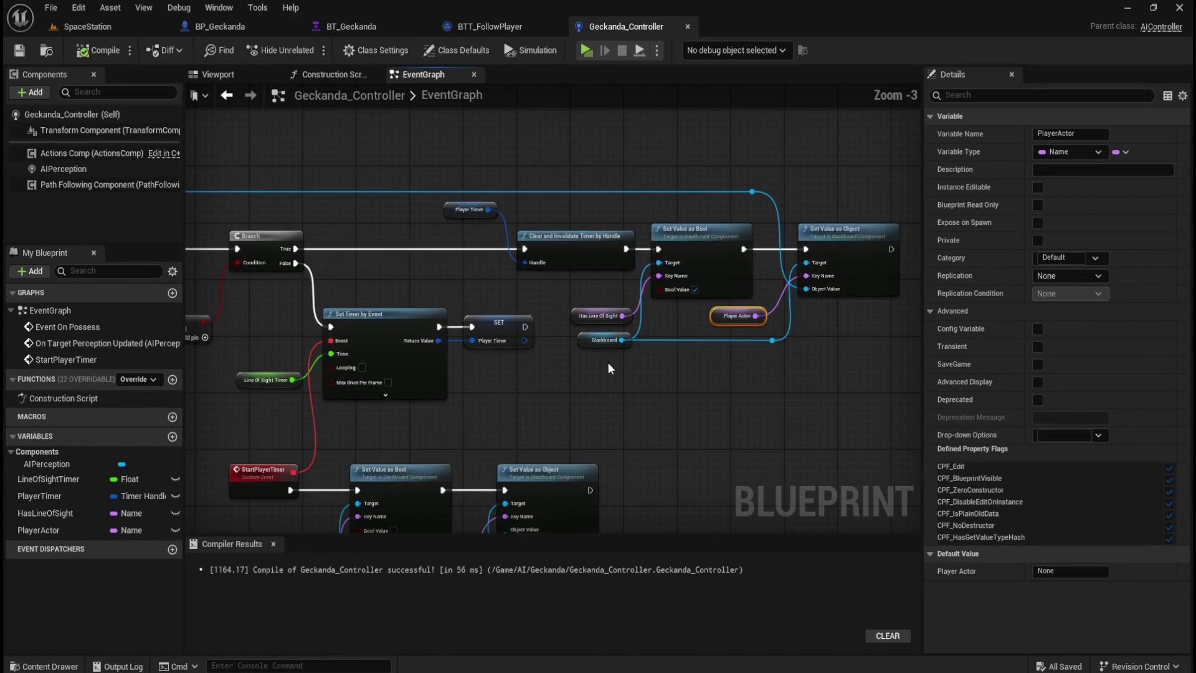
pyautogui.moveTo(778, 208); pyautogui.dragTo(668, 328)
# Rename the PlayerActor variable to Player, then compile and save Geckanda_Controller.
pyautogui.click(1060, 134)
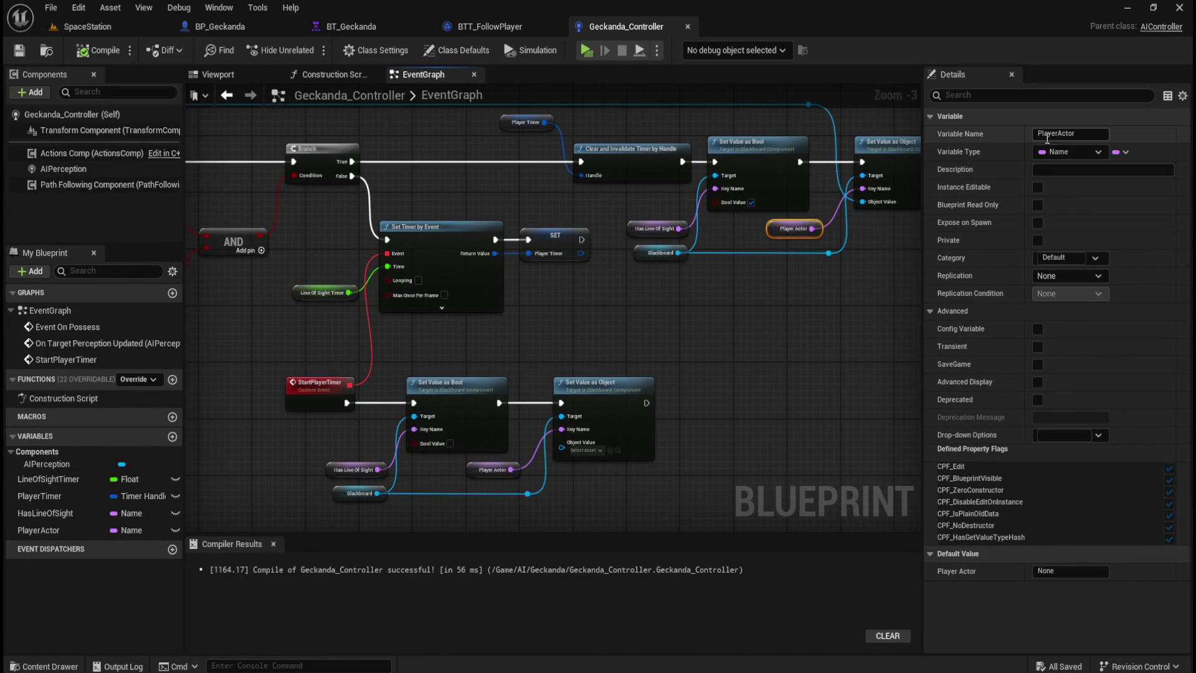
pyautogui.hotkey('ctrl', 'a')
pyautogui.write('Player')
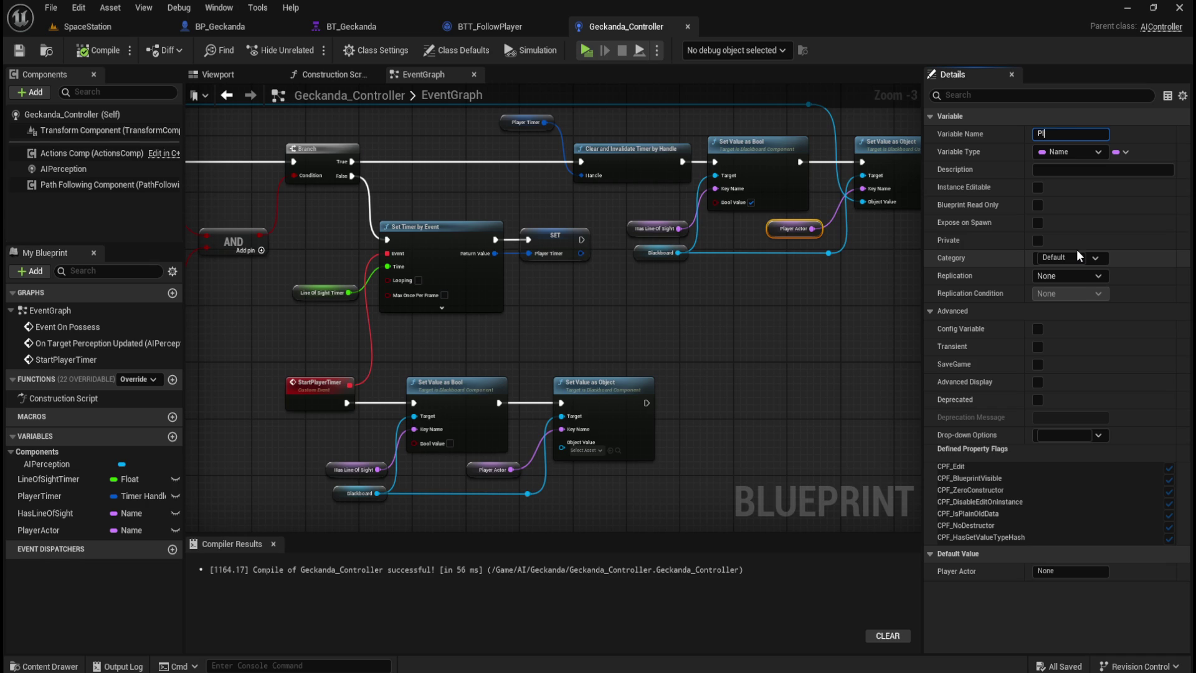
pyautogui.press('Return')
pyautogui.click(93, 50)
pyautogui.click(19, 50)
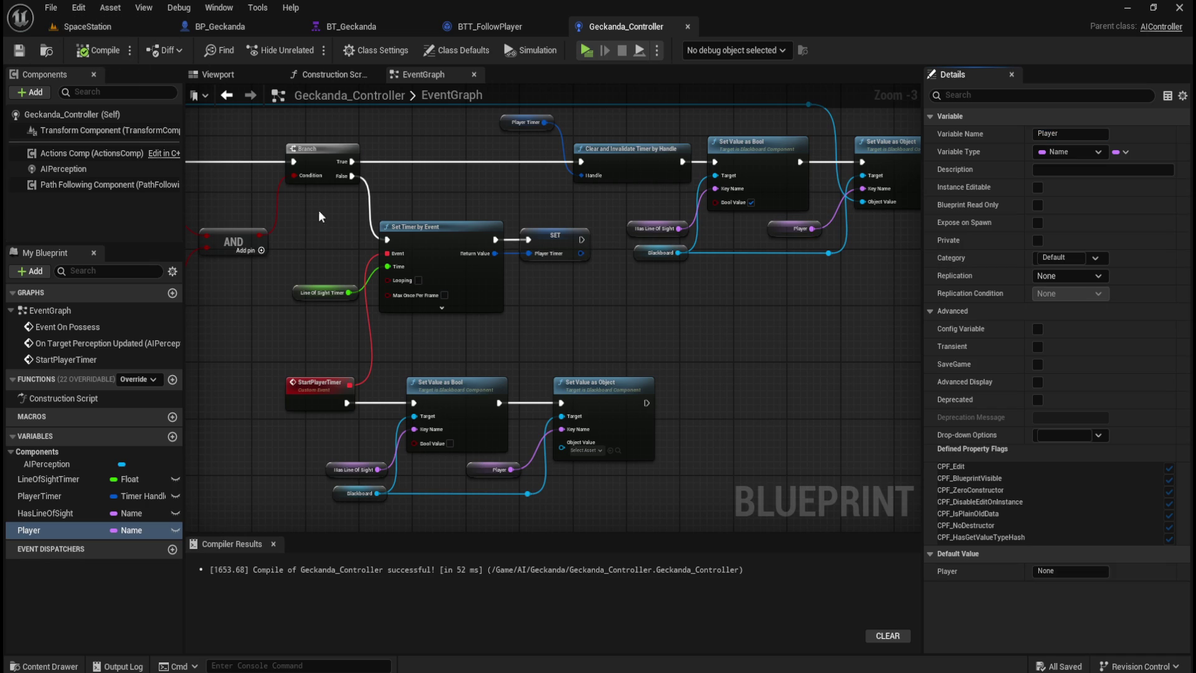
pyautogui.click(87, 26)
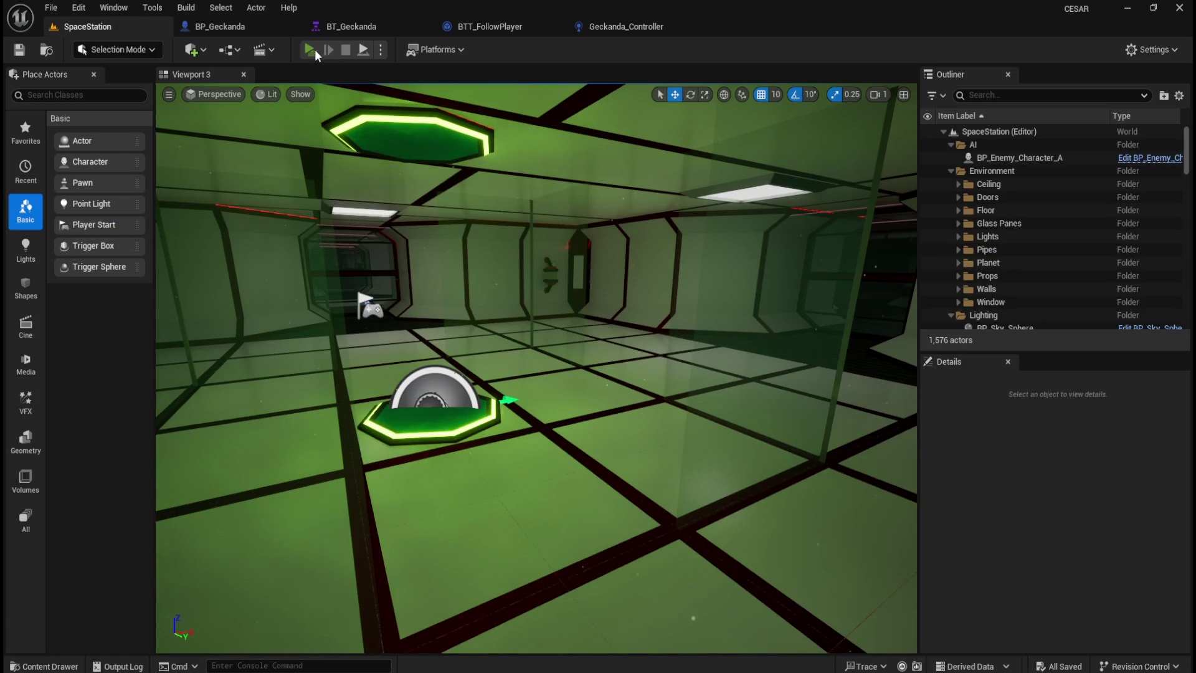
# Play the SpaceStation level, walk the player around near the Geckanda, then stop play with Esc.
pyautogui.click(310, 50)
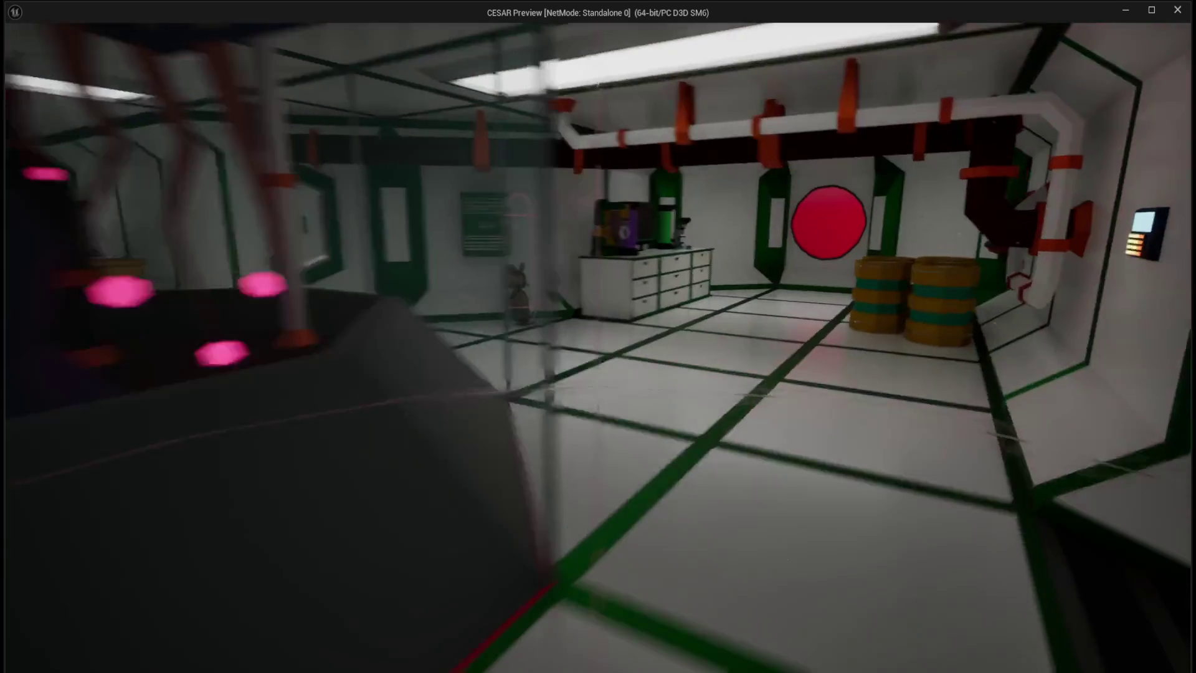
pyautogui.press('w')
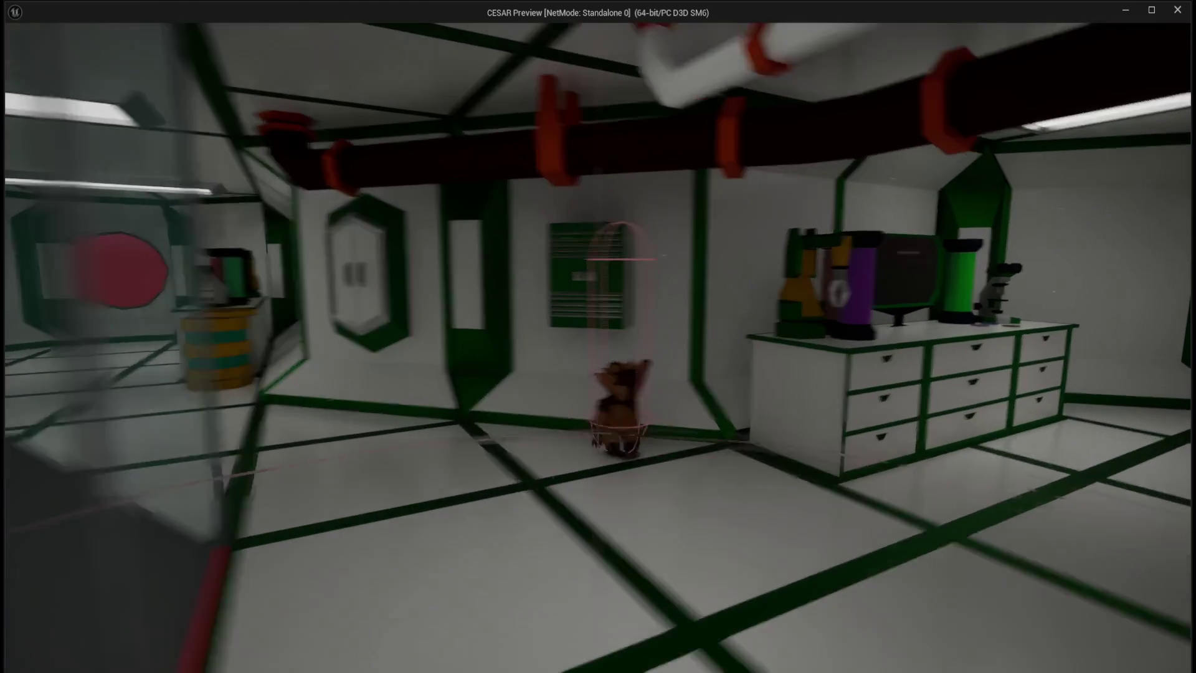
pyautogui.press('w')
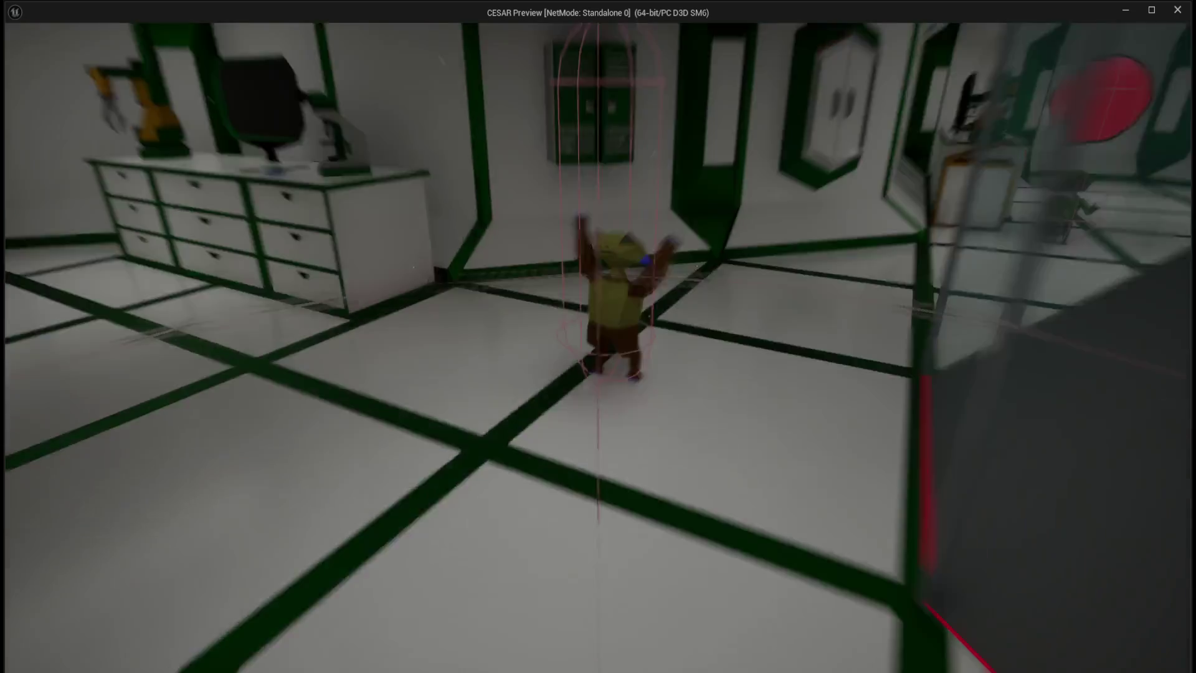
pyautogui.press('w')
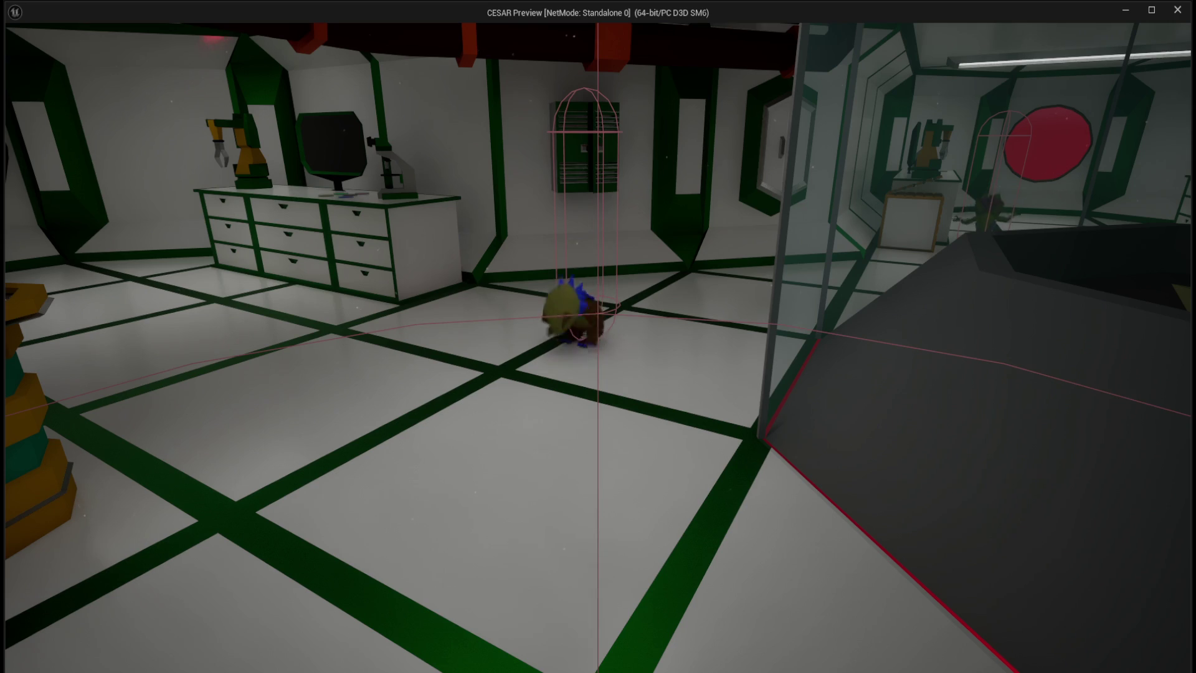
pyautogui.press('w')
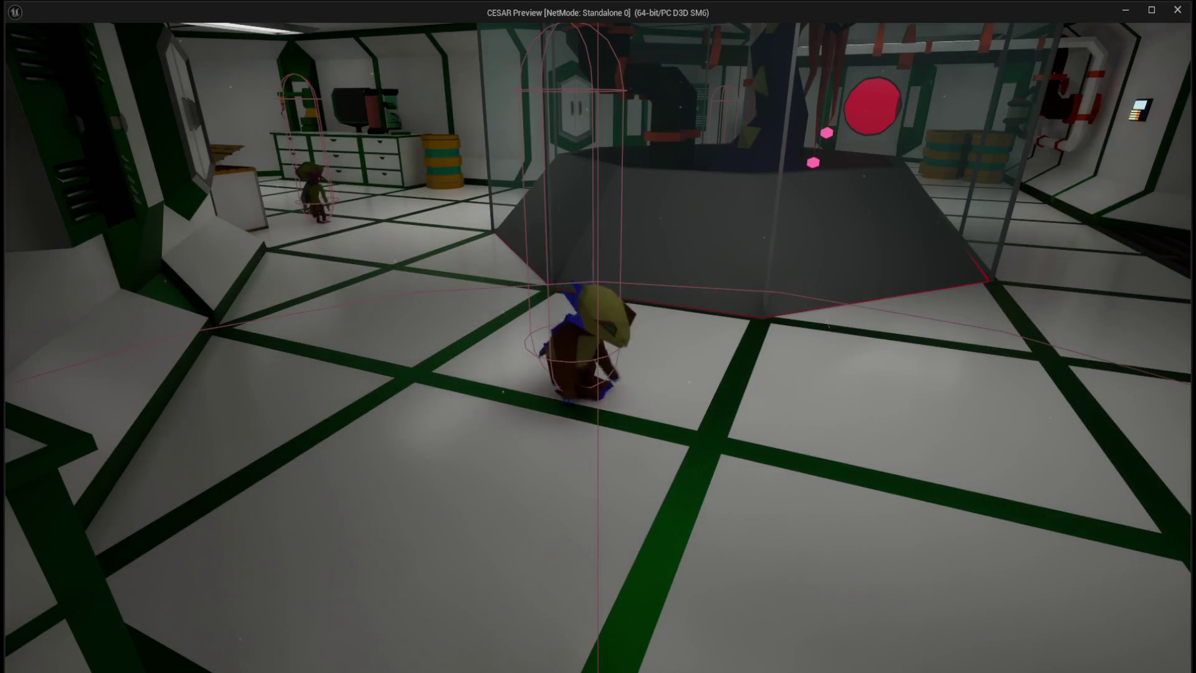
pyautogui.press('w')
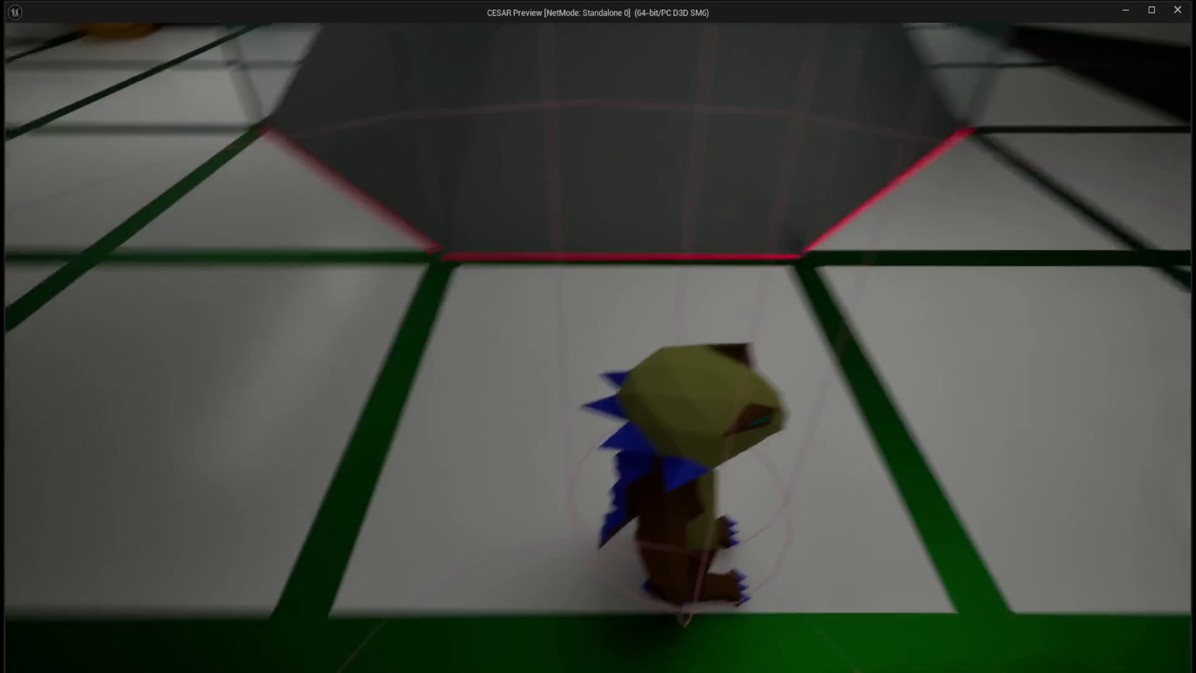
pyautogui.press('w')
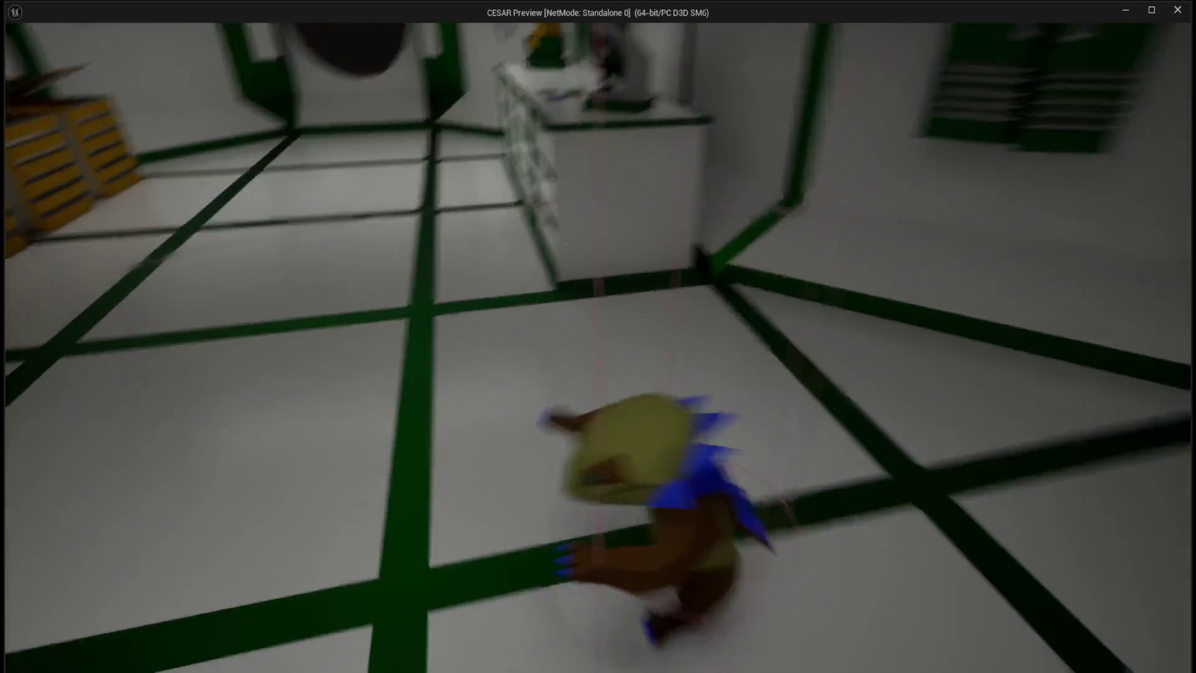
pyautogui.press('w')
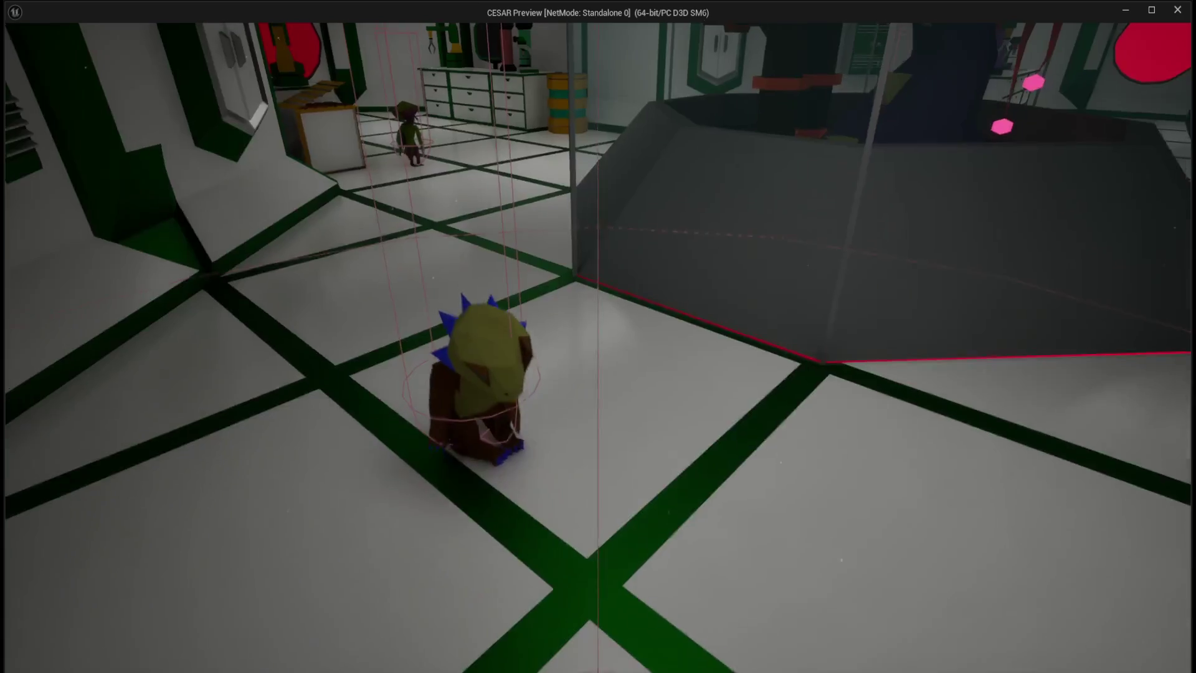
pyautogui.press('Escape')
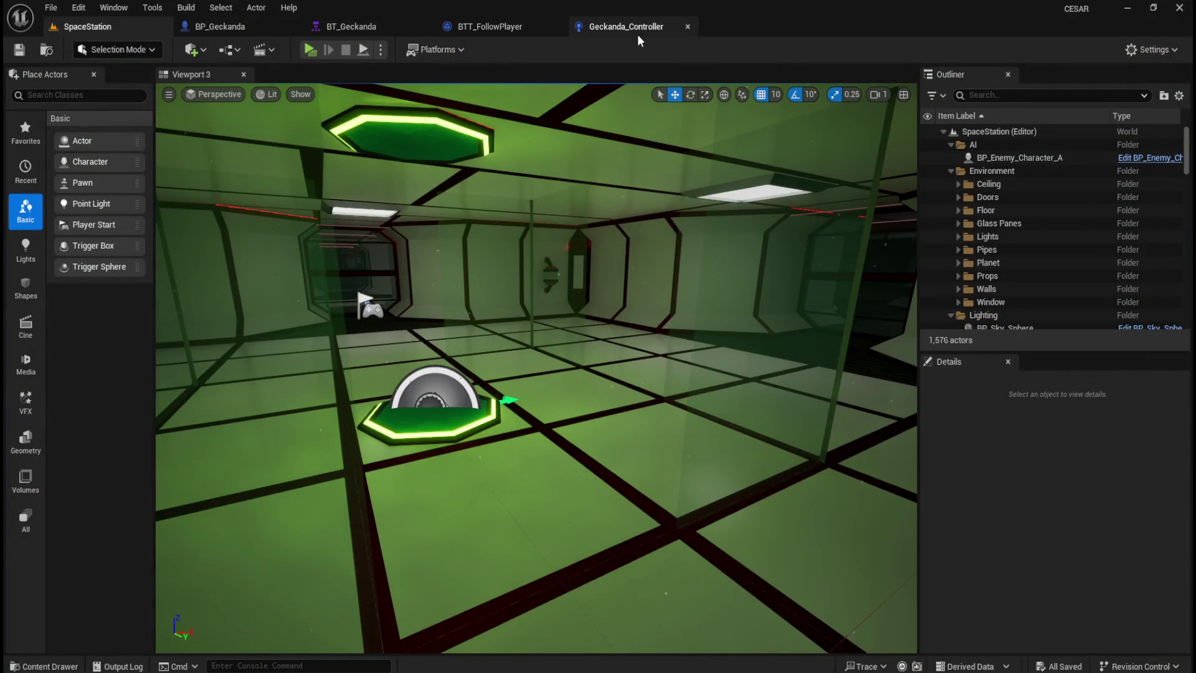
# Bring up the Geckanda_Controller blueprint graph.
pyautogui.click(623, 26)
pyautogui.scroll(-3, 600, 186)
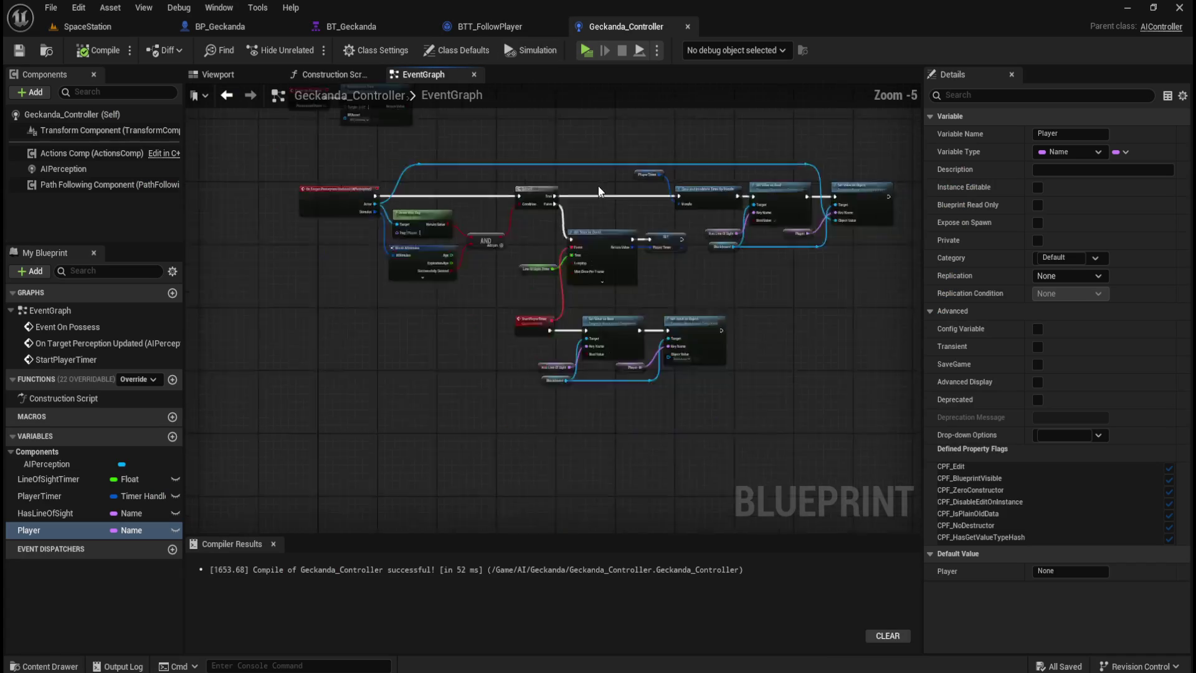
pyautogui.scroll(4, 430, 148)
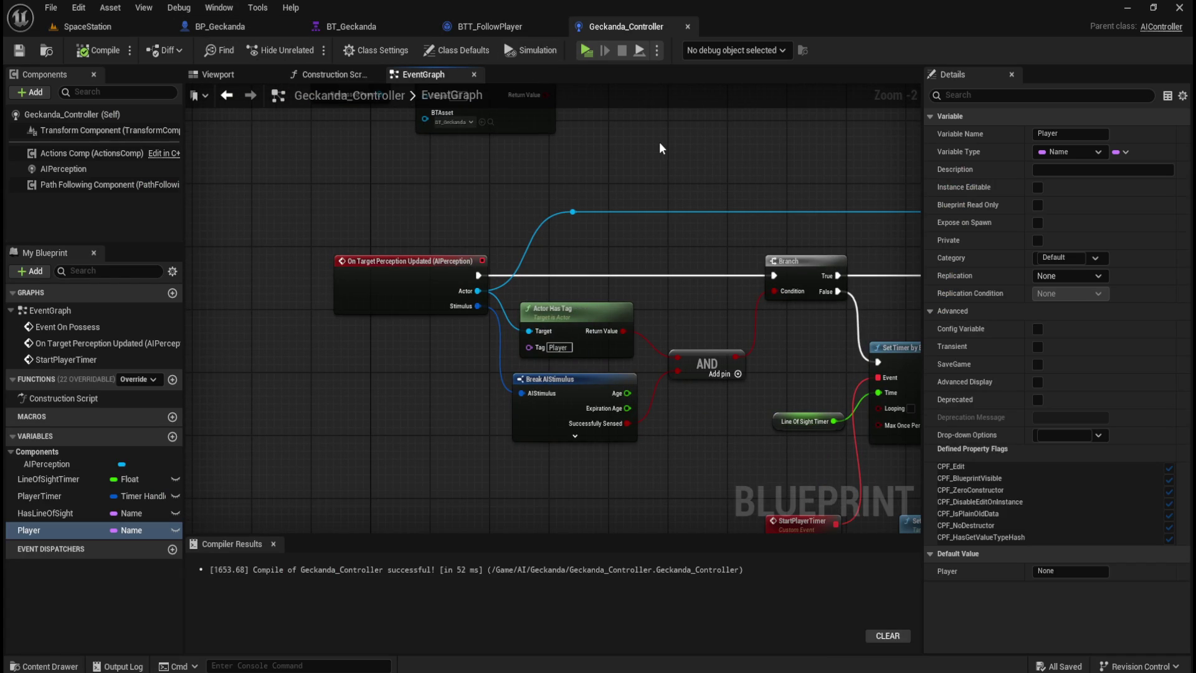
# Open BP_FirstPersonCharacter from Content > FirstPerson > Blueprints in the Content Drawer.
pyautogui.hotkey('ctrl', 'space')
pyautogui.click(288, 468)
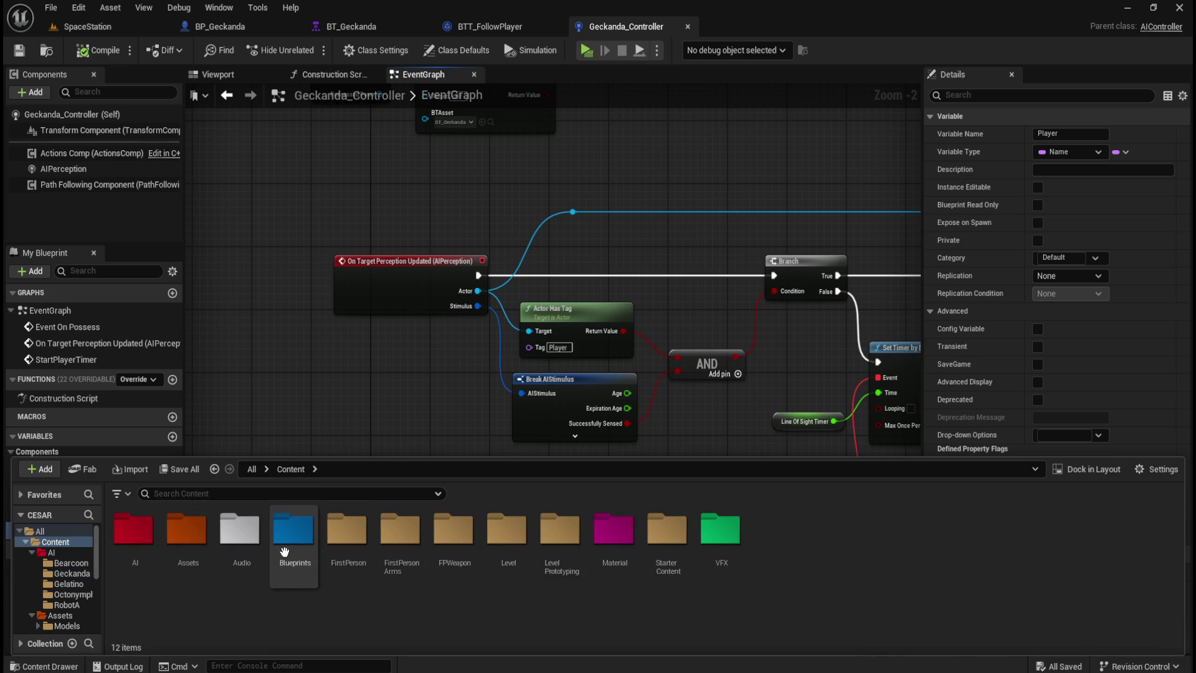
pyautogui.doubleClick(285, 552)
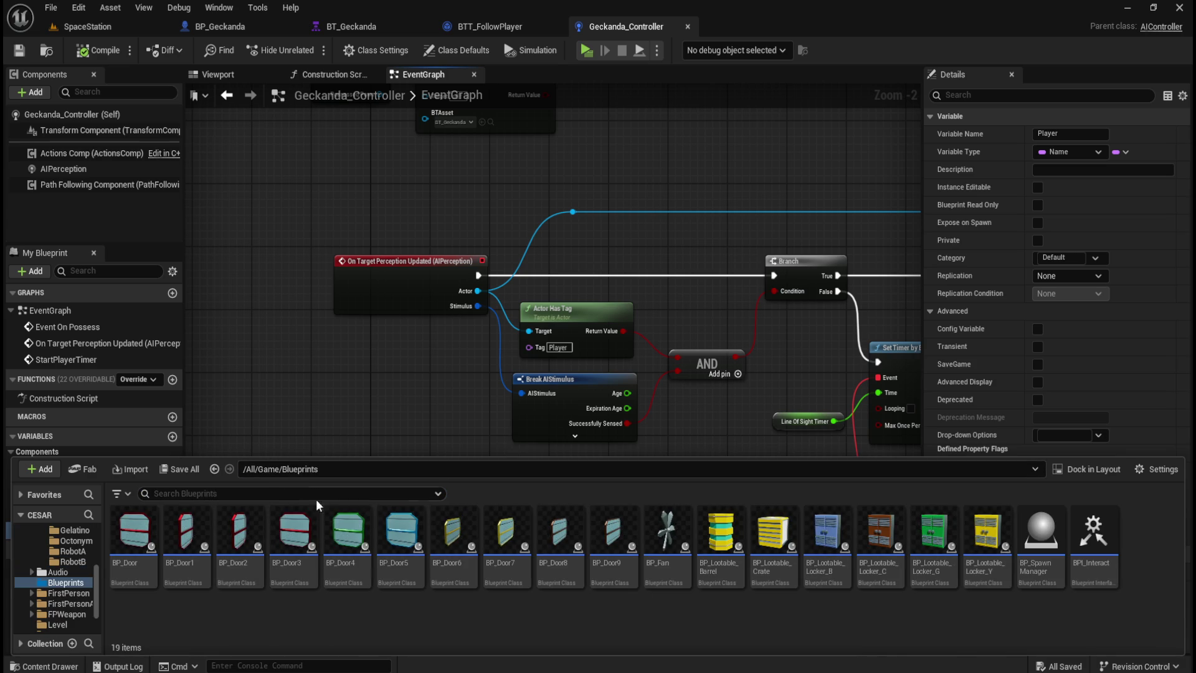
pyautogui.click(286, 470)
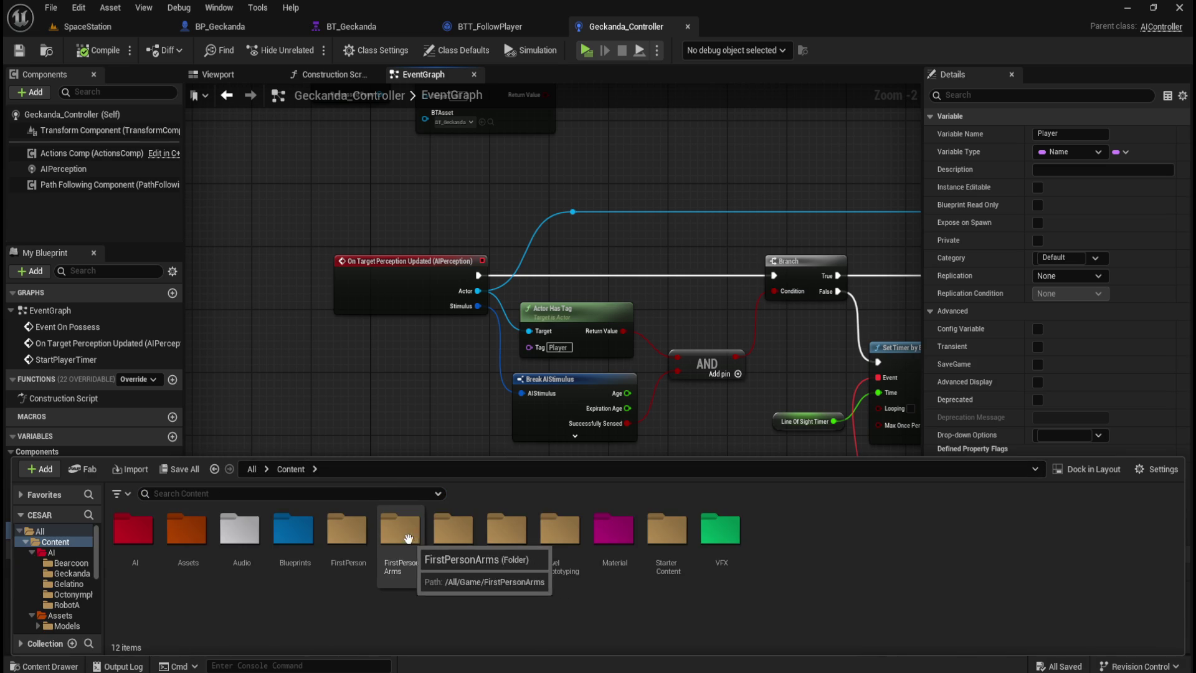
pyautogui.doubleClick(347, 530)
pyautogui.doubleClick(134, 529)
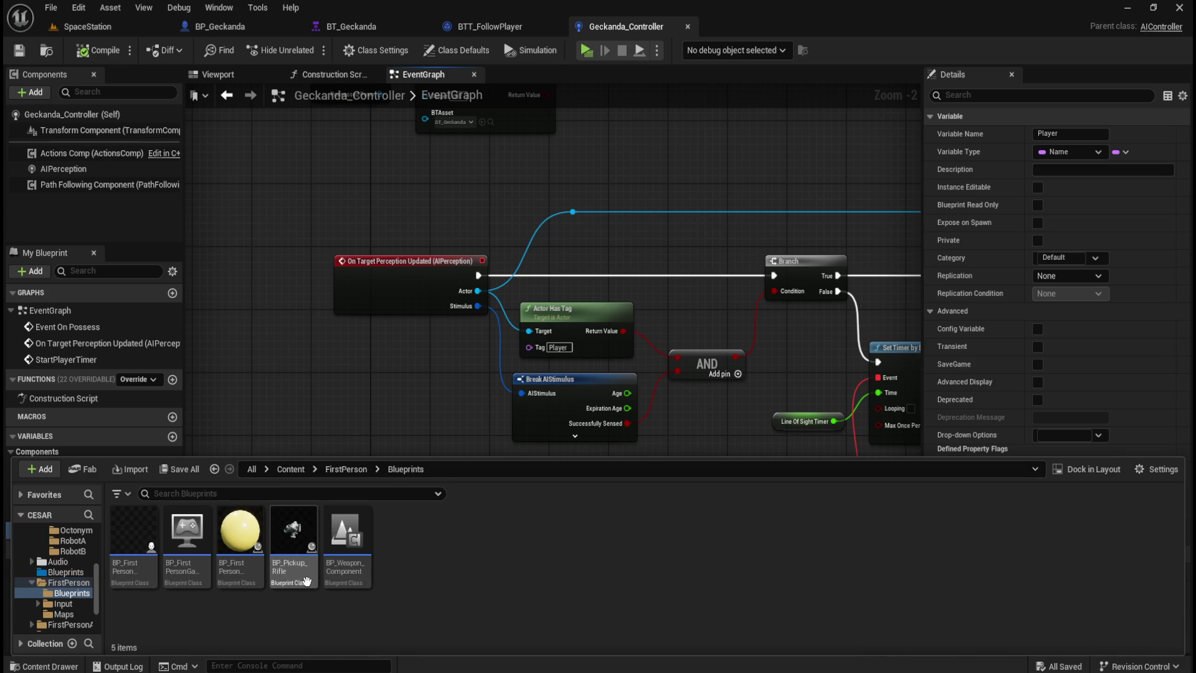
pyautogui.doubleClick(131, 543)
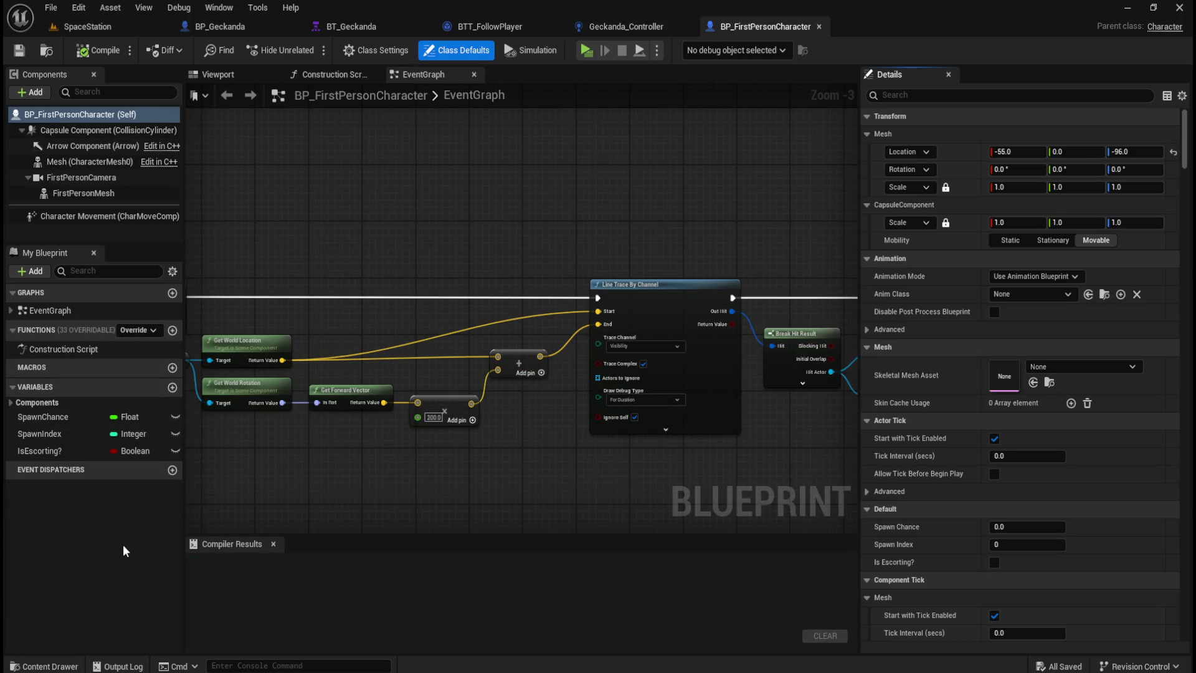
# Filter the character's Details by 'tag' to confirm the Player tag, then go to BTT_FollowPlayer.
pyautogui.click(990, 97)
pyautogui.write('tag')
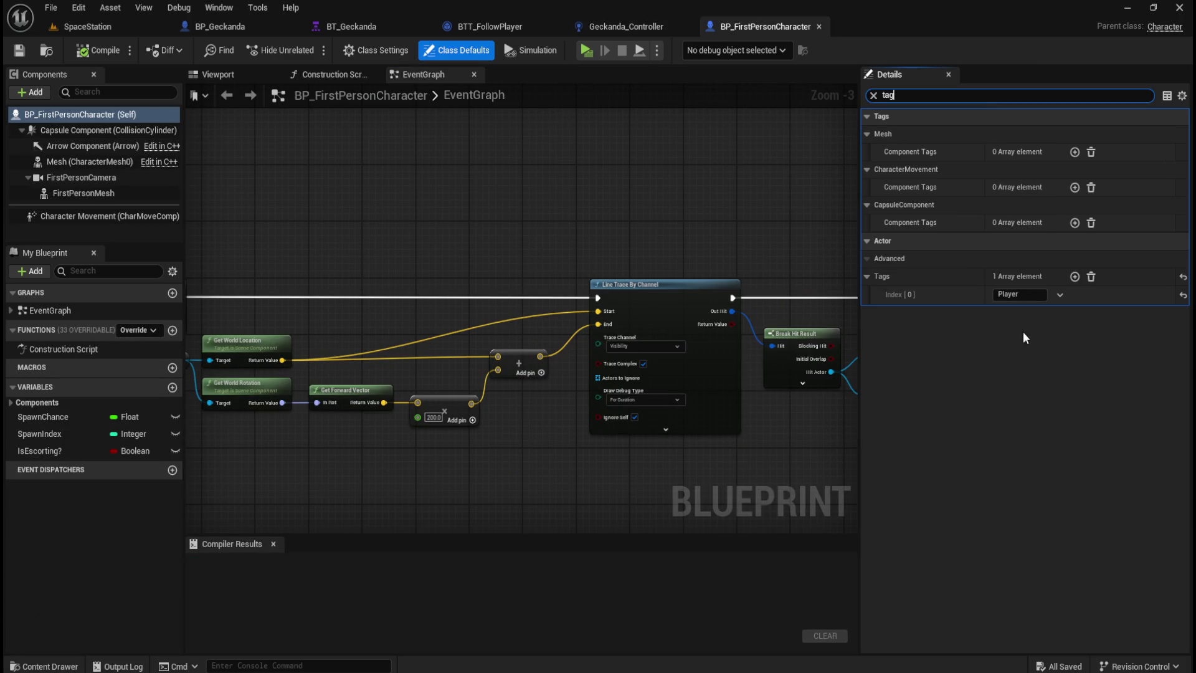
pyautogui.click(662, 208)
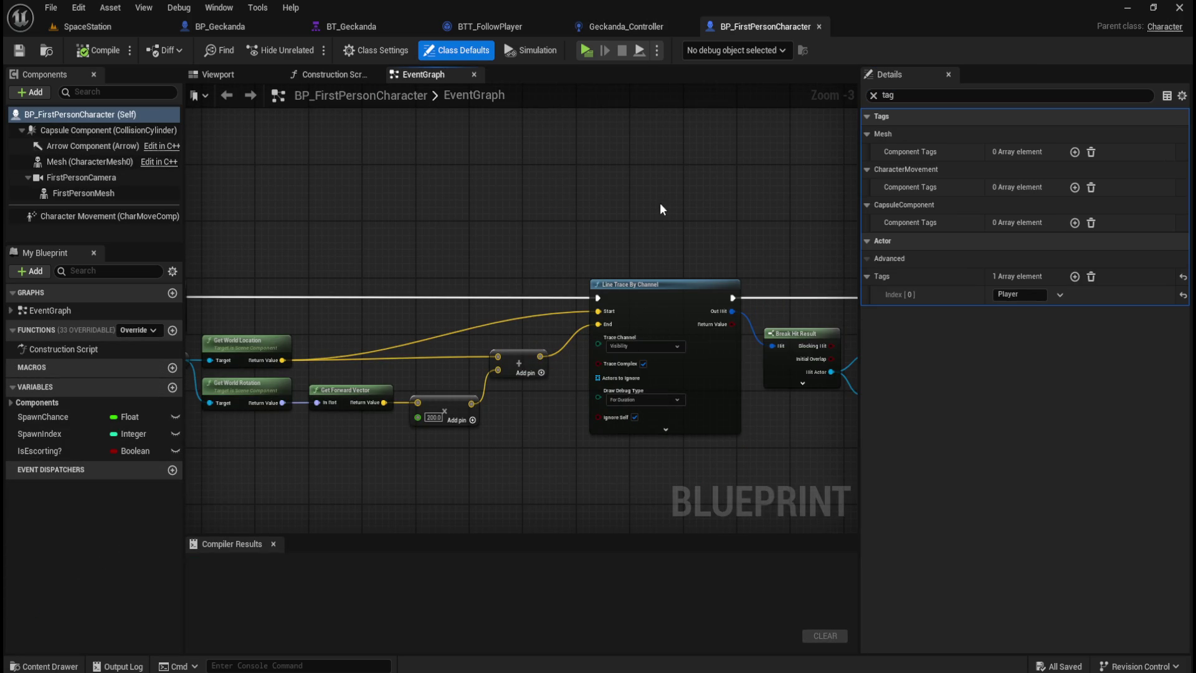
pyautogui.click(874, 96)
pyautogui.click(499, 26)
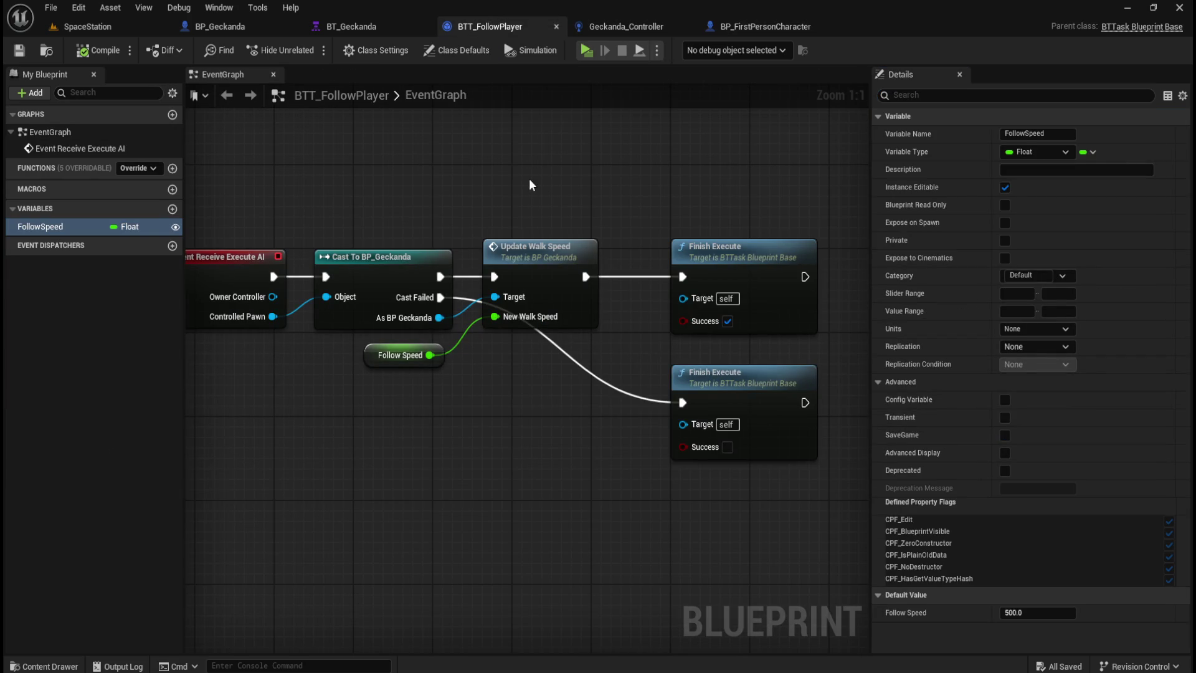
# Review the Event On Possess and Run Behavior Tree nodes in Geckanda_Controller's graph.
pyautogui.moveTo(411, 180)
pyautogui.mouseDown()
pyautogui.moveTo(491, 195)
pyautogui.moveTo(434, 215)
pyautogui.moveTo(465, 227)
pyautogui.mouseUp()
pyautogui.click(611, 26)
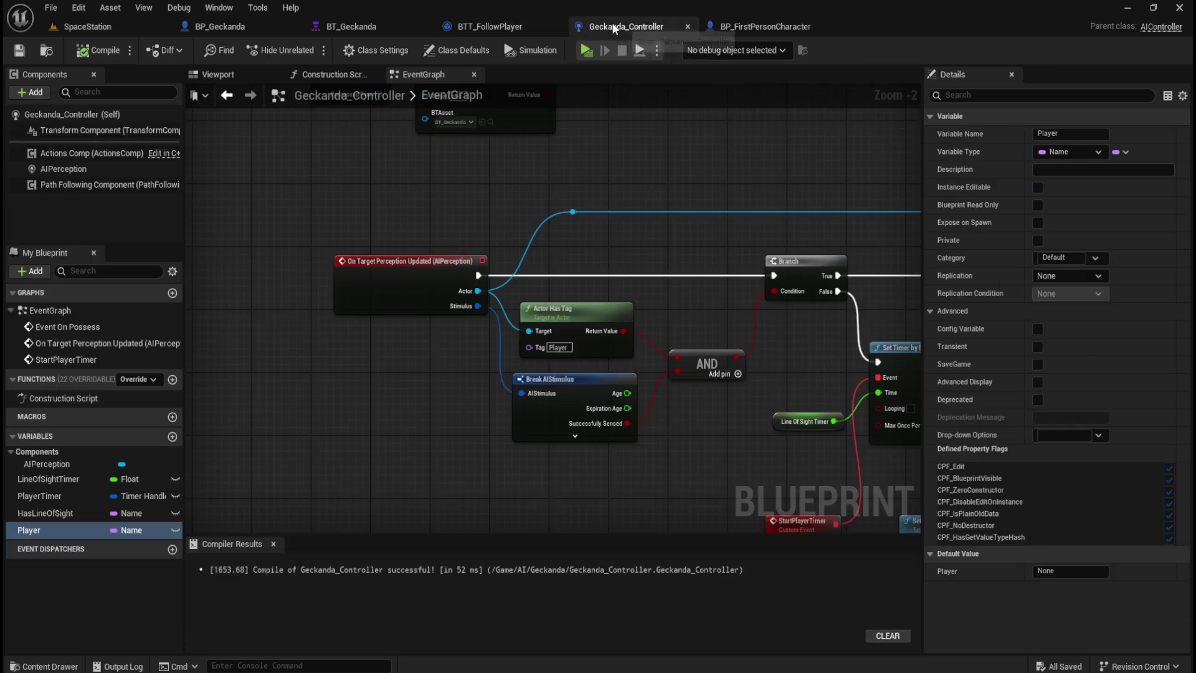
pyautogui.moveTo(542, 207); pyautogui.dragTo(506, 406)
pyautogui.scroll(2, 398, 353)
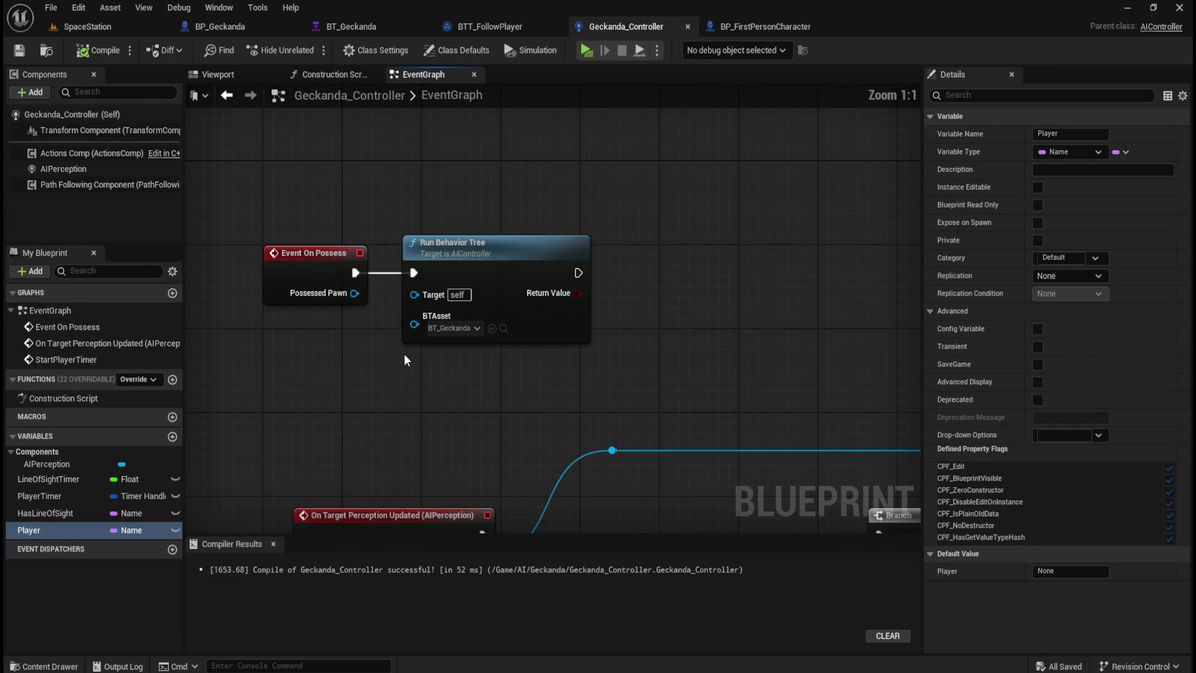
pyautogui.moveTo(290, 200)
pyautogui.mouseDown()
pyautogui.moveTo(661, 337)
pyautogui.moveTo(660, 353)
pyautogui.mouseUp()
pyautogui.click(660, 353)
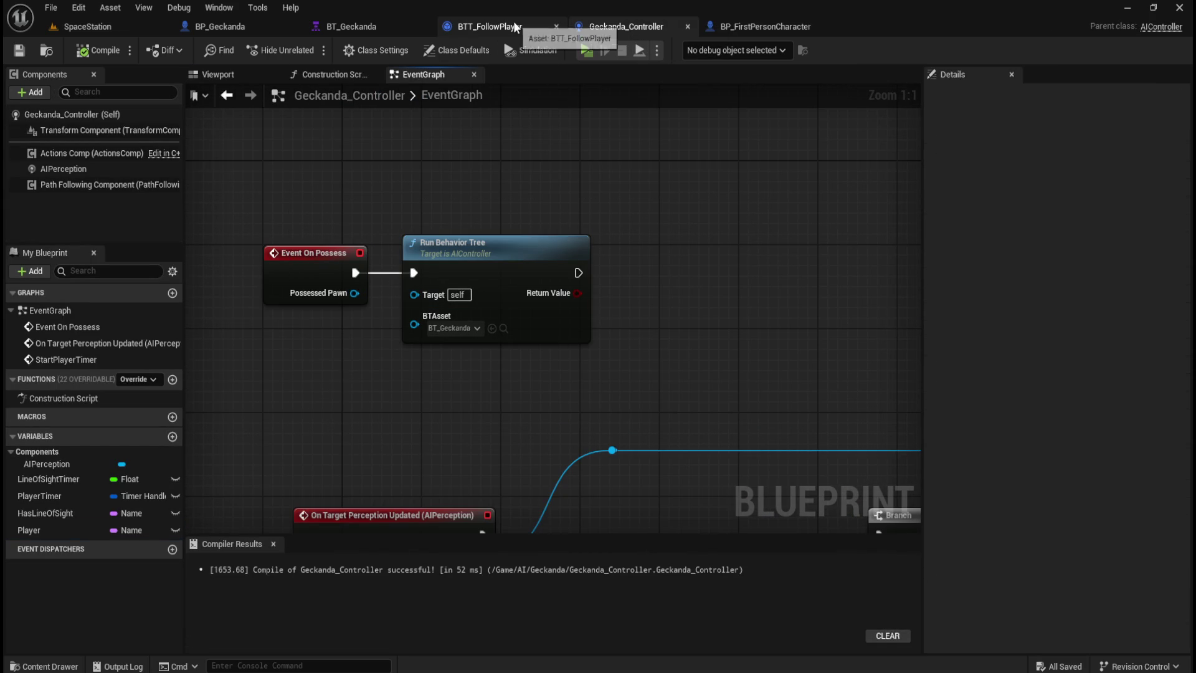
# Open BP_Geckanda's Class Defaults and search its properties for 'cont'.
pyautogui.click(360, 25)
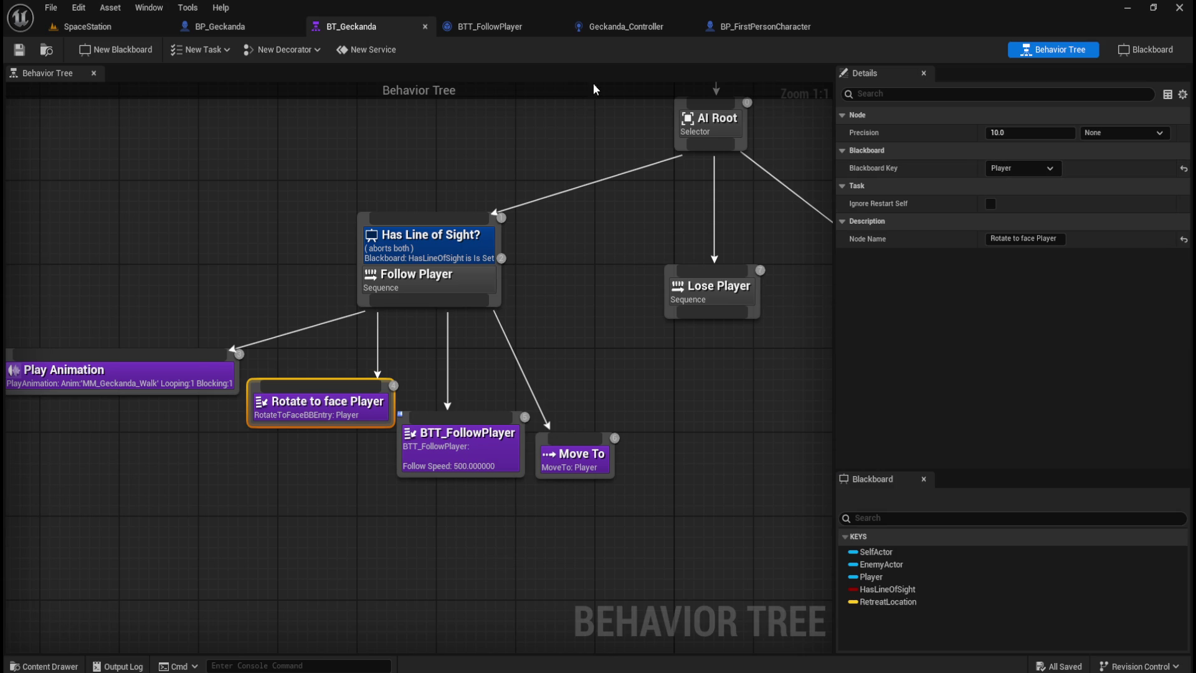
pyautogui.click(218, 27)
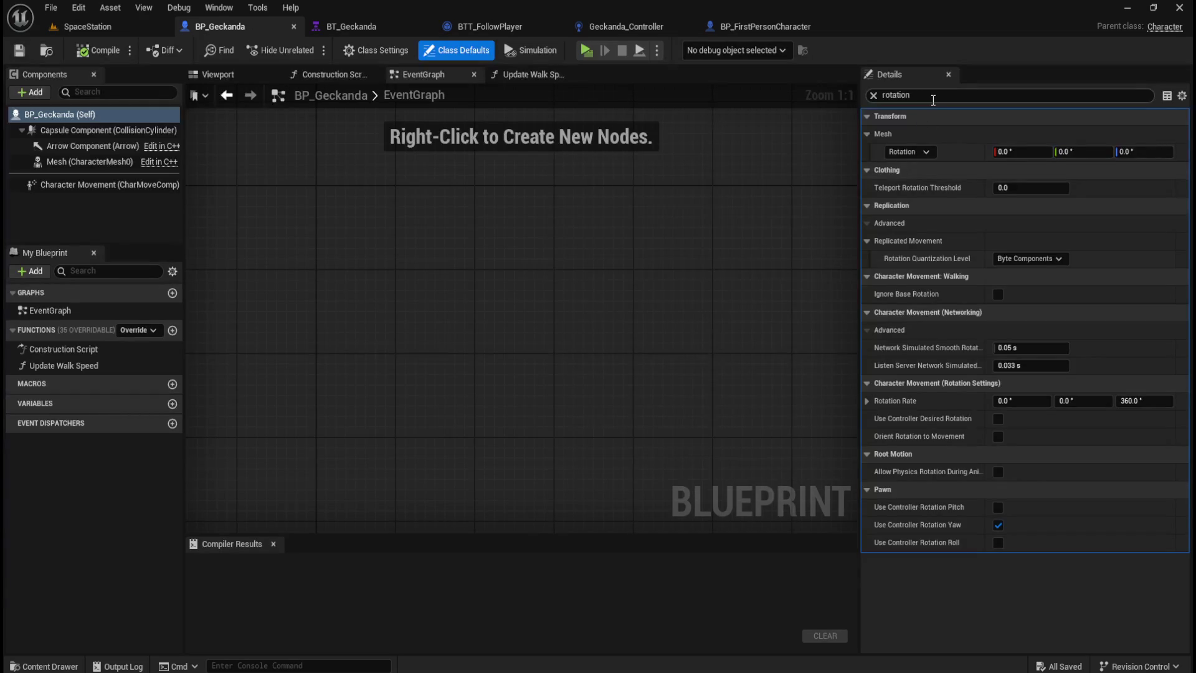
pyautogui.click(873, 95)
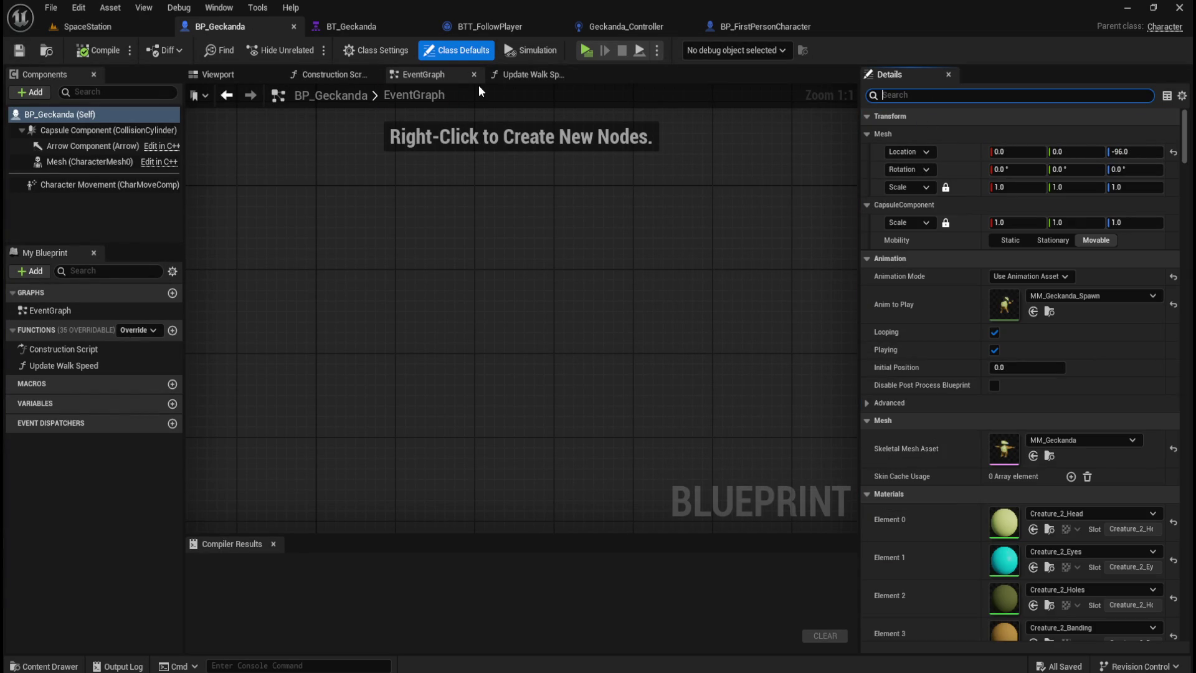
pyautogui.click(387, 51)
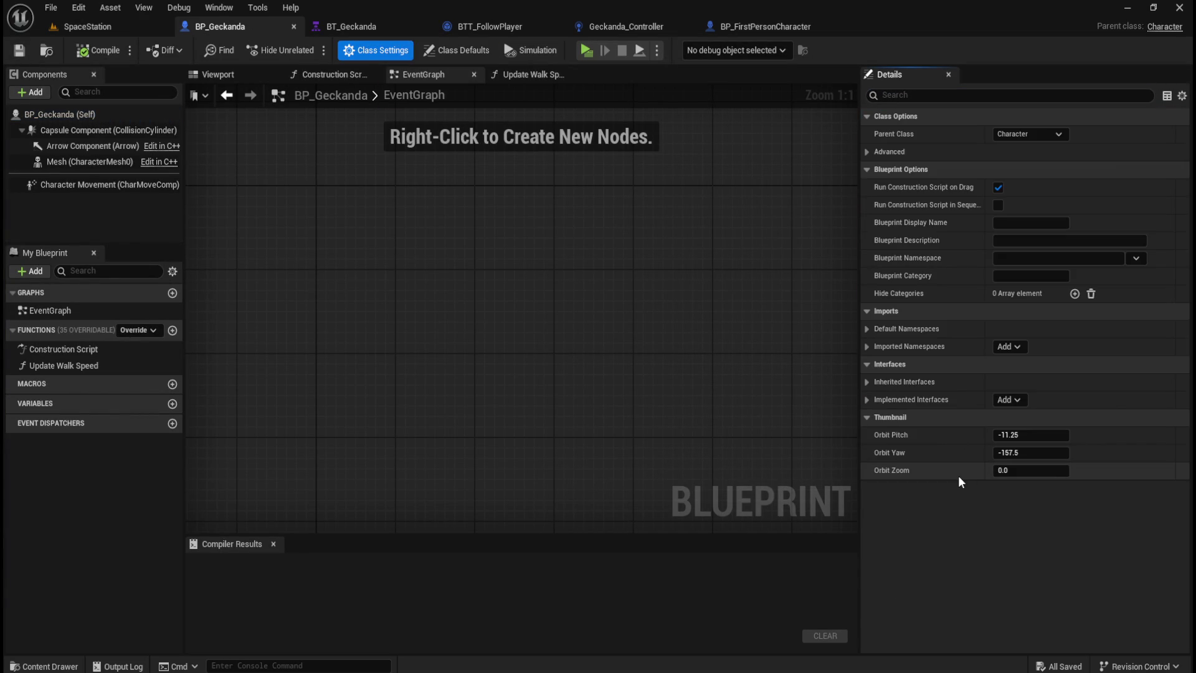
pyautogui.click(452, 51)
pyautogui.click(961, 95)
pyautogui.write('contro')
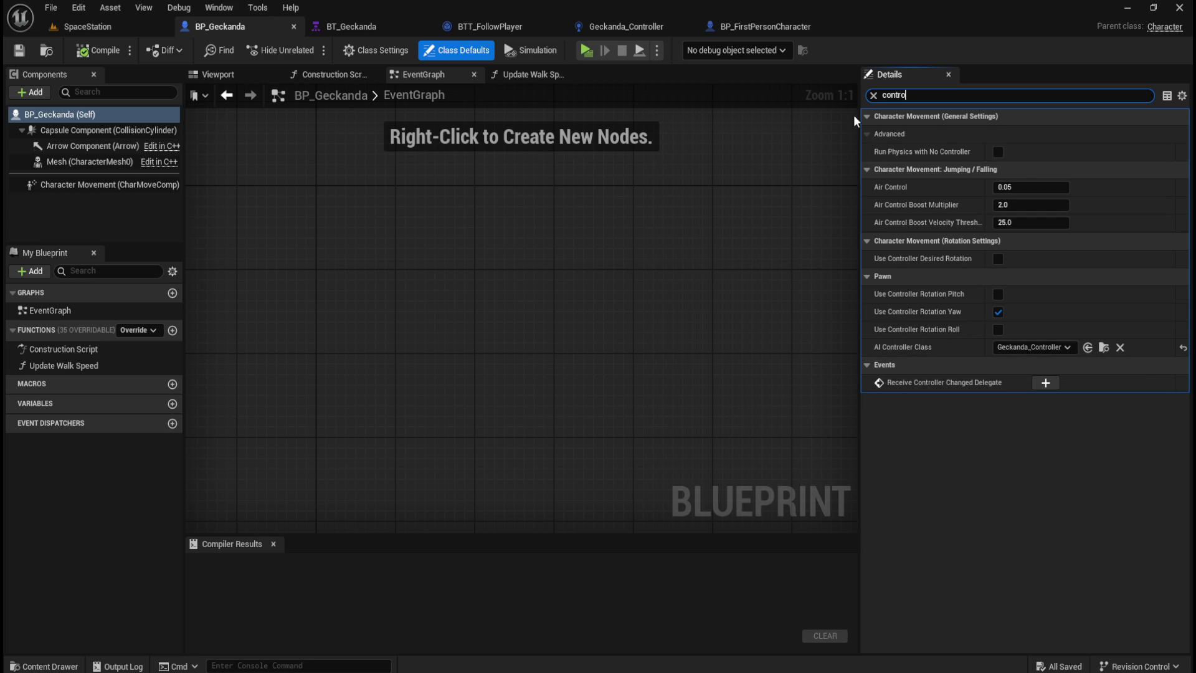
# Search 'auto' and set Auto Possess AI to Placed in World or Spawned, leaving Auto Possess Player Disabled.
pyautogui.click(873, 95)
pyautogui.write('auto')
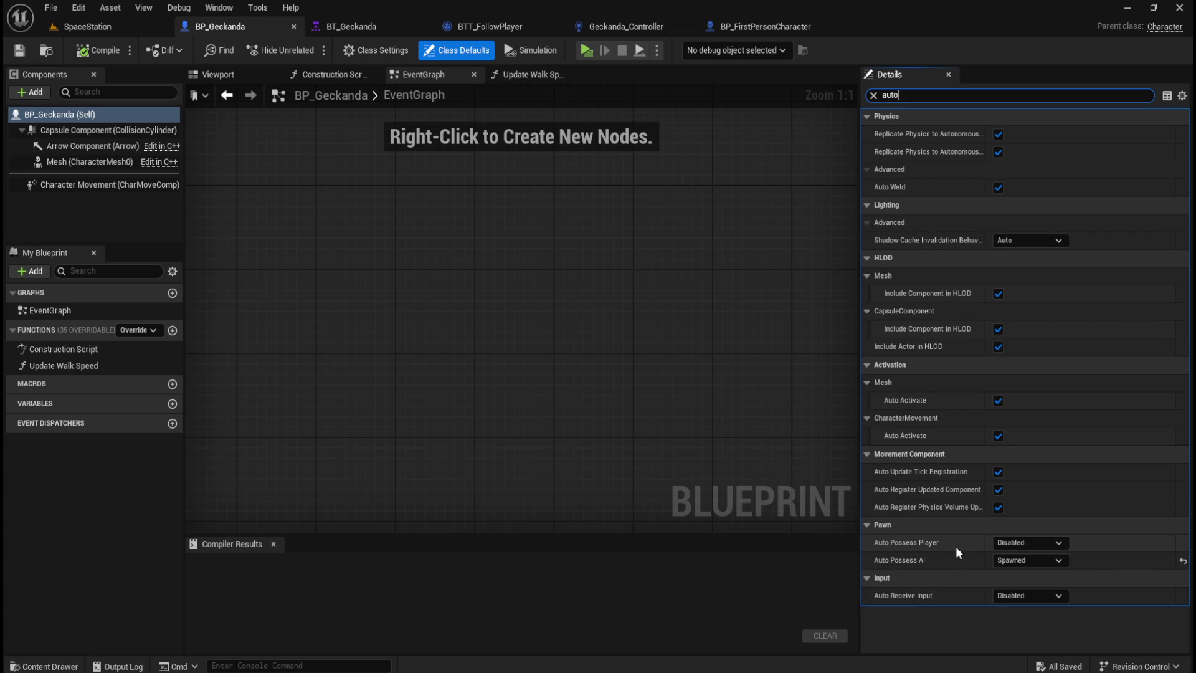
pyautogui.click(1039, 544)
pyautogui.click(1040, 563)
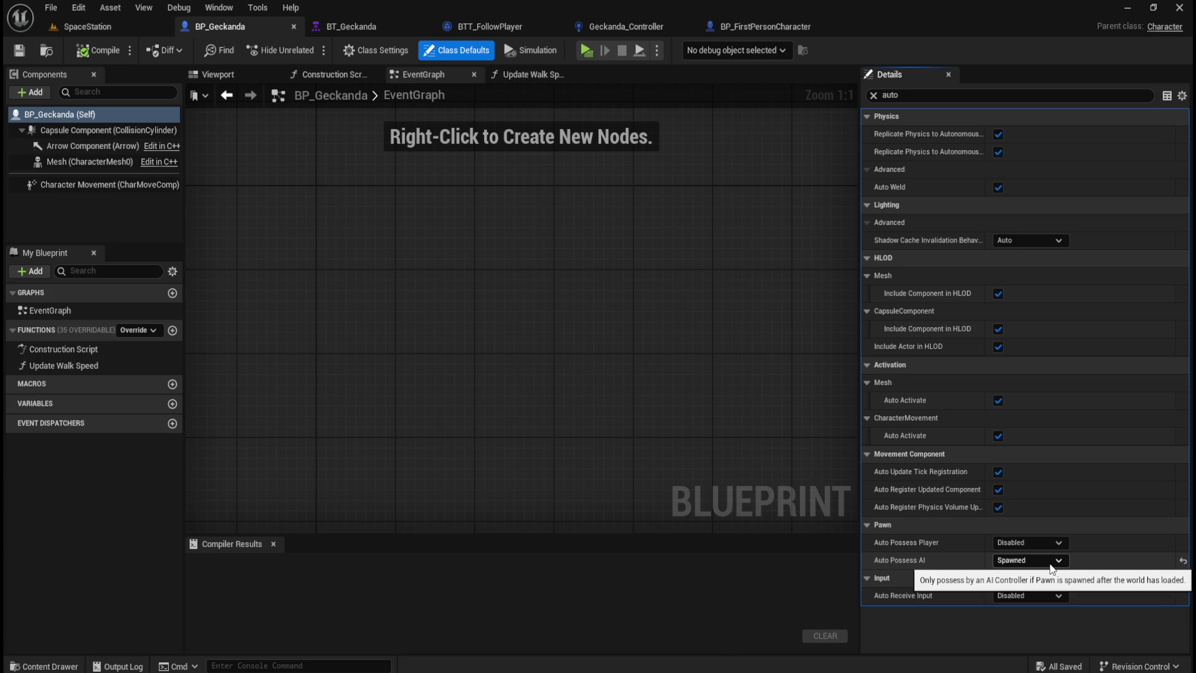
pyautogui.click(1050, 563)
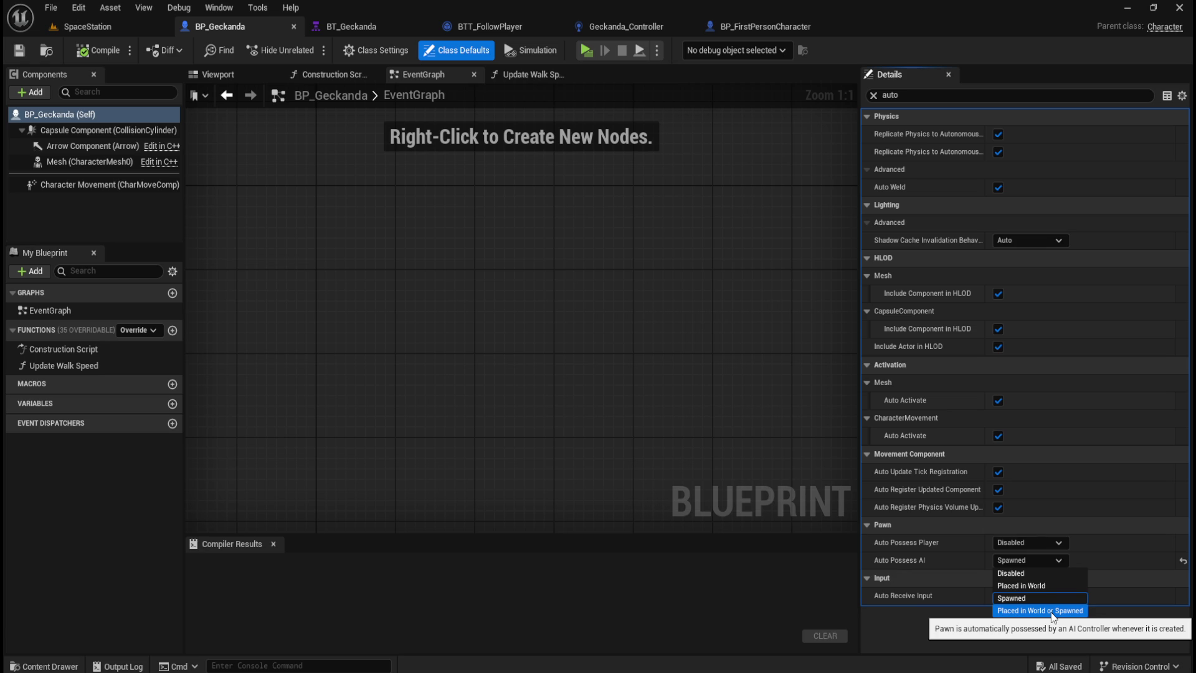
pyautogui.click(1053, 611)
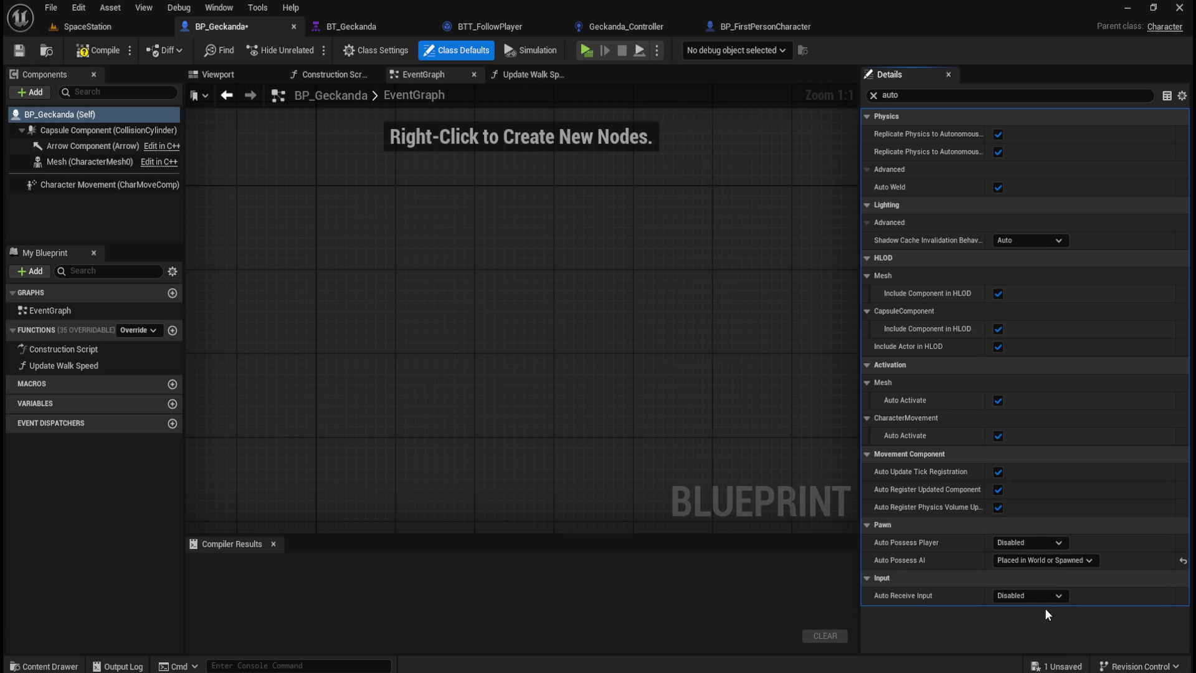
pyautogui.click(1049, 595)
# Compile BP_Geckanda and launch the SpaceStation level in a standalone preview.
pyautogui.click(109, 51)
pyautogui.click(87, 27)
pyautogui.click(306, 49)
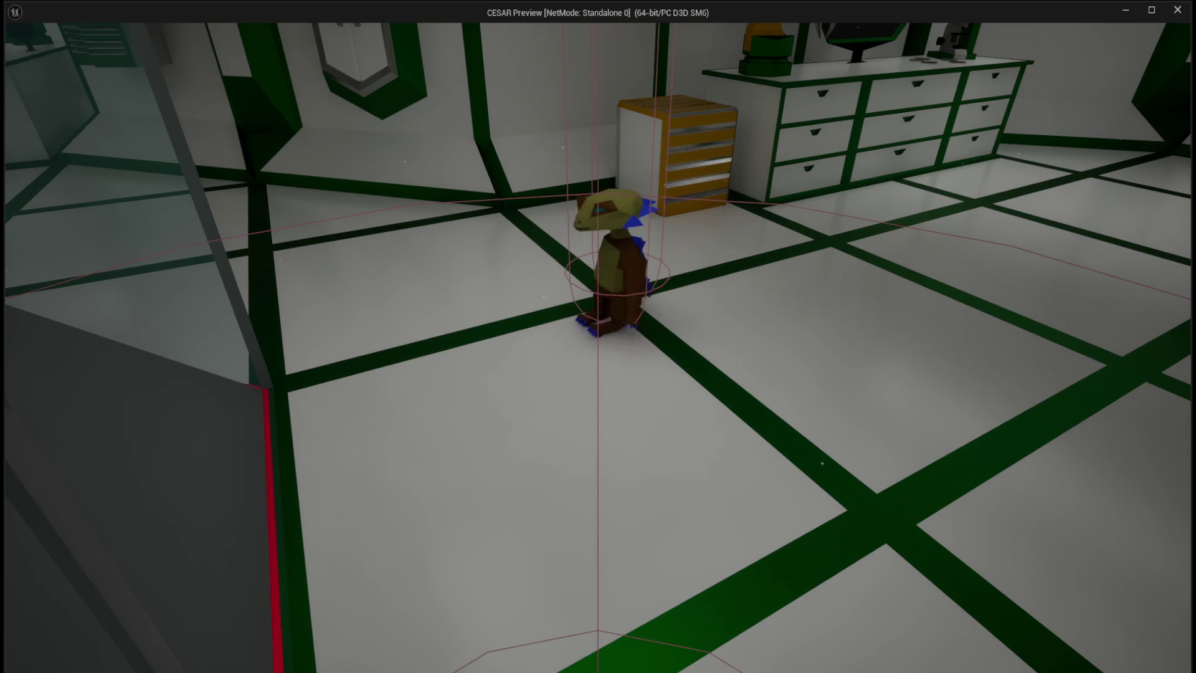
# Run and jump around the room with A, W and Space to test the Geckanda following.
pyautogui.press('a')
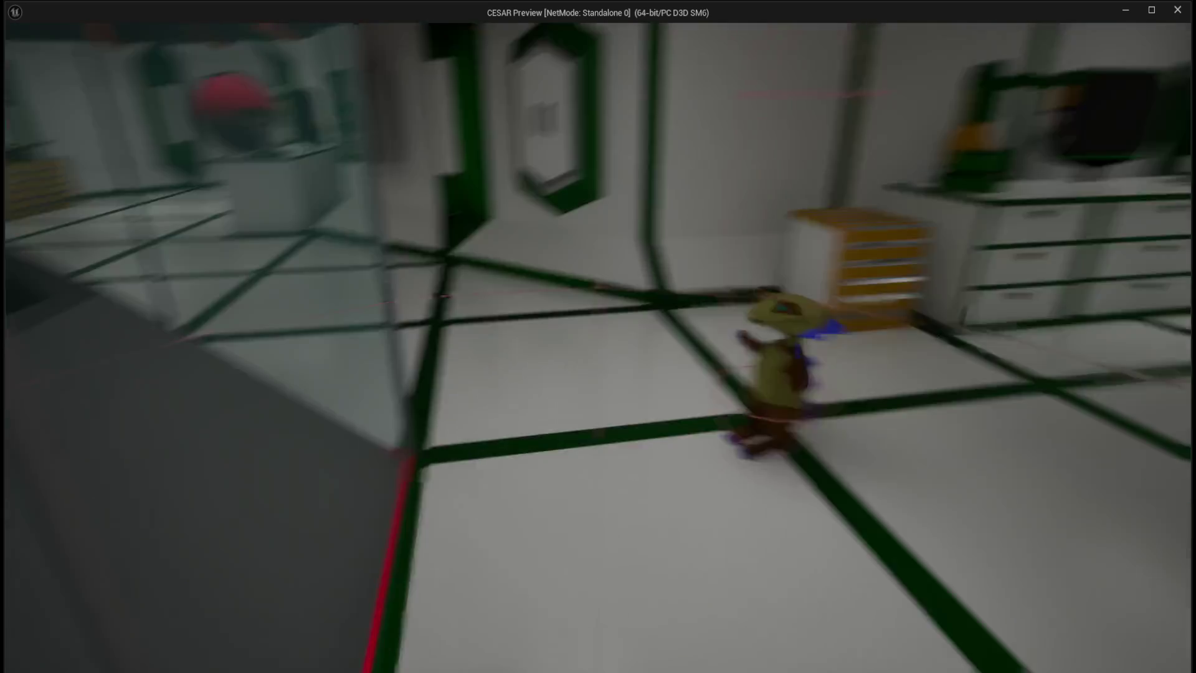
pyautogui.press('w')
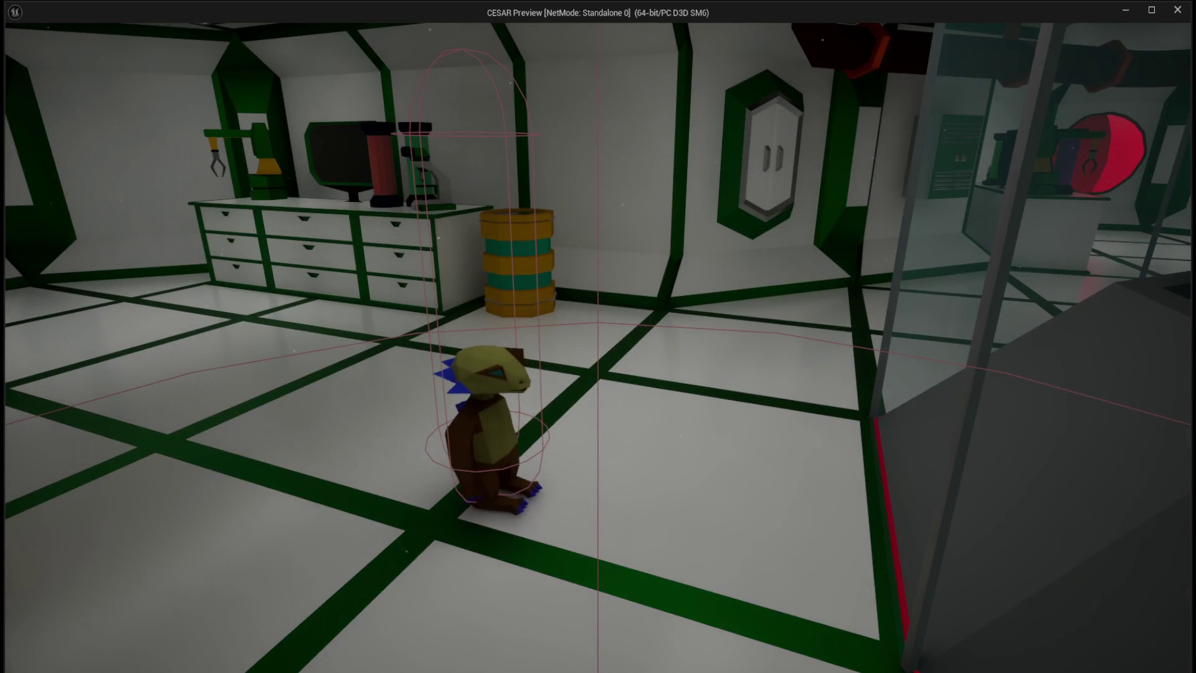
pyautogui.press('space')
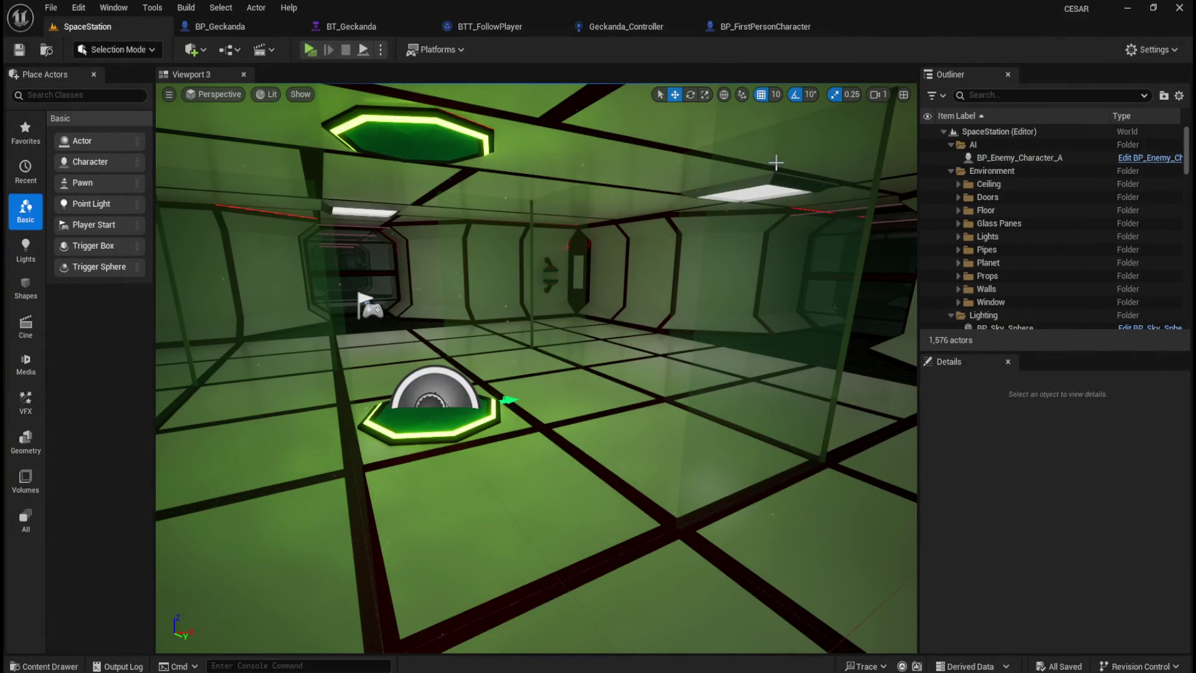
# Pan Geckanda_Controller's graph to the Set Value nodes, inspect the Player variable, then return to BT_Geckanda.
pyautogui.click(642, 28)
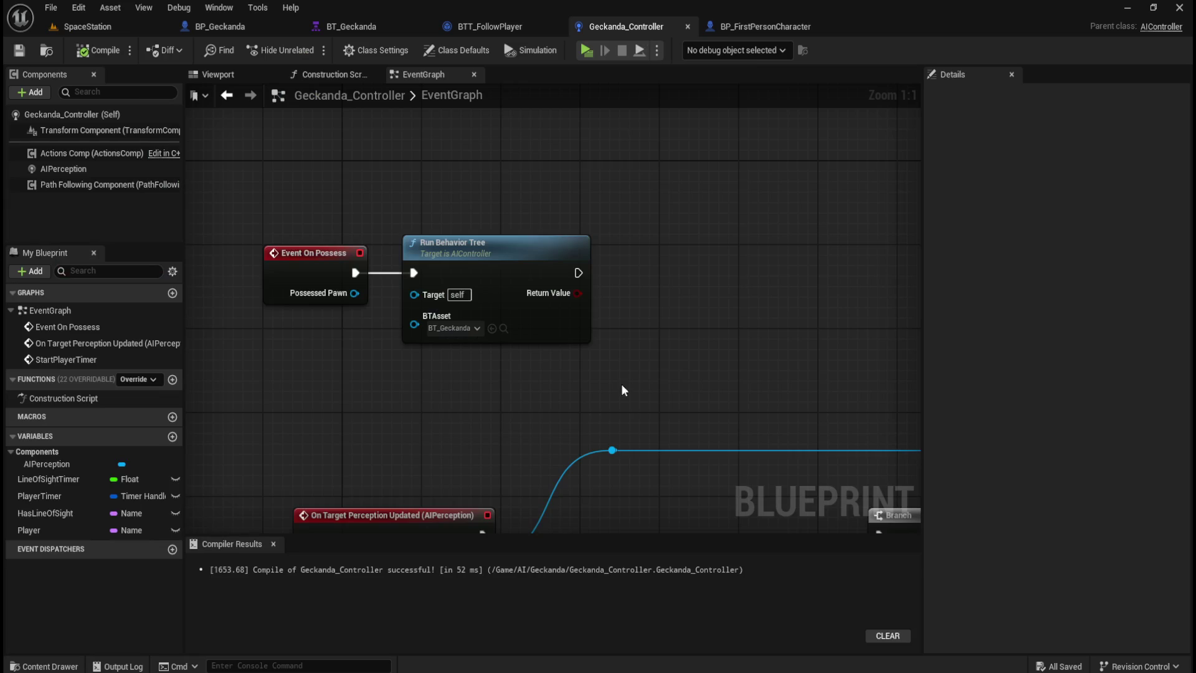
pyautogui.scroll(-1, 592, 345)
pyautogui.moveTo(663, 376); pyautogui.dragTo(485, 188)
pyautogui.moveTo(729, 439)
pyautogui.mouseDown()
pyautogui.moveTo(669, 291)
pyautogui.moveTo(633, 287)
pyautogui.moveTo(412, 342)
pyautogui.mouseUp()
pyautogui.moveTo(706, 294)
pyautogui.mouseDown()
pyautogui.moveTo(379, 305)
pyautogui.moveTo(363, 318)
pyautogui.mouseUp()
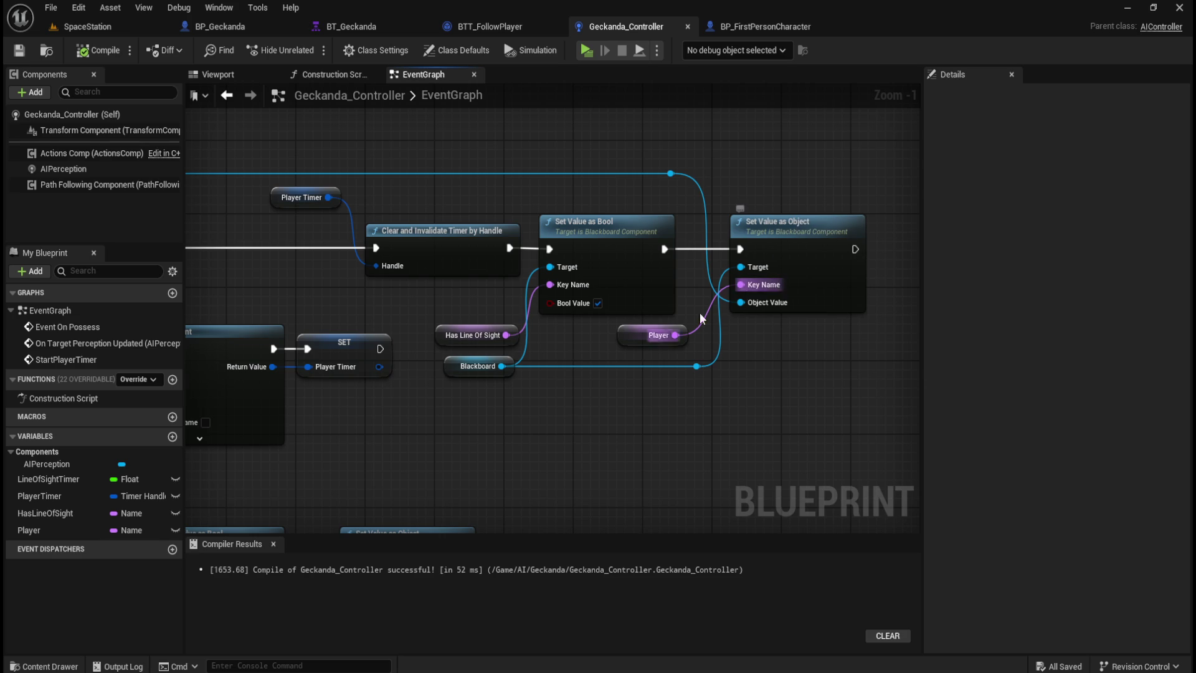
pyautogui.click(642, 335)
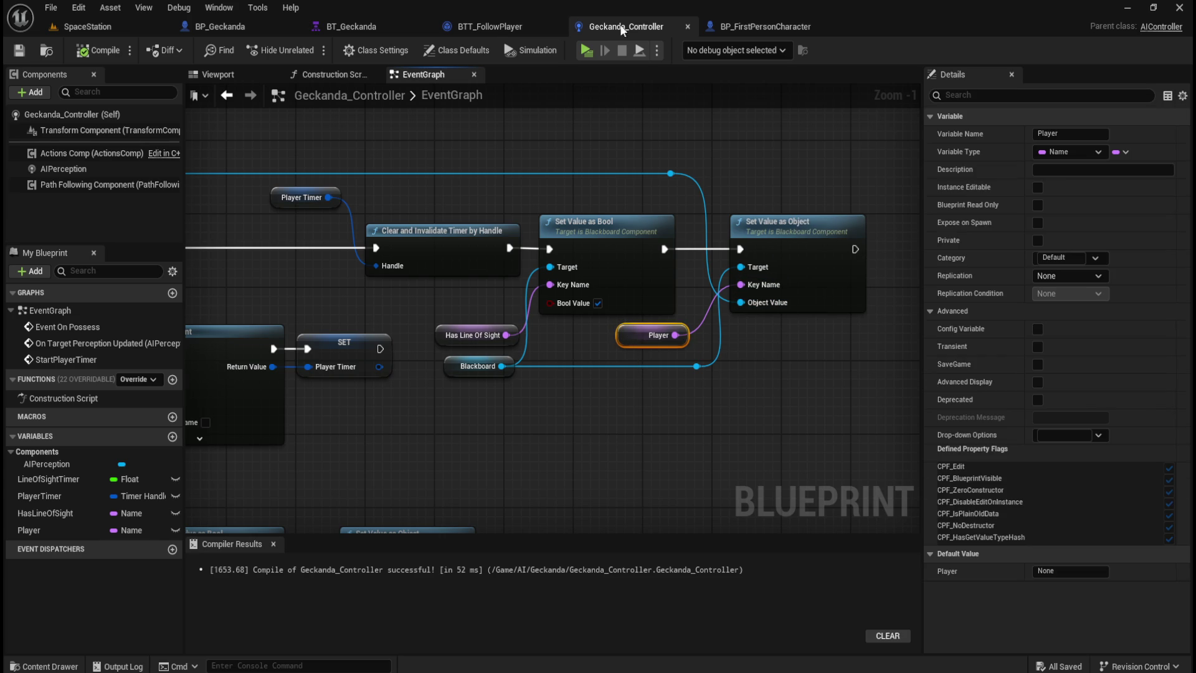
pyautogui.click(355, 25)
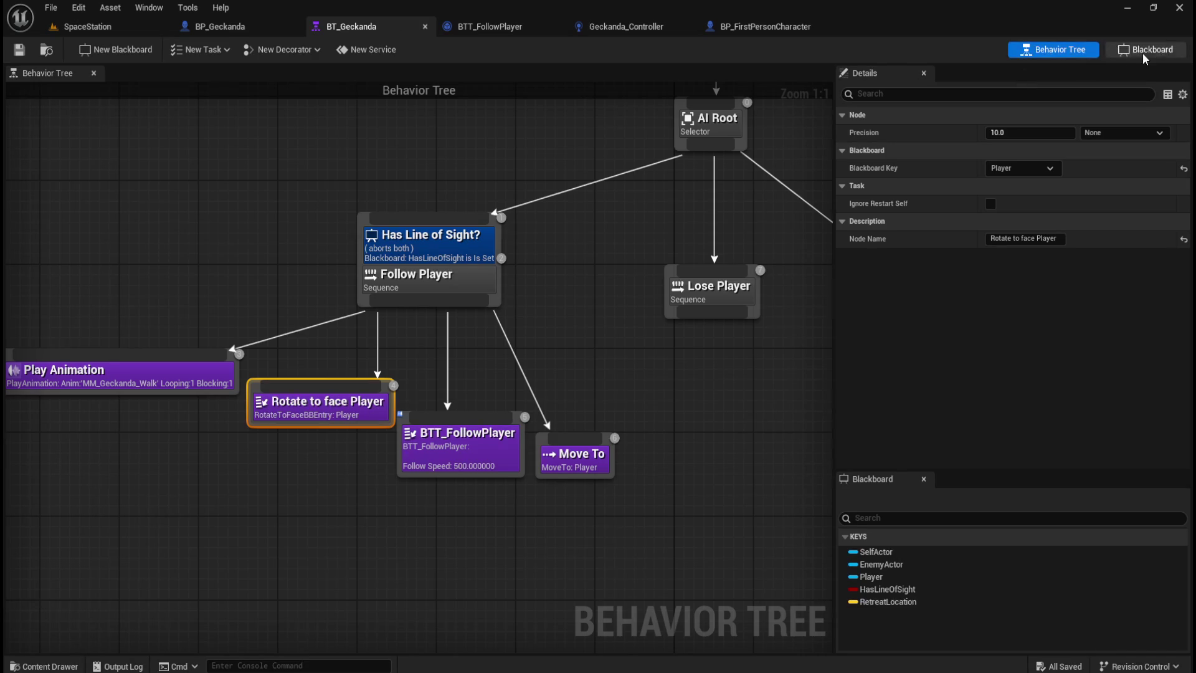
# Inspect BB_Geckanda's Player key, then open BB_Enemy_A from Content > AI > RobotA.
pyautogui.click(1145, 52)
pyautogui.click(49, 183)
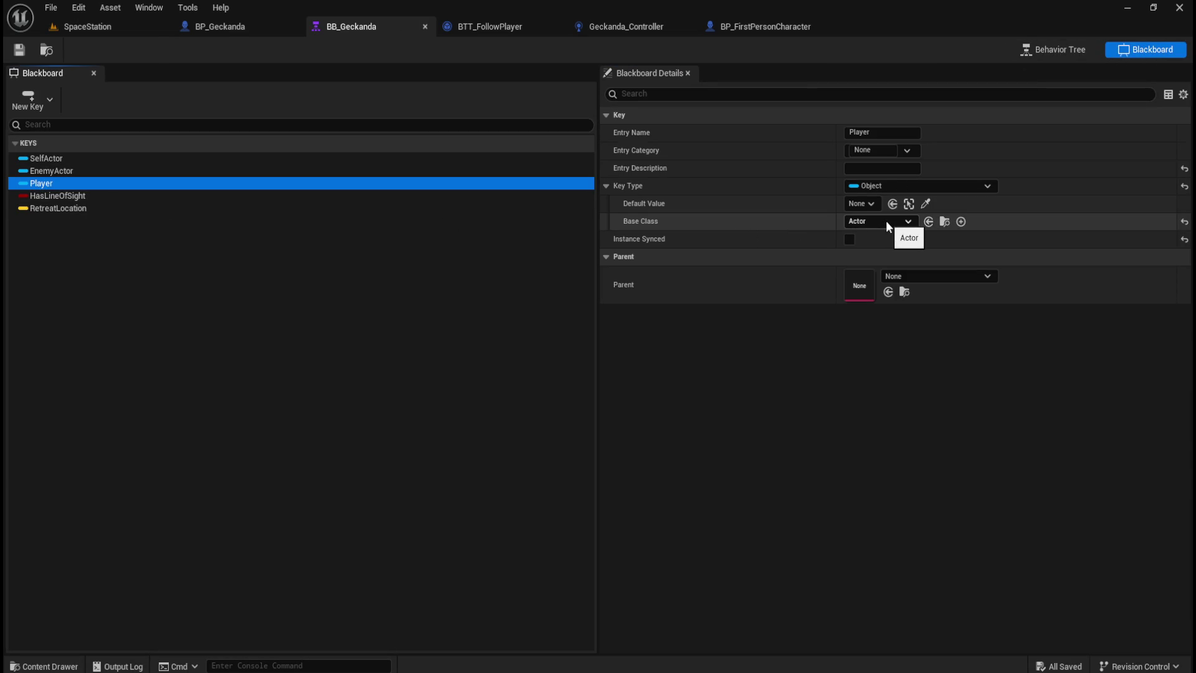
pyautogui.hotkey('ctrl', 'space')
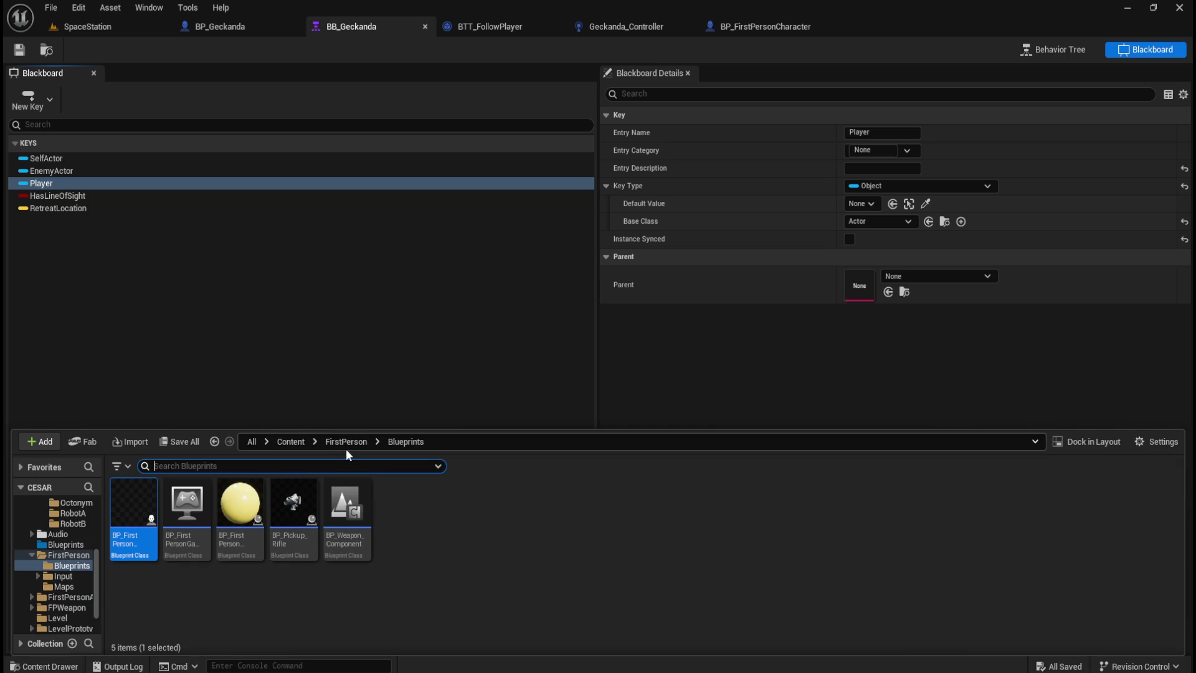
pyautogui.click(279, 440)
pyautogui.doubleClick(134, 502)
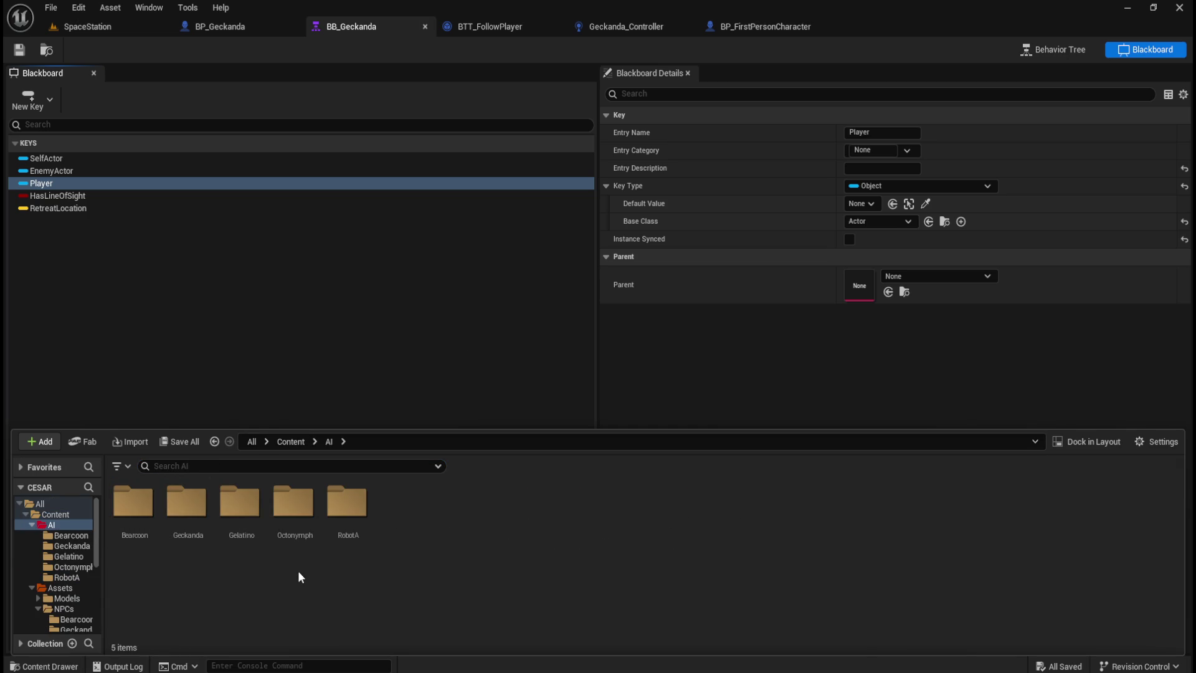
pyautogui.doubleClick(334, 536)
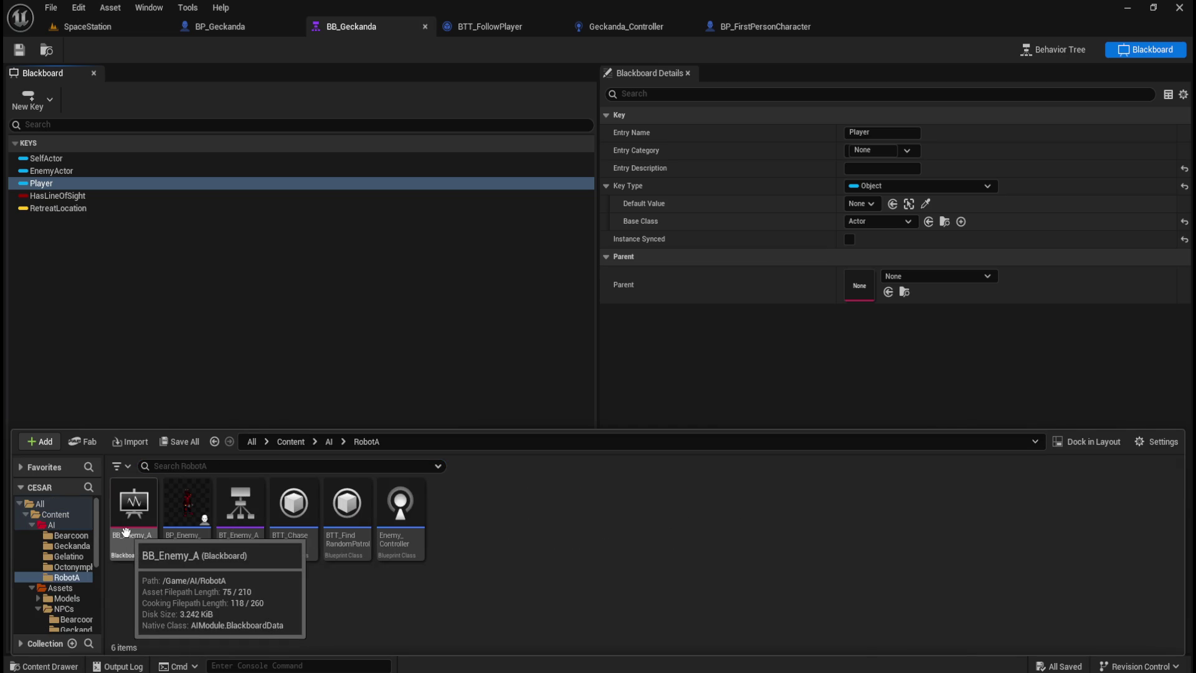
pyautogui.doubleClick(126, 533)
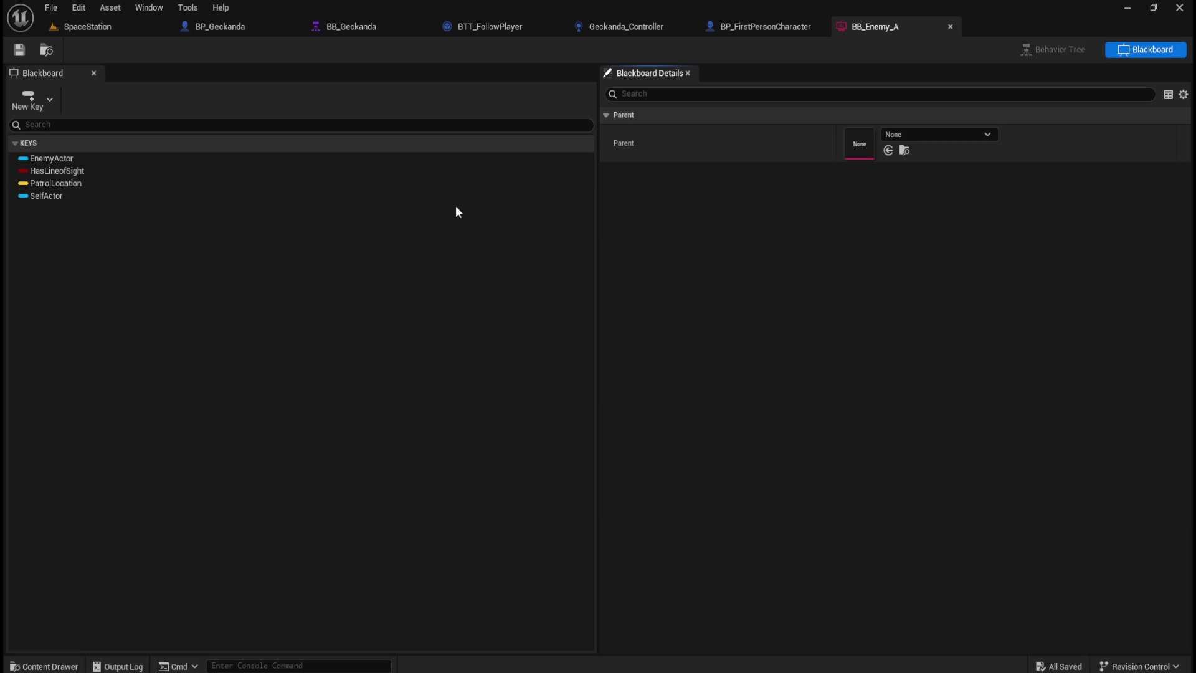
# Check BB_Enemy_A's EnemyActor key base class and compare it with BB_Geckanda's keys.
pyautogui.click(77, 159)
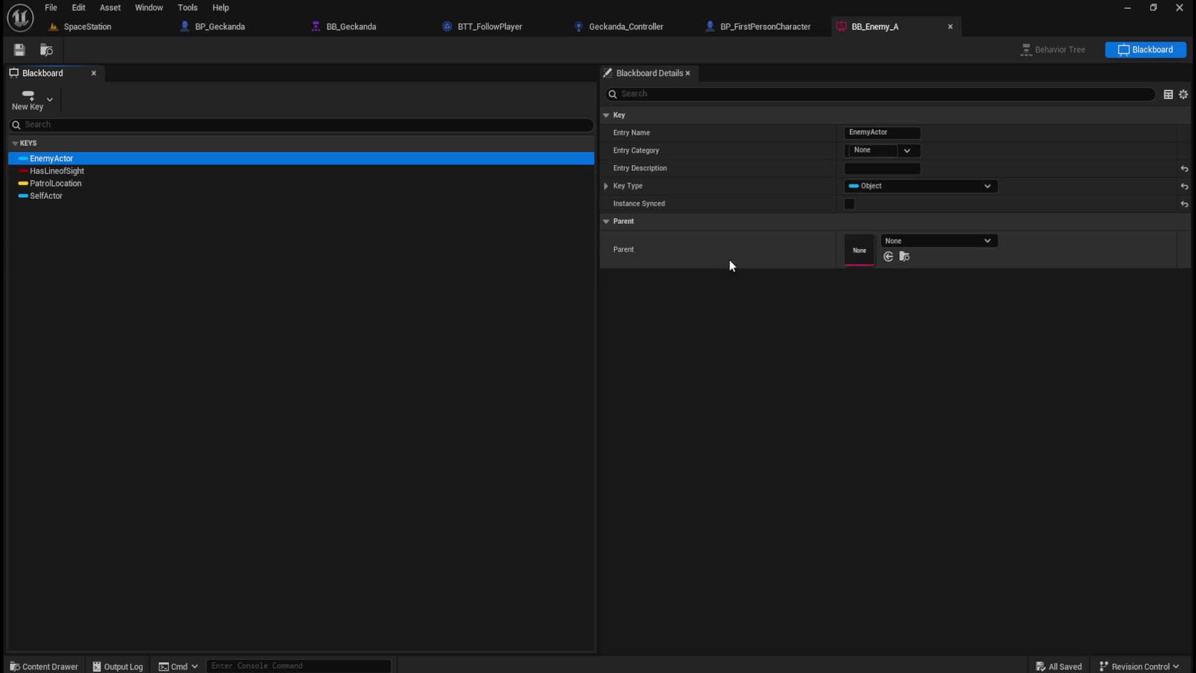
pyautogui.click(607, 184)
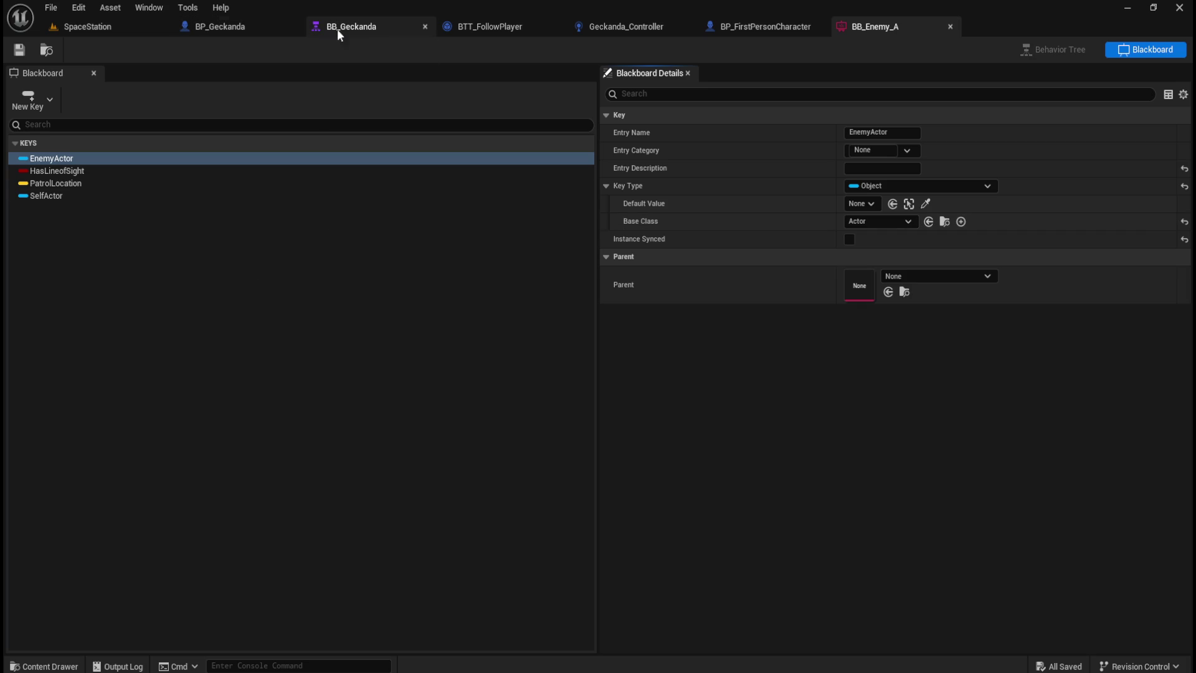
pyautogui.click(369, 28)
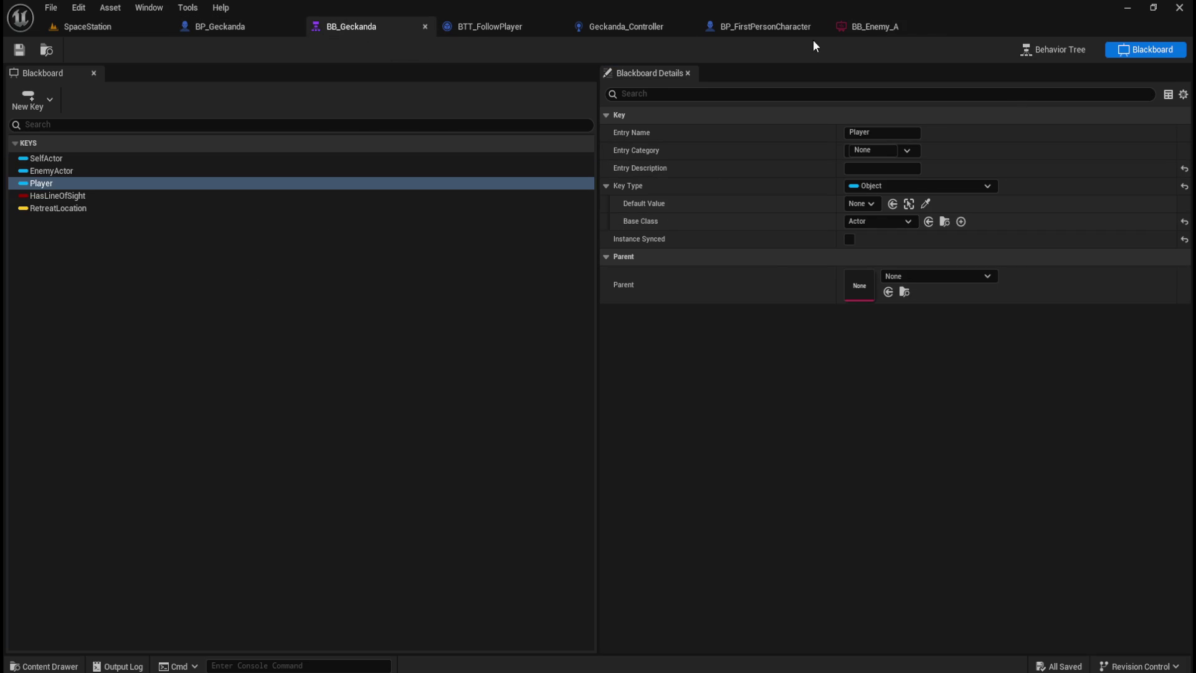
pyautogui.click(877, 29)
pyautogui.click(375, 27)
# Close the BB_Enemy_A blackboard and scroll through the BTT_FollowPlayer graph.
pyautogui.click(950, 26)
pyautogui.click(542, 29)
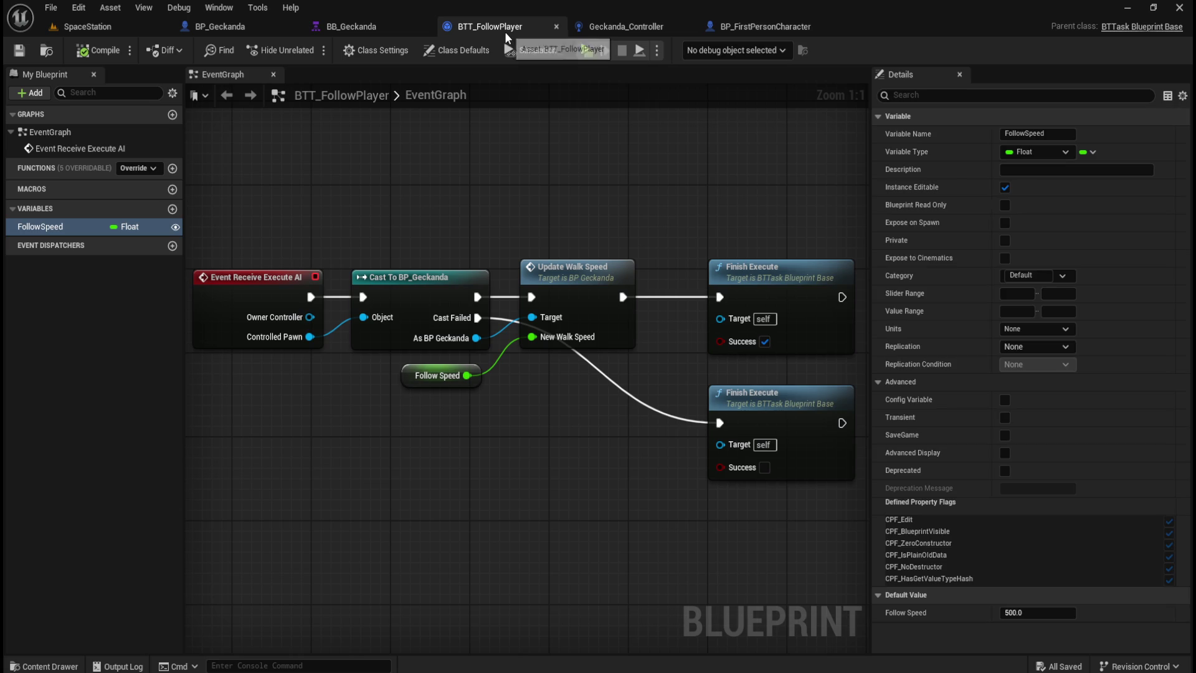
pyautogui.scroll(-1, 437, 233)
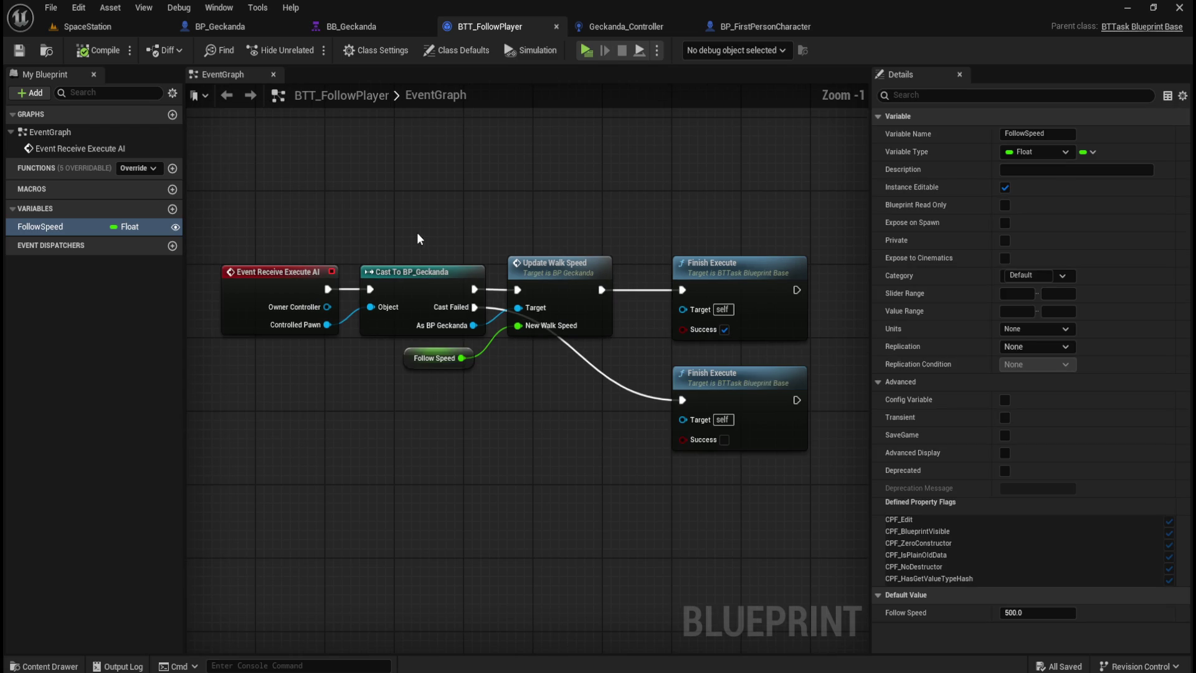
pyautogui.scroll(-1, 435, 213)
# Pan Geckanda_Controller's graph across the Blackboard, Set Timer, Branch and On Target Perception Updated nodes.
pyautogui.click(612, 28)
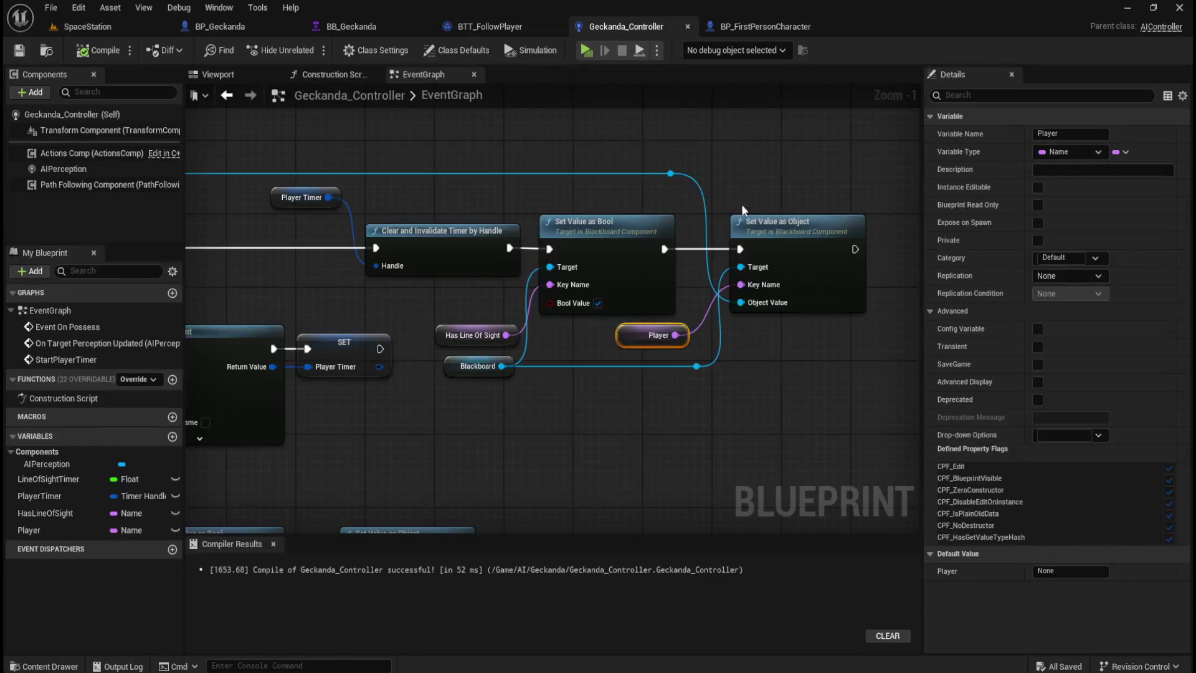
pyautogui.scroll(2, 709, 203)
pyautogui.click(753, 408)
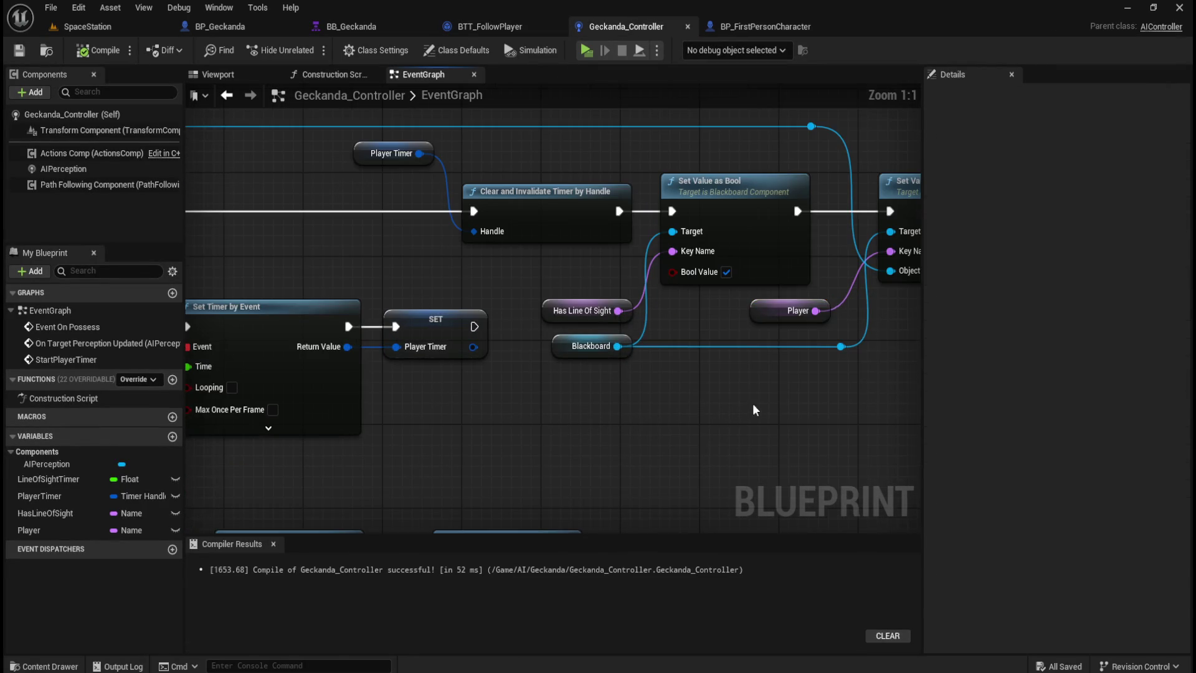
pyautogui.moveTo(752, 409); pyautogui.dragTo(647, 428)
pyautogui.click(455, 366)
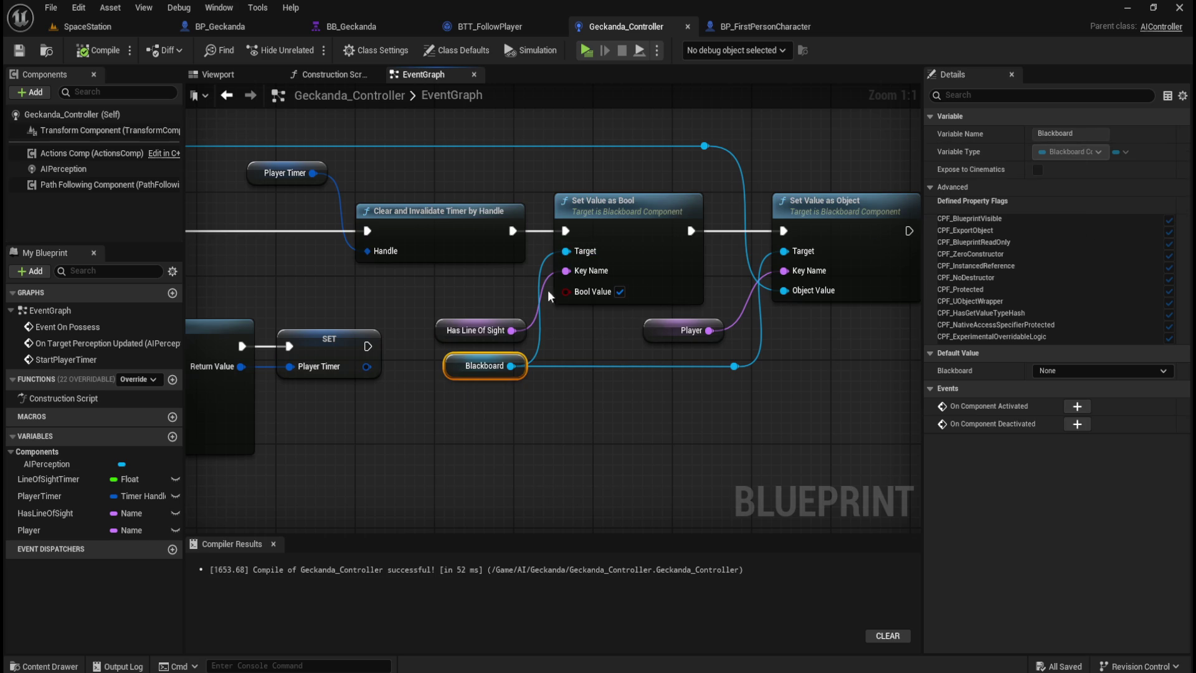
pyautogui.moveTo(480, 414)
pyautogui.mouseDown()
pyautogui.moveTo(692, 429)
pyautogui.moveTo(647, 435)
pyautogui.mouseUp()
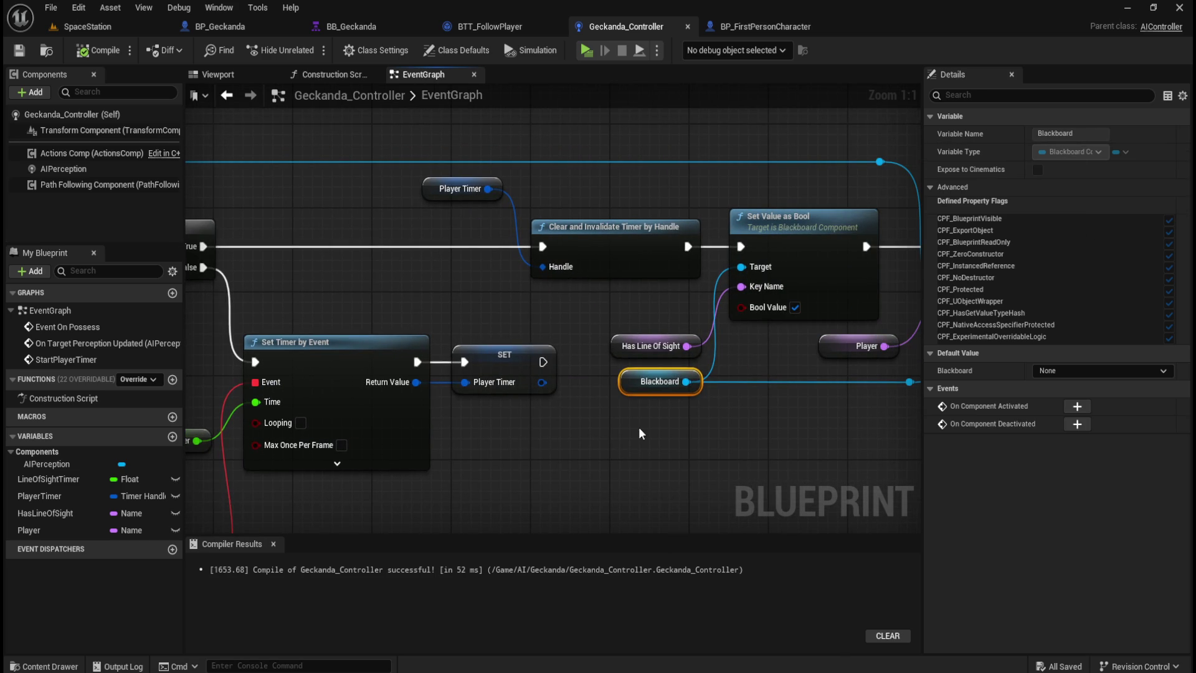
pyautogui.click(638, 428)
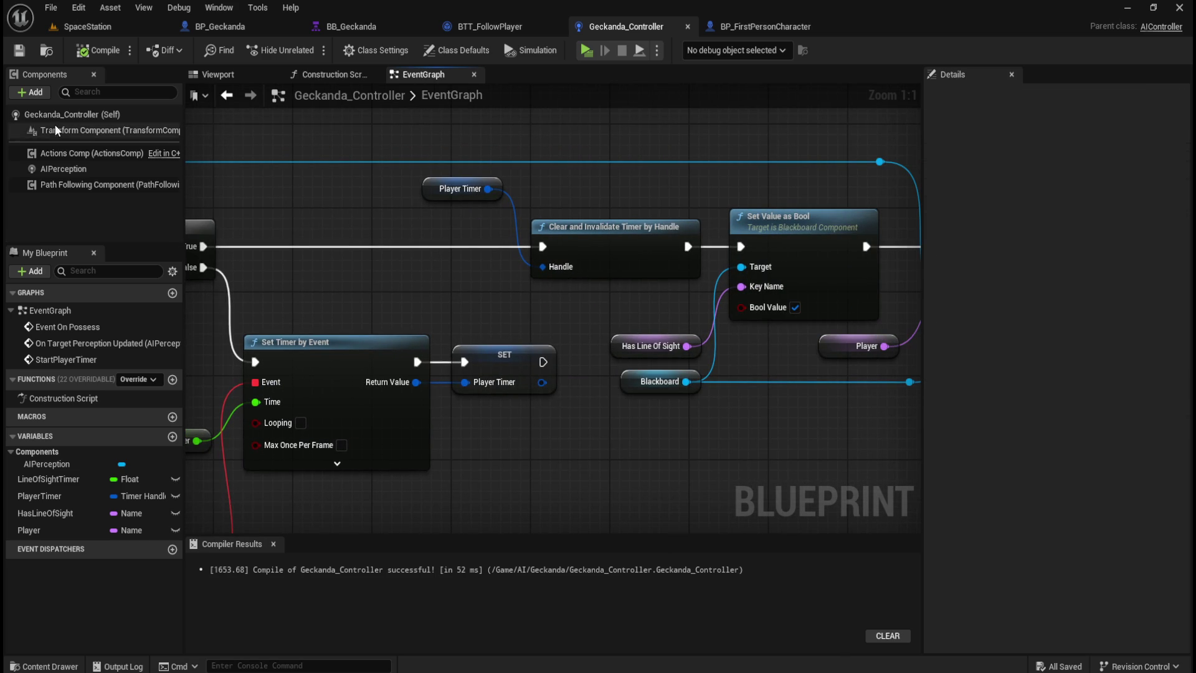
pyautogui.moveTo(565, 314)
pyautogui.mouseDown()
pyautogui.moveTo(504, 318)
pyautogui.moveTo(723, 355)
pyautogui.moveTo(747, 293)
pyautogui.moveTo(862, 160)
pyautogui.moveTo(780, 95)
pyautogui.mouseUp()
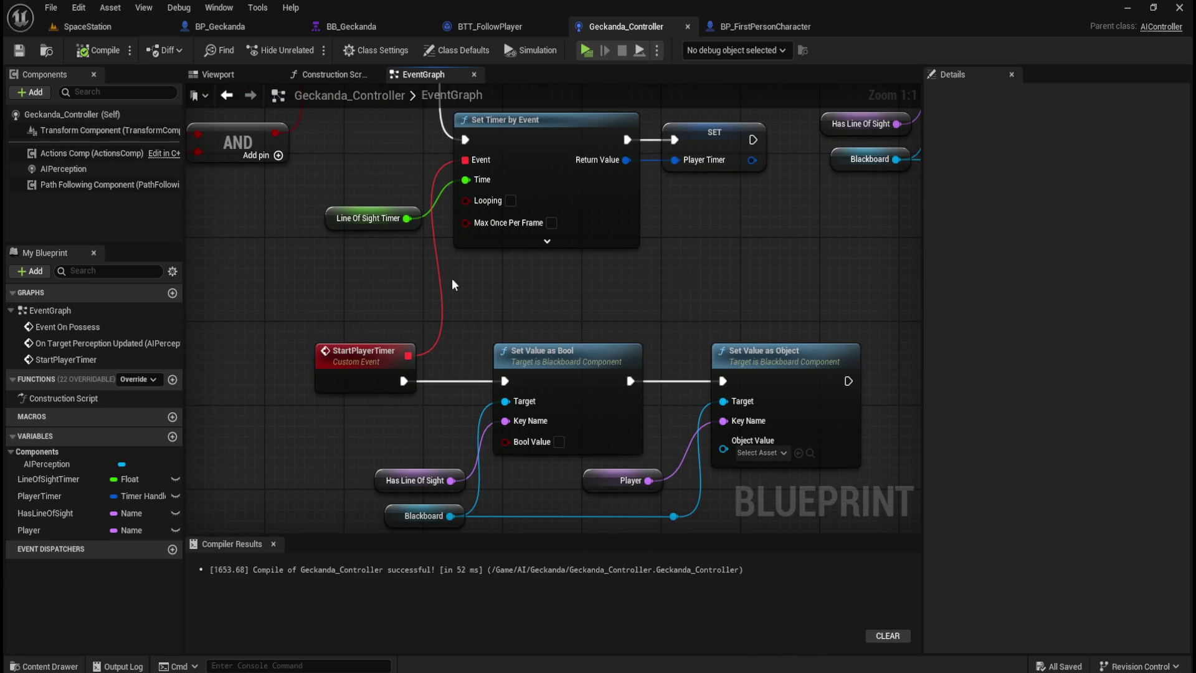
pyautogui.moveTo(372, 158); pyautogui.dragTo(804, 323)
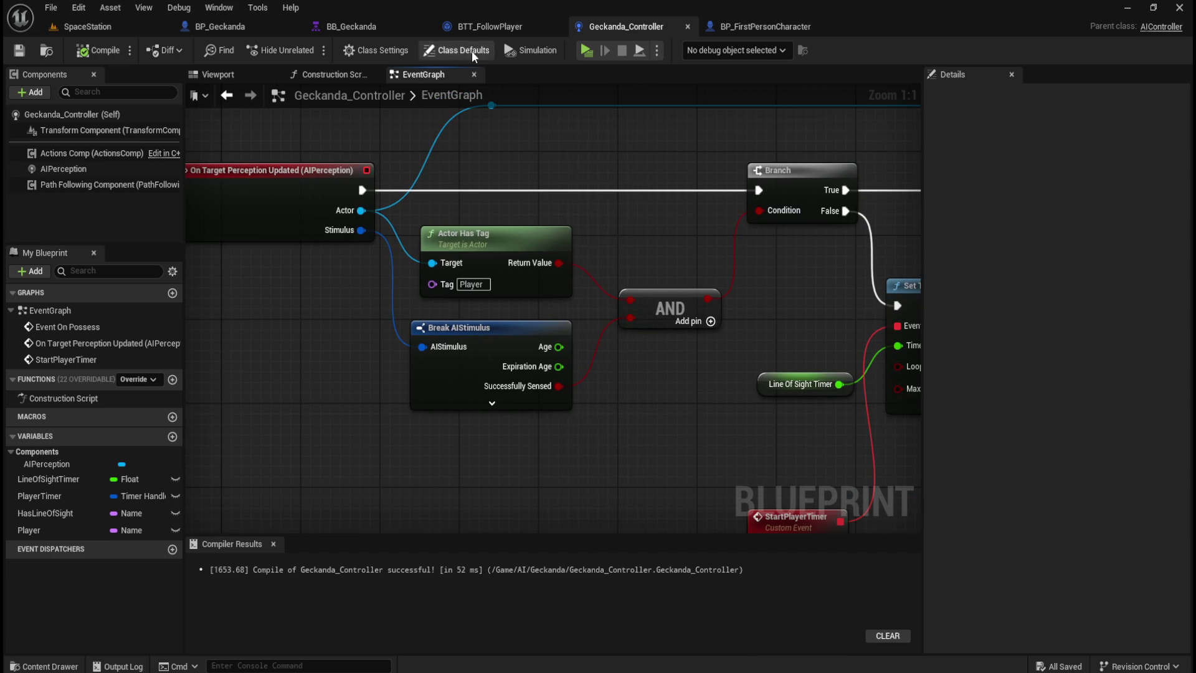
# Cycle through BP_Geckanda, BP_FirstPersonCharacter, BTT_FollowPlayer and Geckanda_Controller, ending on BB_Geckanda.
pyautogui.click(245, 28)
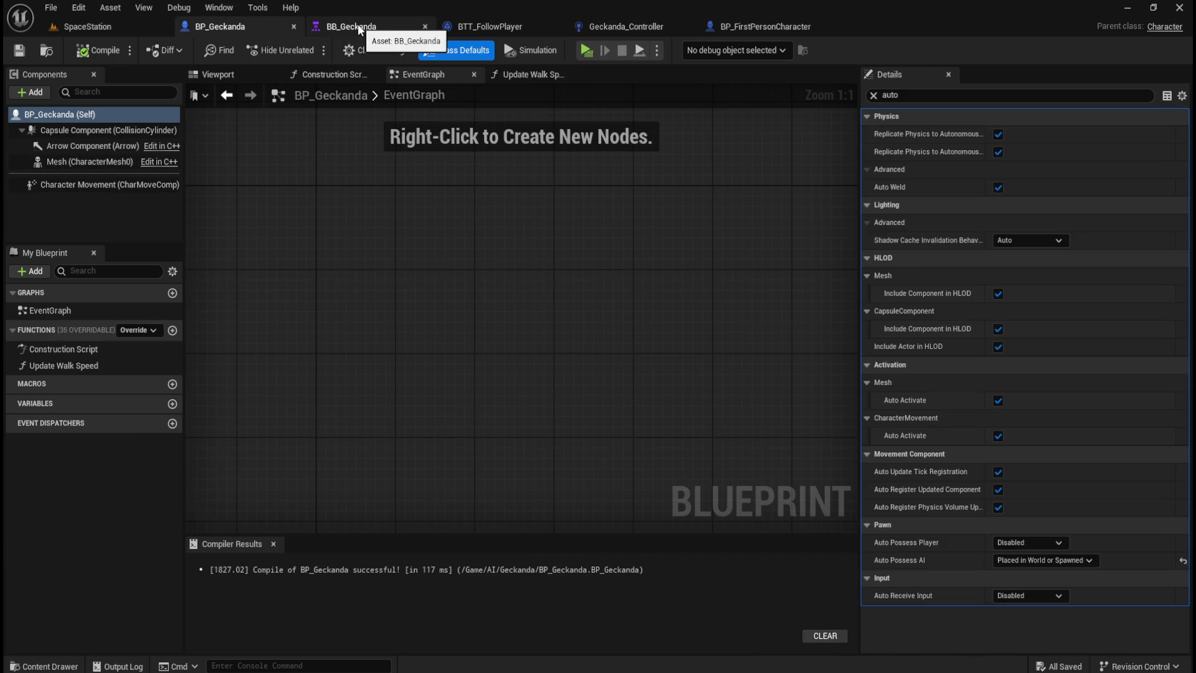
pyautogui.click(789, 25)
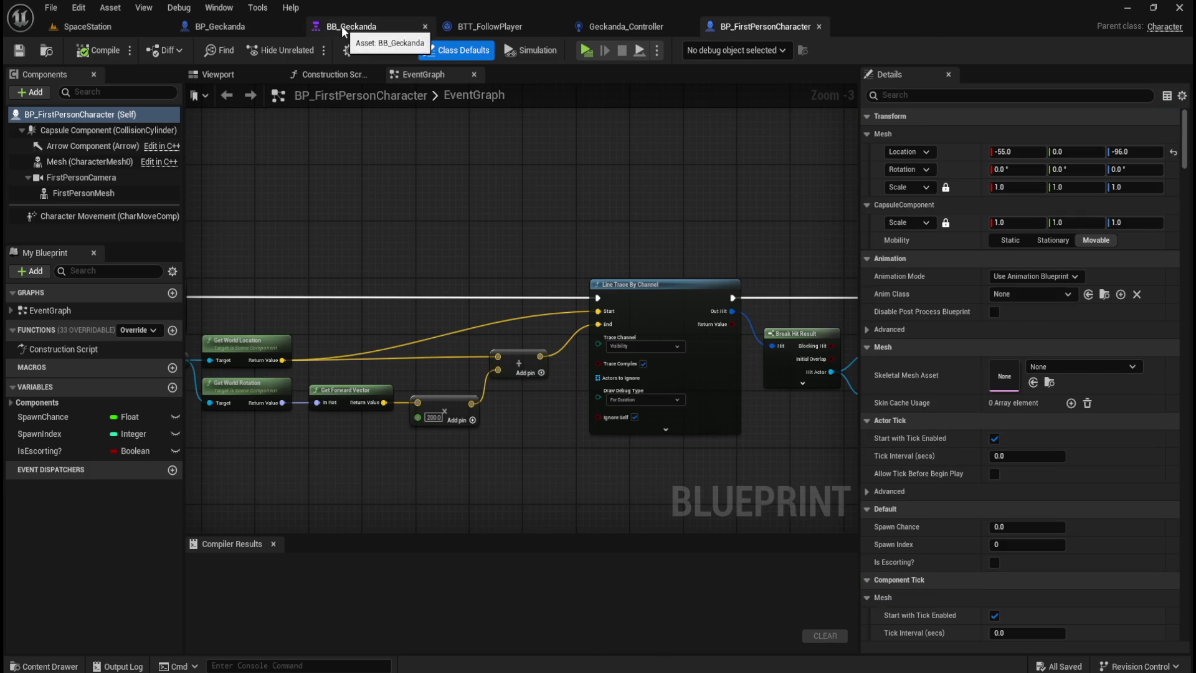
pyautogui.click(341, 25)
pyautogui.click(488, 24)
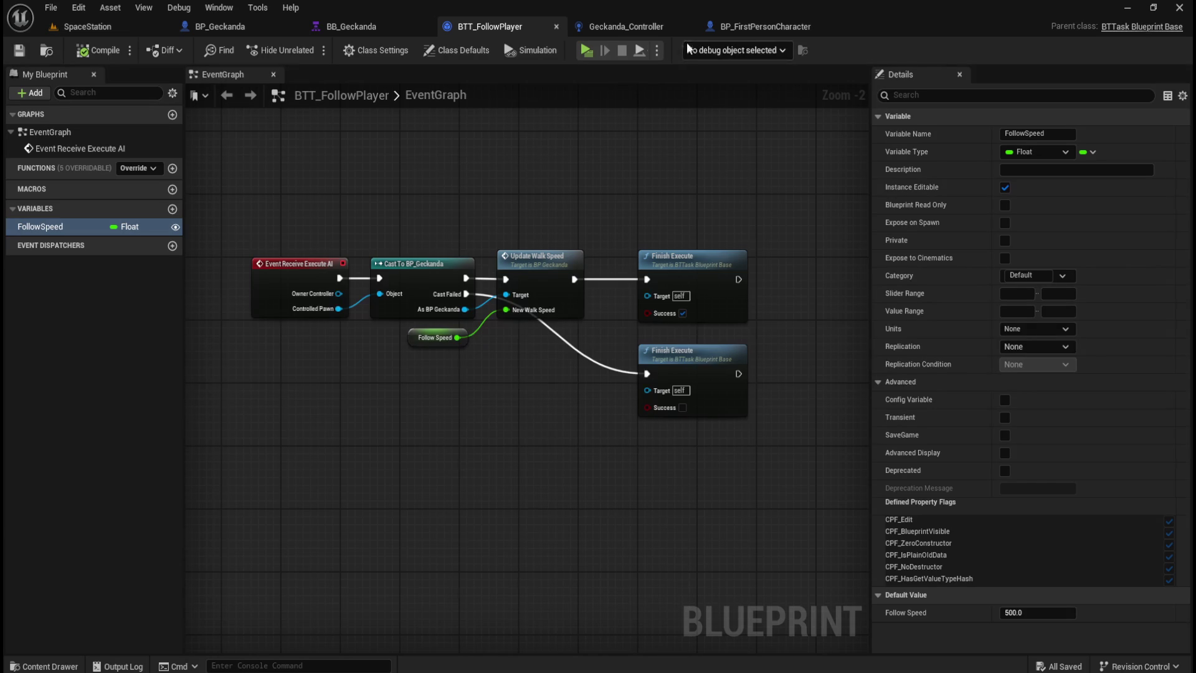
pyautogui.click(634, 29)
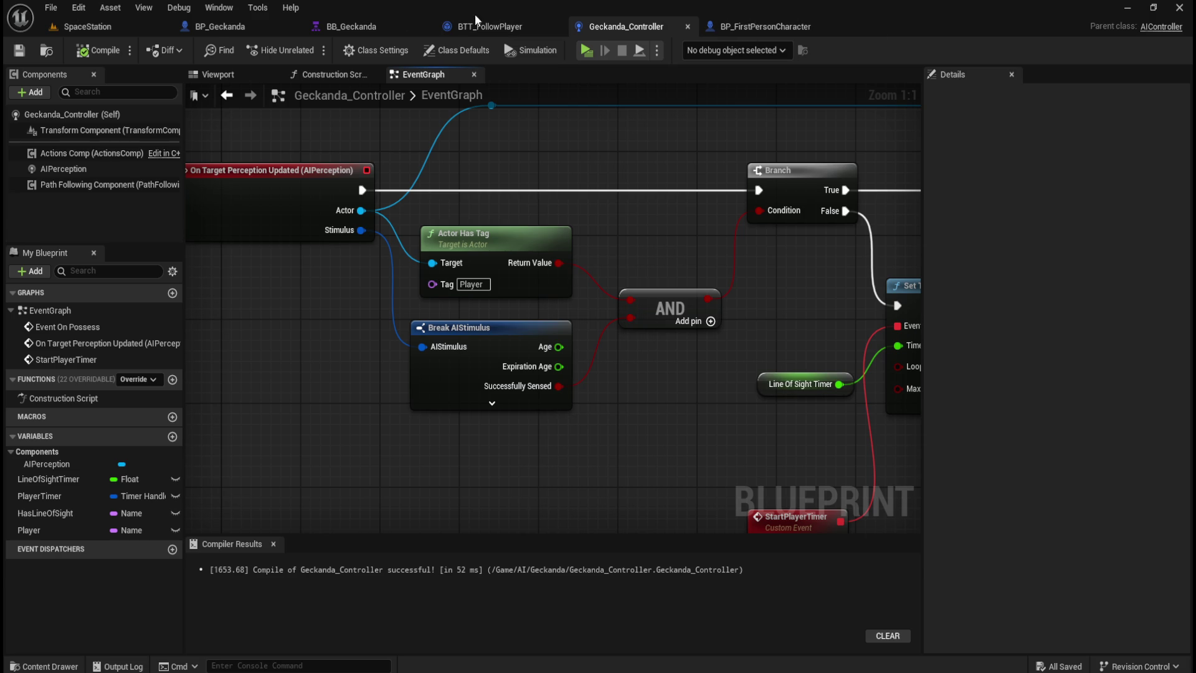
pyautogui.click(366, 25)
# Check that the Has Line of Sight? decorator keeps its Is Set key query.
pyautogui.click(1049, 48)
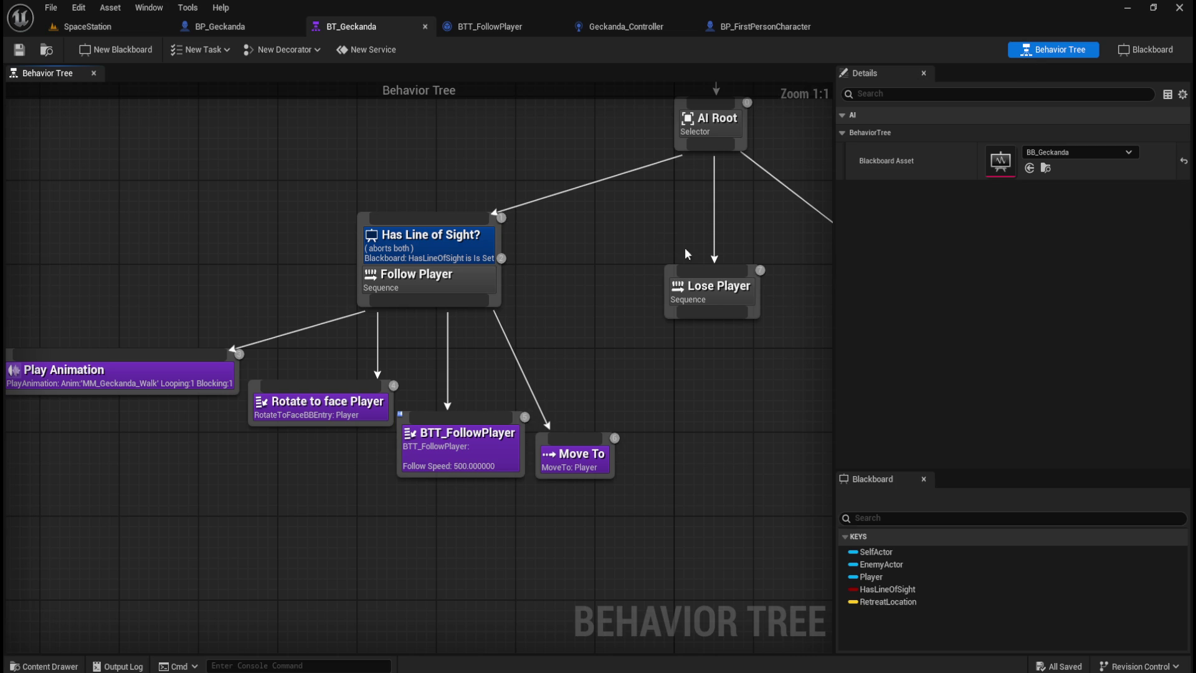
pyautogui.scroll(4, 628, 353)
pyautogui.click(633, 319)
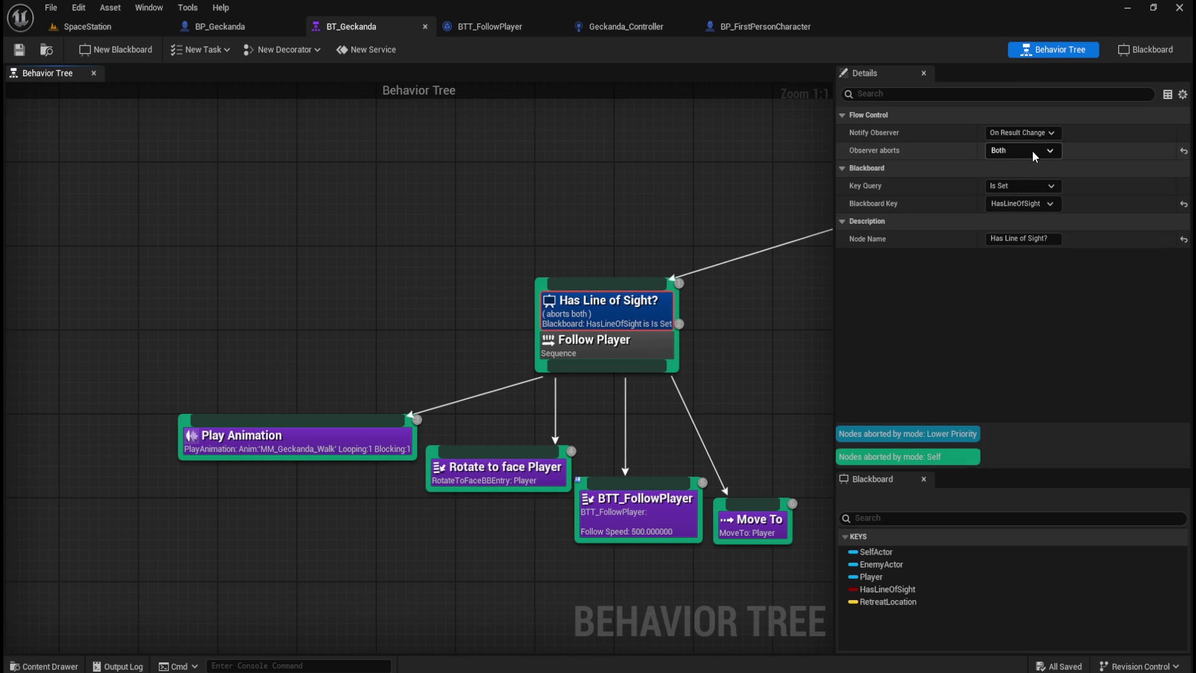
pyautogui.click(1048, 186)
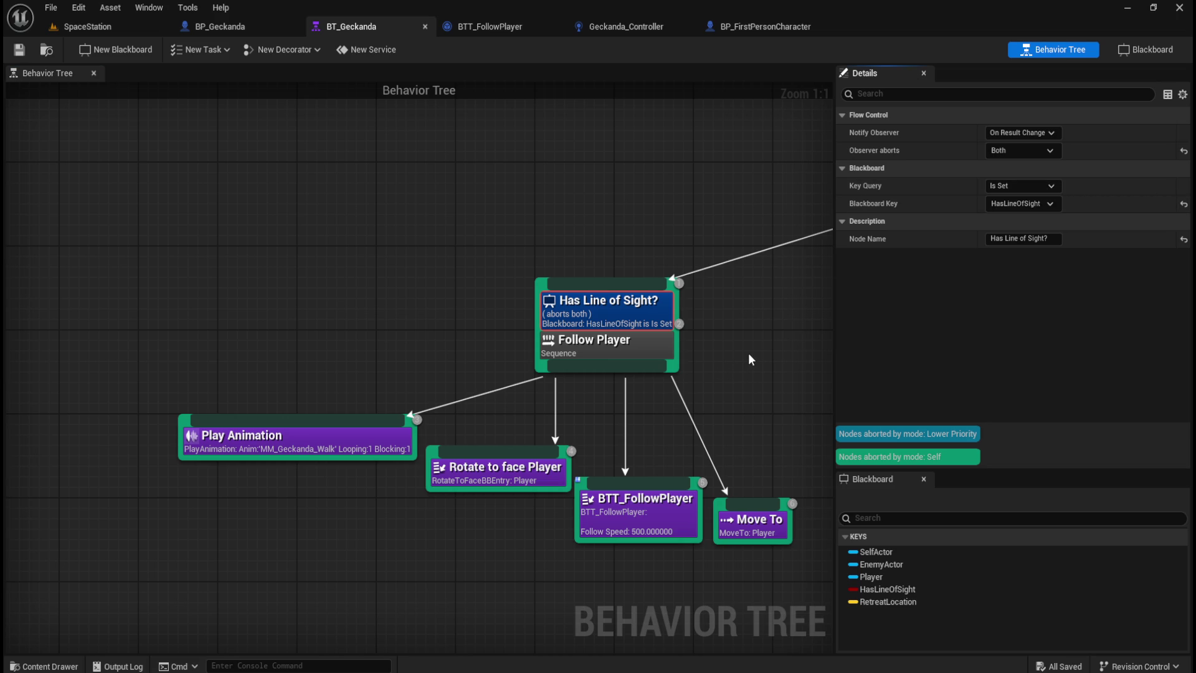
pyautogui.moveTo(748, 360); pyautogui.dragTo(604, 355)
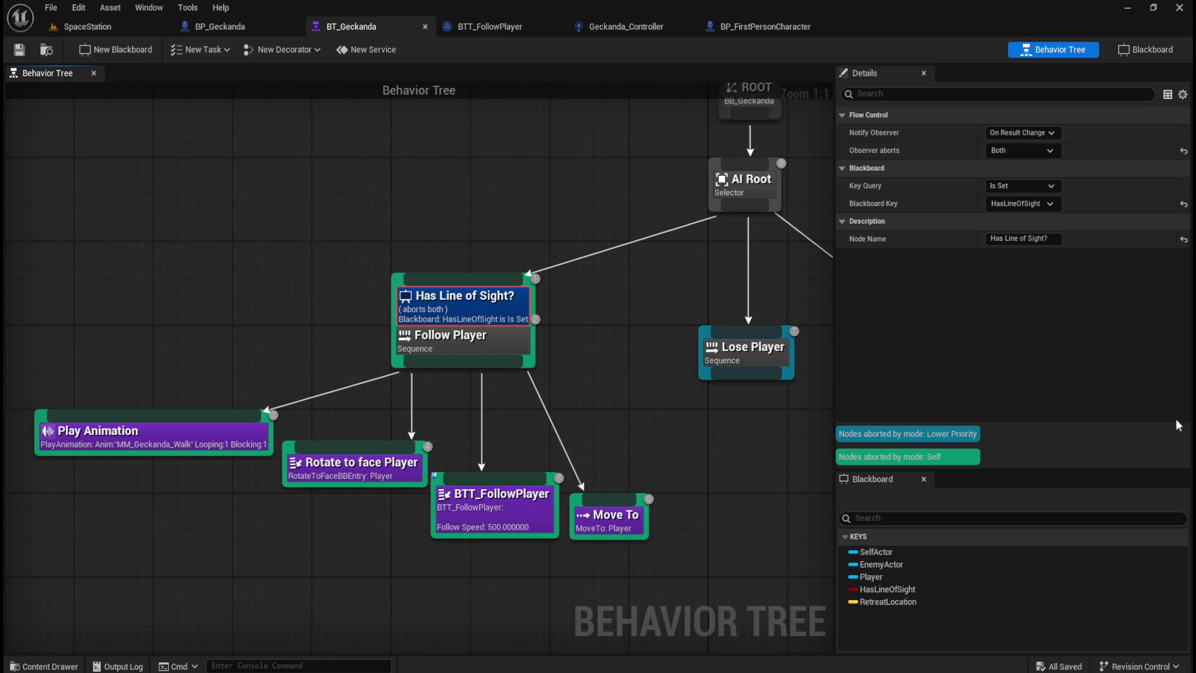
pyautogui.moveTo(617, 419); pyautogui.dragTo(726, 331)
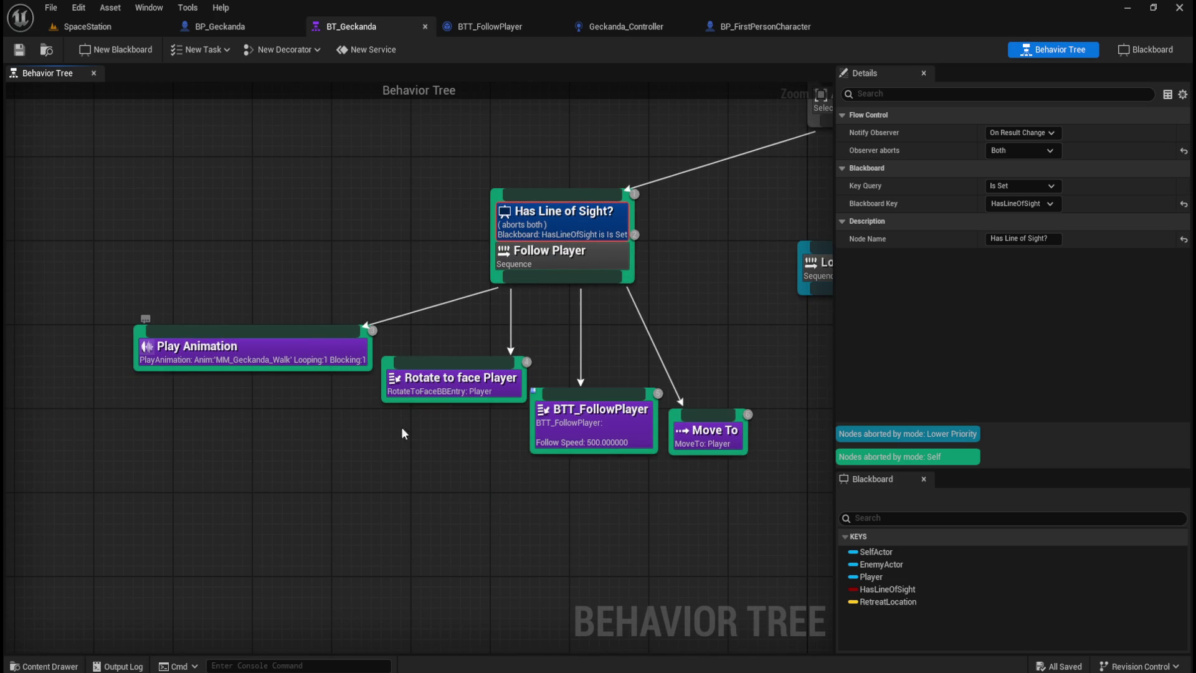
# Confirm the Move To task still targets the Player blackboard key.
pyautogui.click(446, 390)
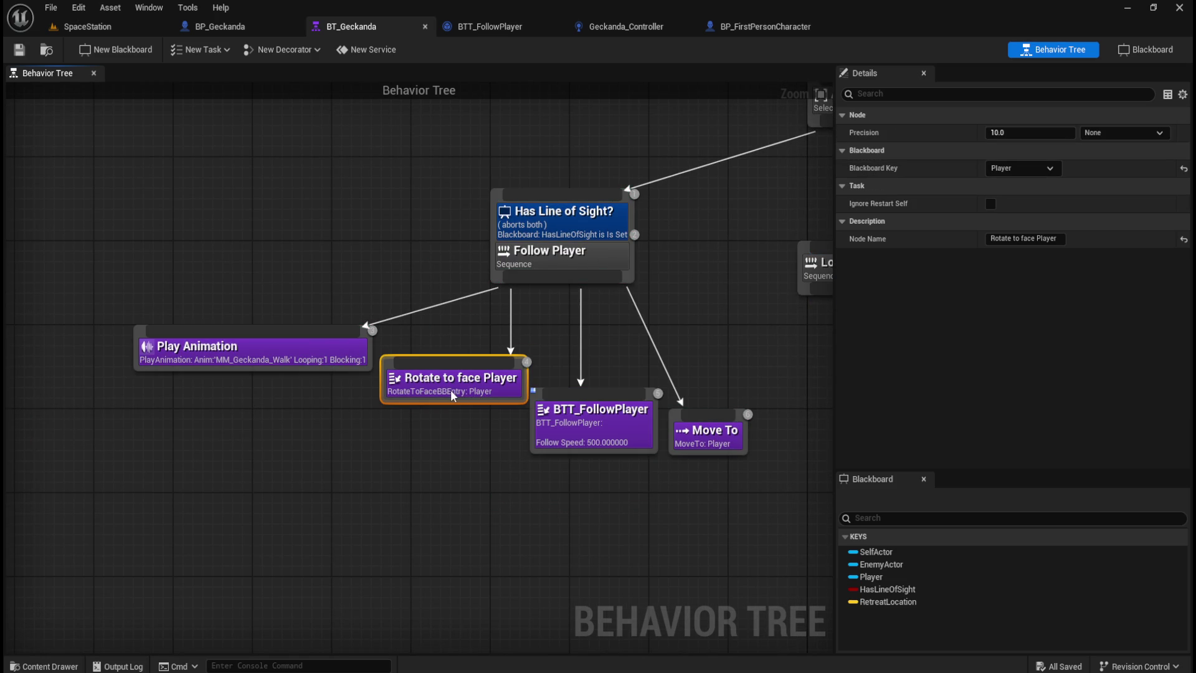
pyautogui.click(692, 430)
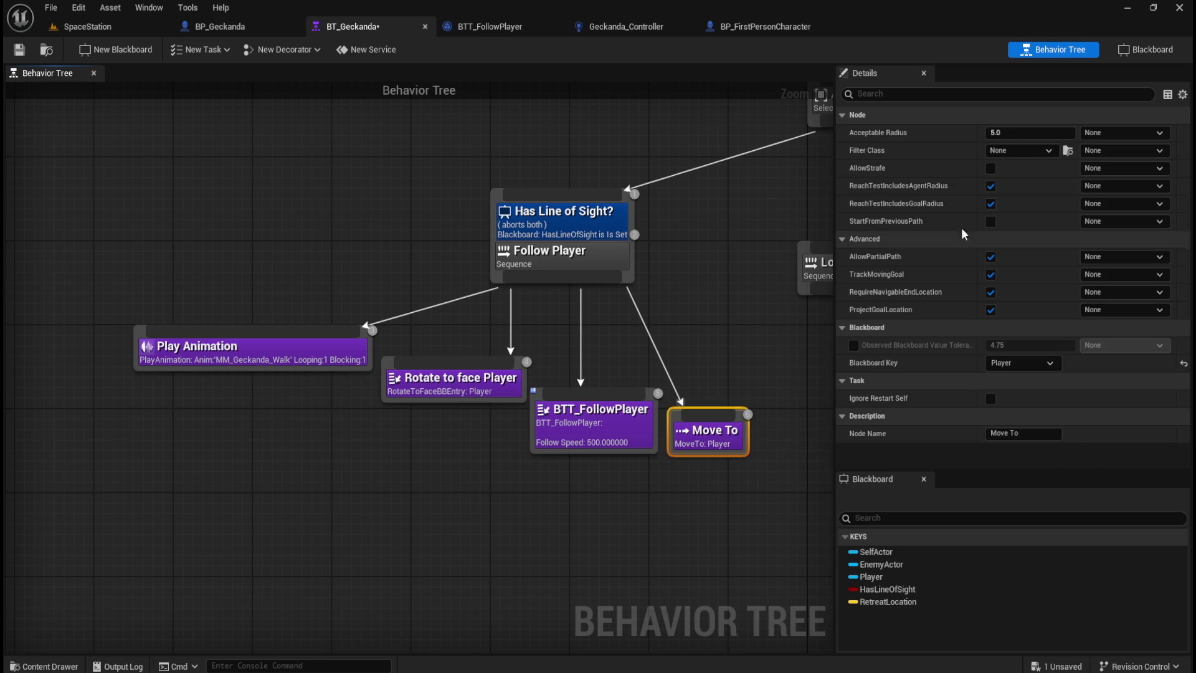
pyautogui.click(1032, 368)
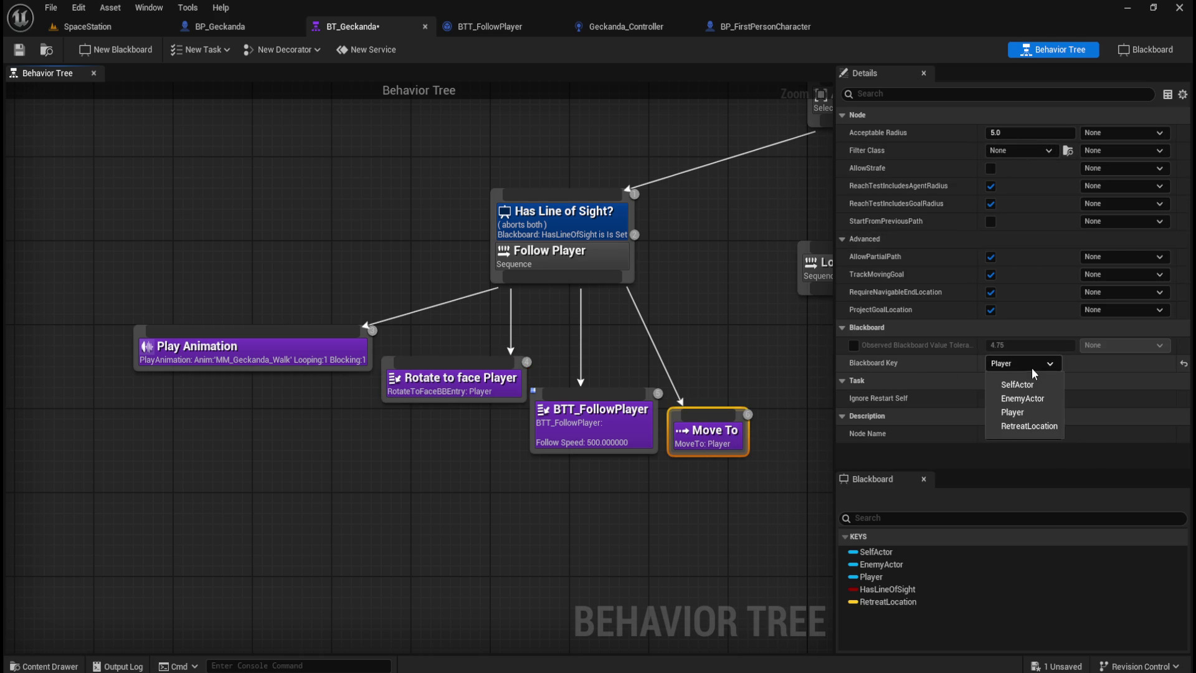
pyautogui.click(1049, 363)
pyautogui.click(1049, 362)
pyautogui.click(1051, 363)
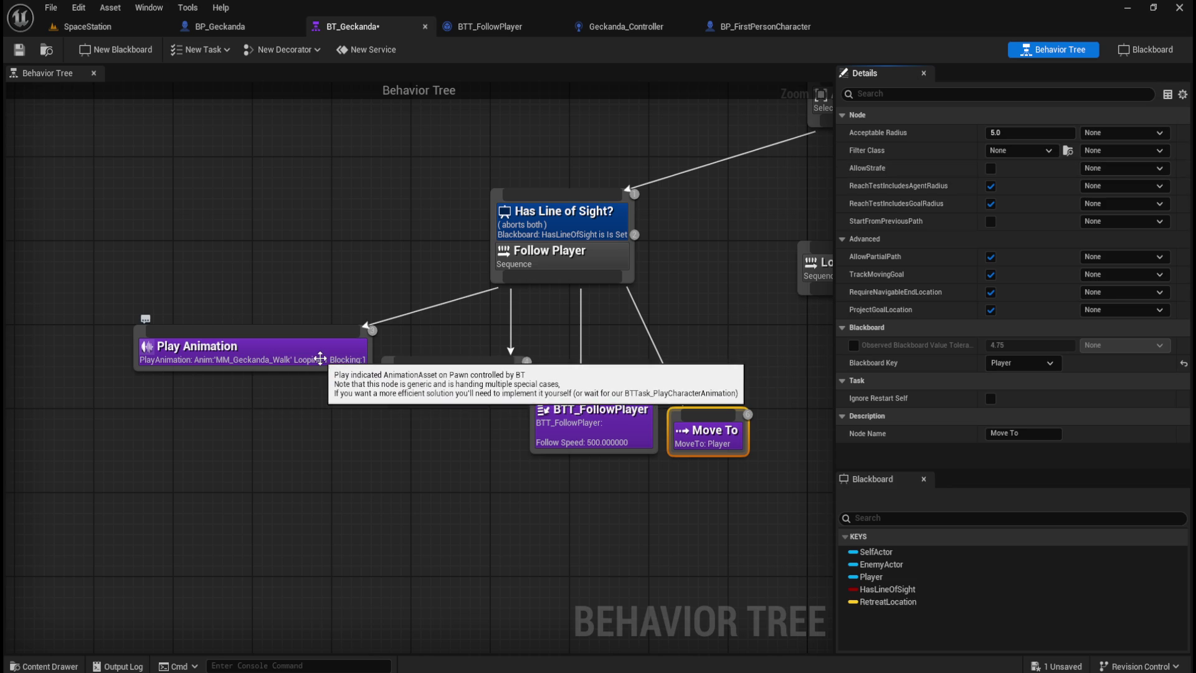
# Reselect the Follow Player sequence and its Has Line of Sight condition, then open Geckanda_Controller.
pyautogui.moveTo(689, 250); pyautogui.dragTo(424, 367)
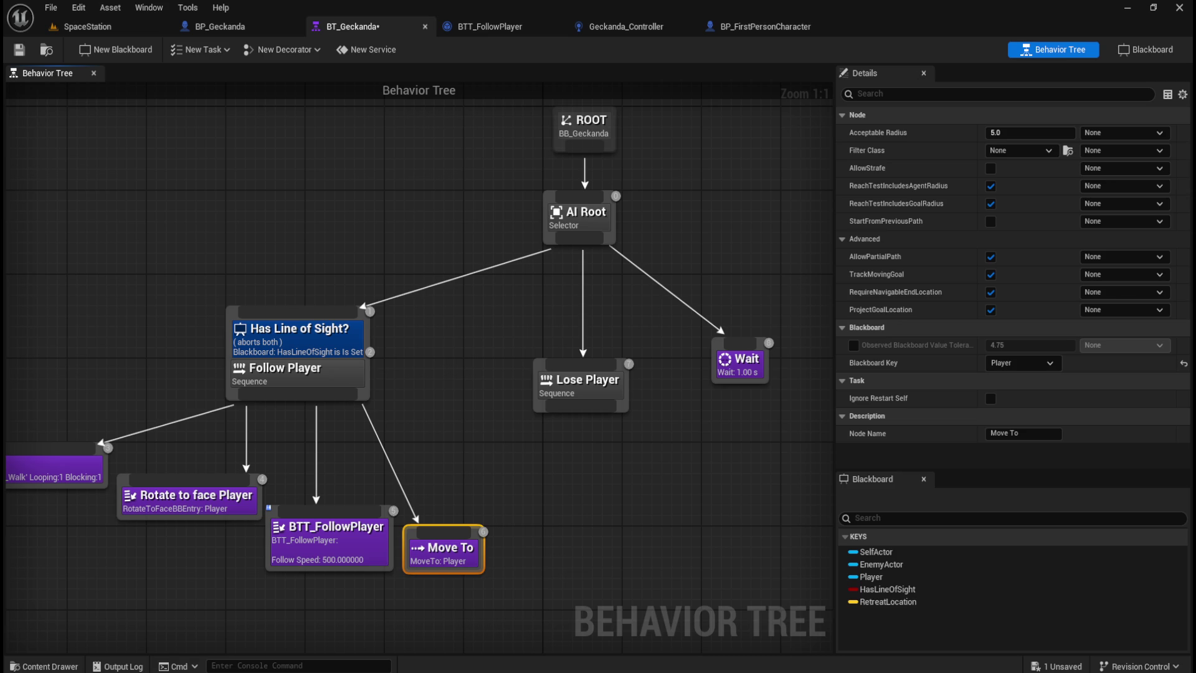
pyautogui.click(480, 344)
pyautogui.moveTo(295, 362); pyautogui.dragTo(414, 356)
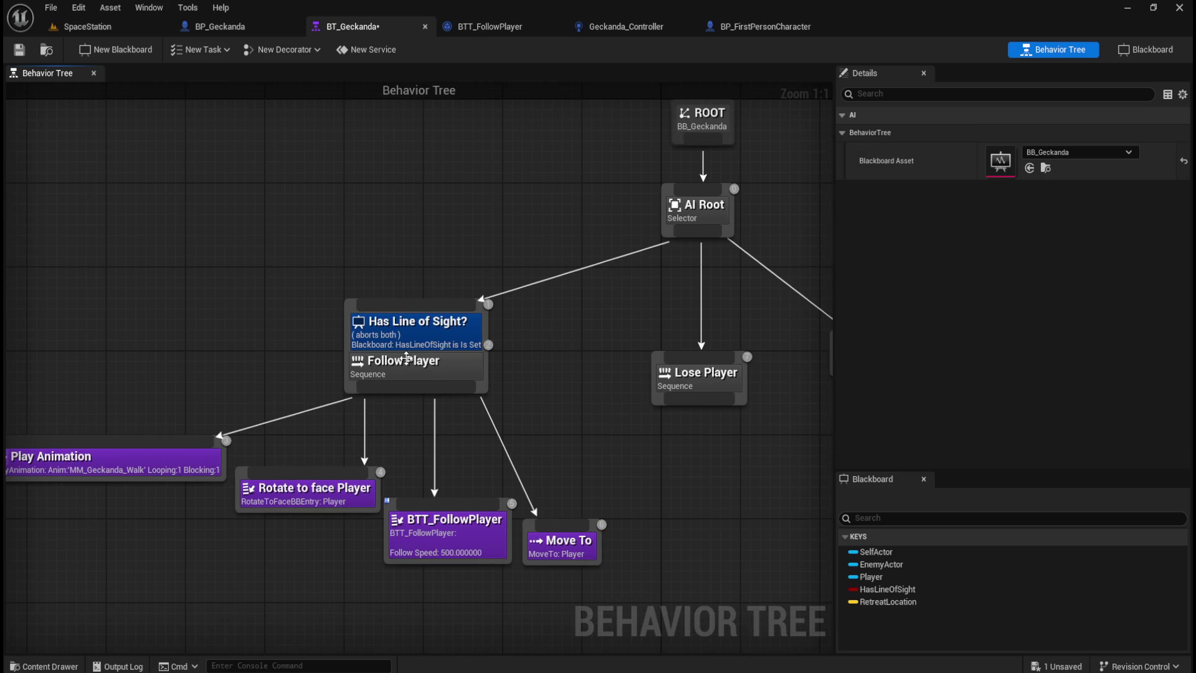
pyautogui.click(422, 342)
pyautogui.click(417, 359)
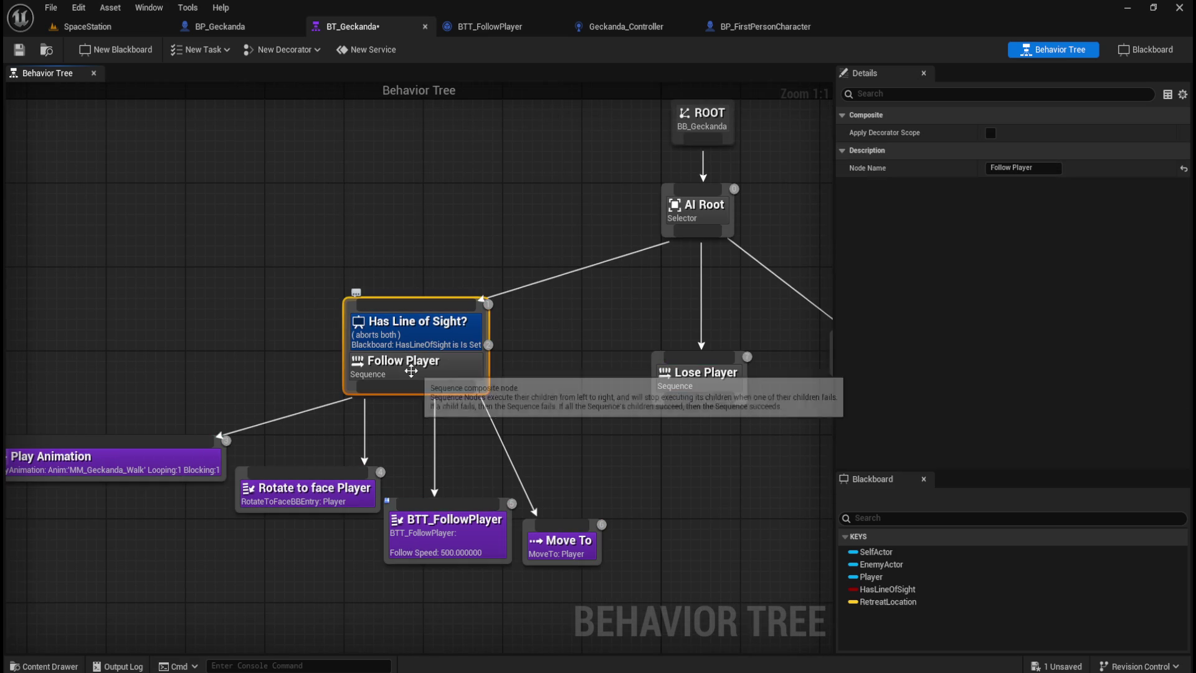
pyautogui.click(428, 337)
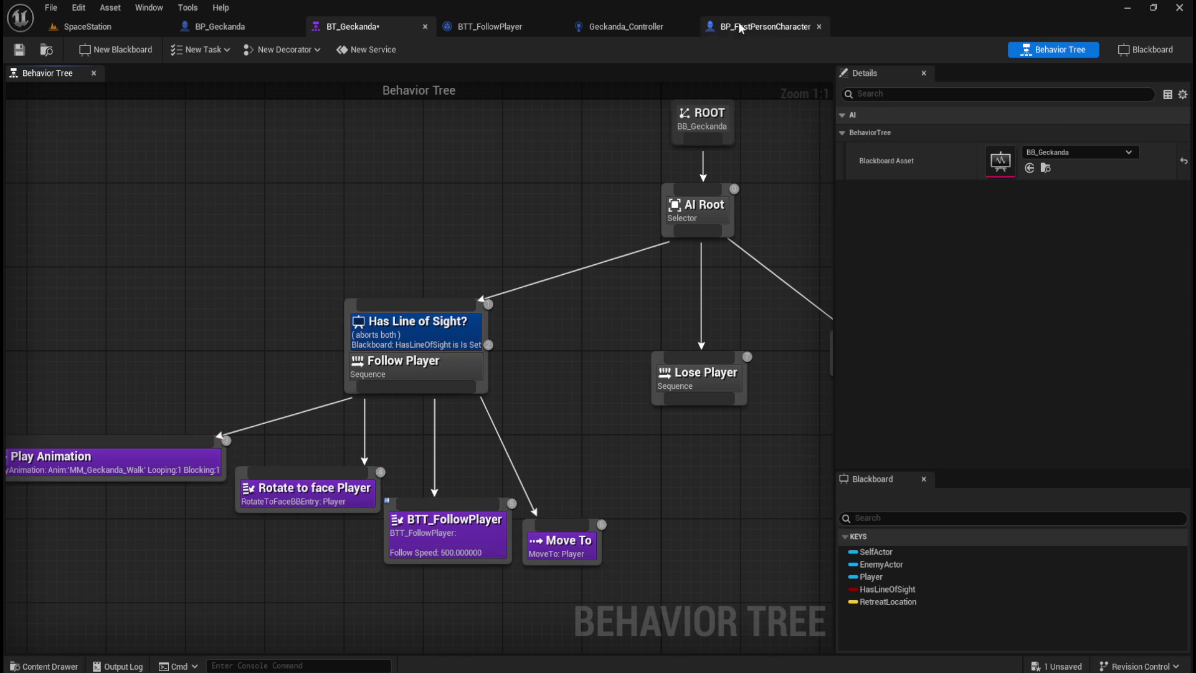
pyautogui.click(623, 26)
pyautogui.moveTo(619, 426); pyautogui.dragTo(362, 416)
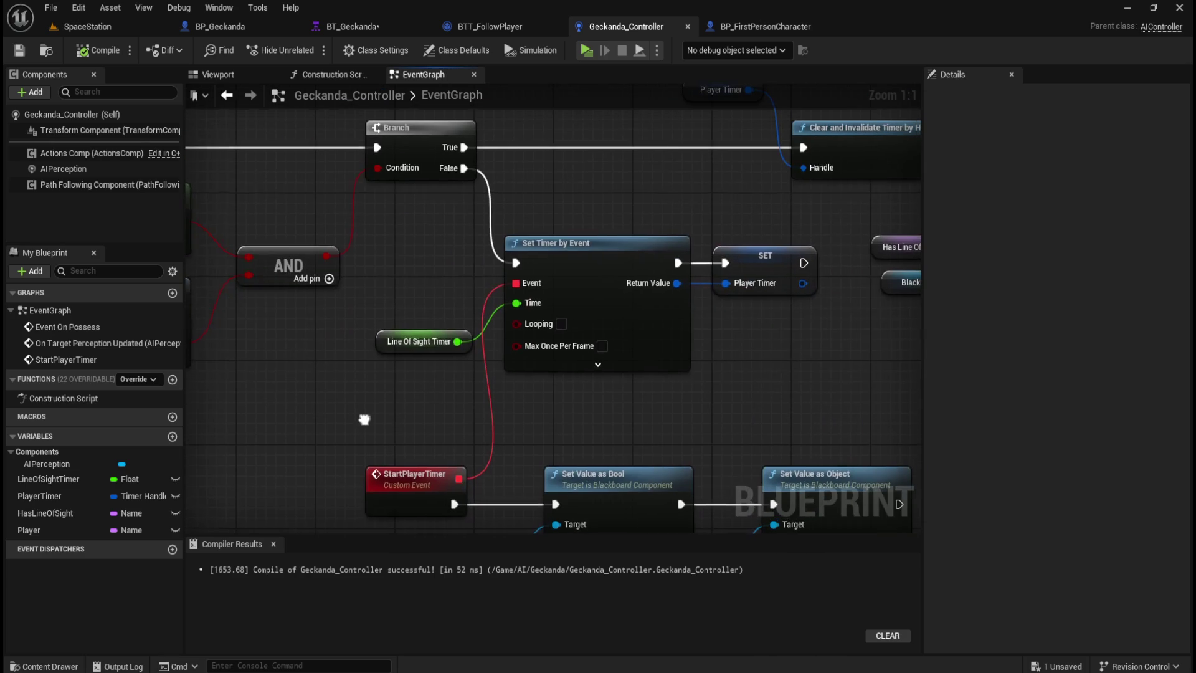
pyautogui.moveTo(724, 415)
pyautogui.mouseDown()
pyautogui.moveTo(505, 469)
pyautogui.moveTo(674, 211)
pyautogui.mouseUp()
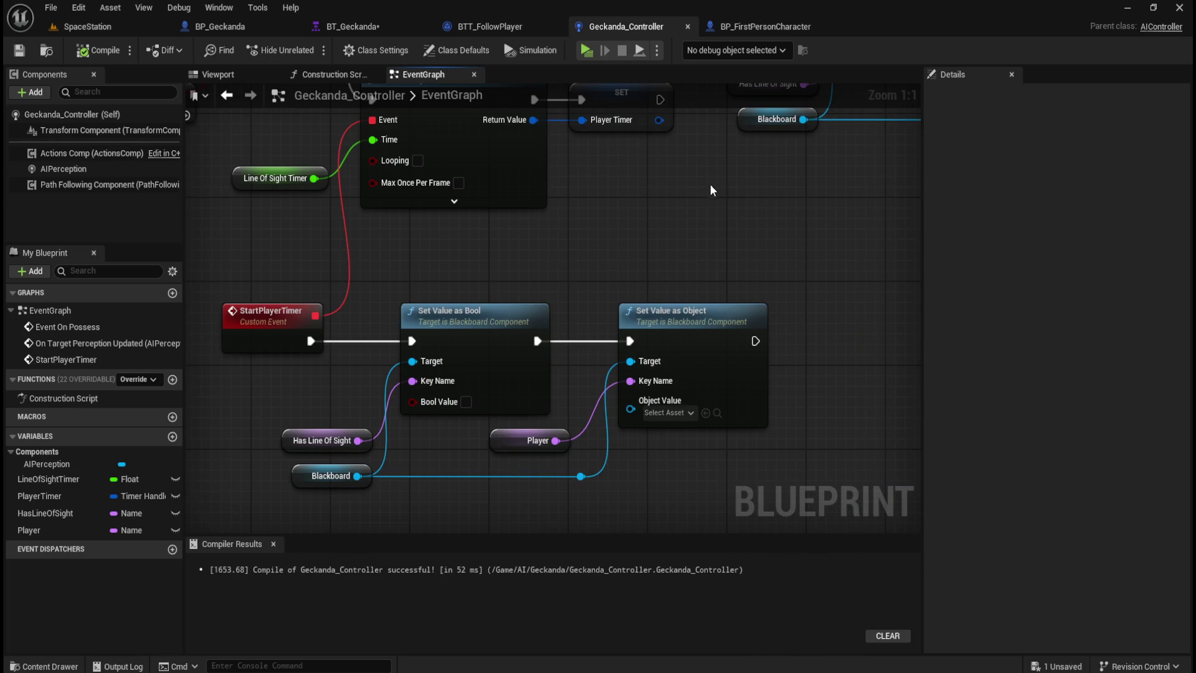
pyautogui.moveTo(501, 433)
pyautogui.mouseDown()
pyautogui.moveTo(483, 504)
pyautogui.moveTo(533, 455)
pyautogui.mouseUp()
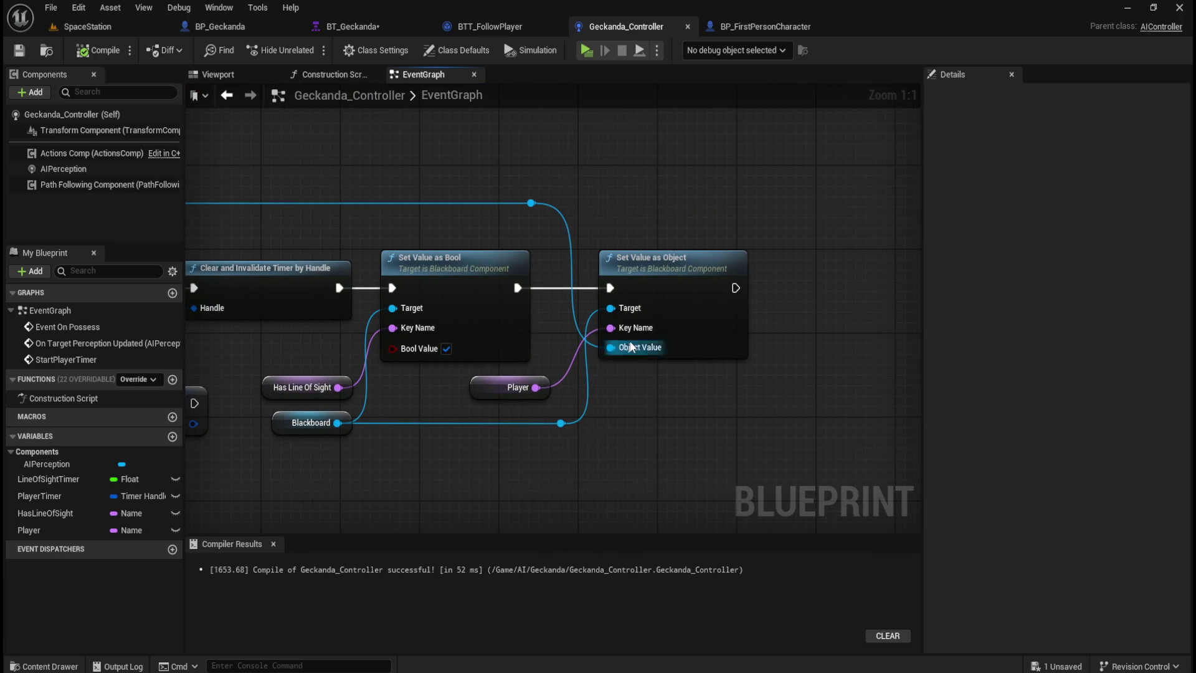
pyautogui.moveTo(540, 238); pyautogui.dragTo(745, 232)
pyautogui.moveTo(390, 253); pyautogui.dragTo(850, 245)
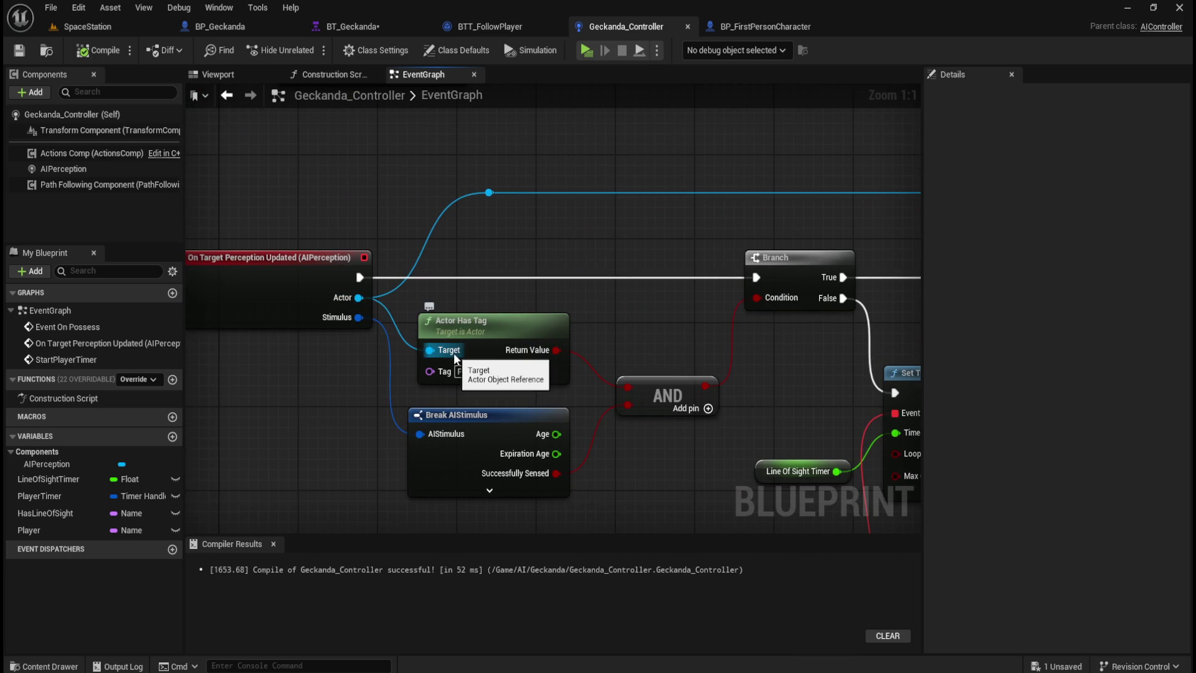
pyautogui.moveTo(730, 243); pyautogui.dragTo(347, 248)
pyautogui.moveTo(734, 200); pyautogui.dragTo(364, 215)
pyautogui.moveTo(679, 198); pyautogui.dragTo(487, 185)
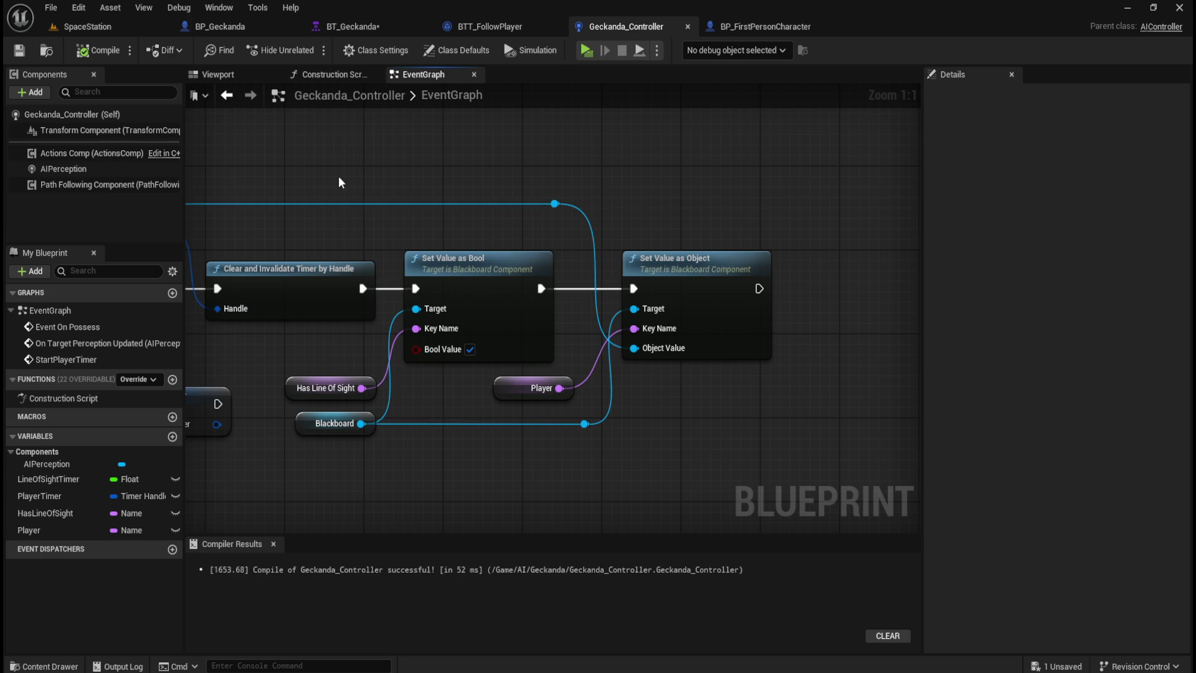
pyautogui.moveTo(338, 175); pyautogui.dragTo(633, 195)
pyautogui.moveTo(407, 187); pyautogui.dragTo(735, 182)
pyautogui.moveTo(394, 180); pyautogui.dragTo(678, 172)
pyautogui.scroll(-3, 623, 177)
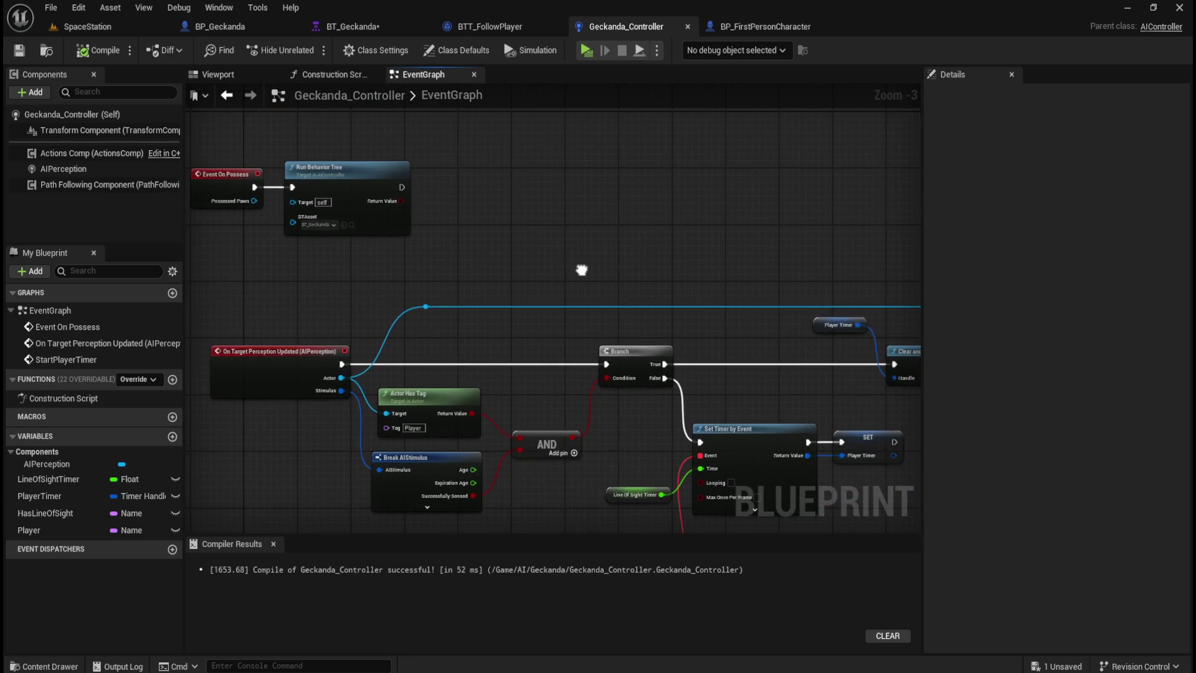
pyautogui.moveTo(581, 270); pyautogui.dragTo(596, 243)
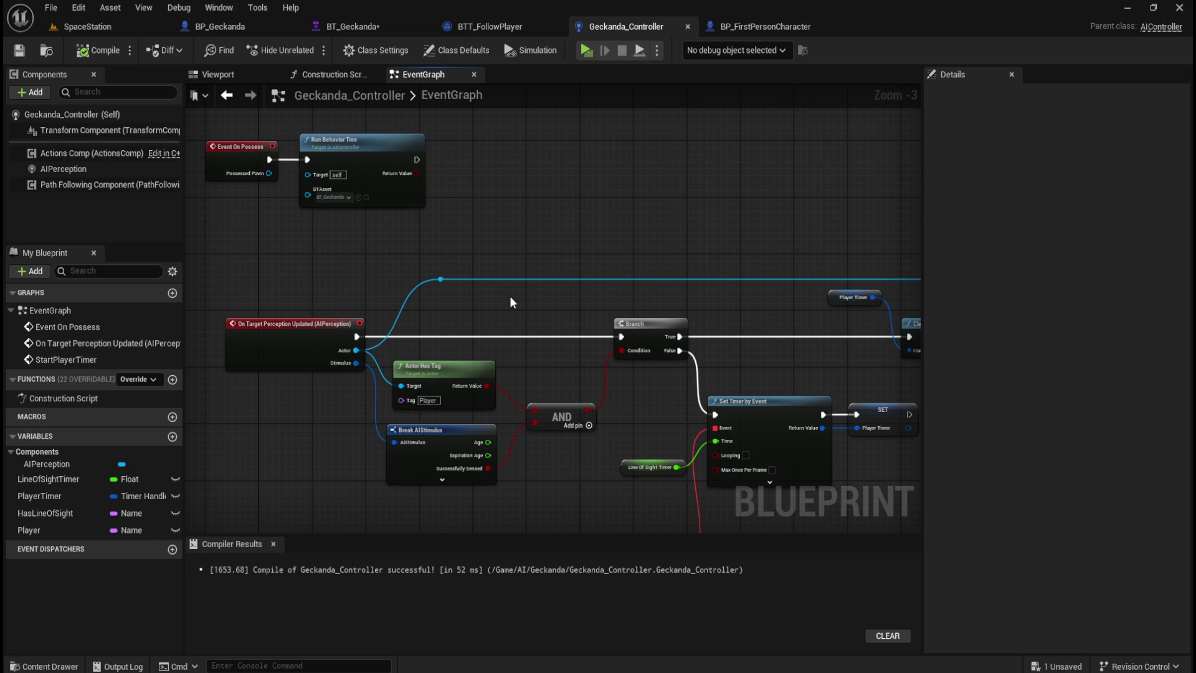
pyautogui.scroll(3, 476, 341)
pyautogui.moveTo(629, 272)
pyautogui.mouseDown()
pyautogui.moveTo(611, 200)
pyautogui.moveTo(688, 200)
pyautogui.moveTo(706, 236)
pyautogui.mouseUp()
pyautogui.click(334, 259)
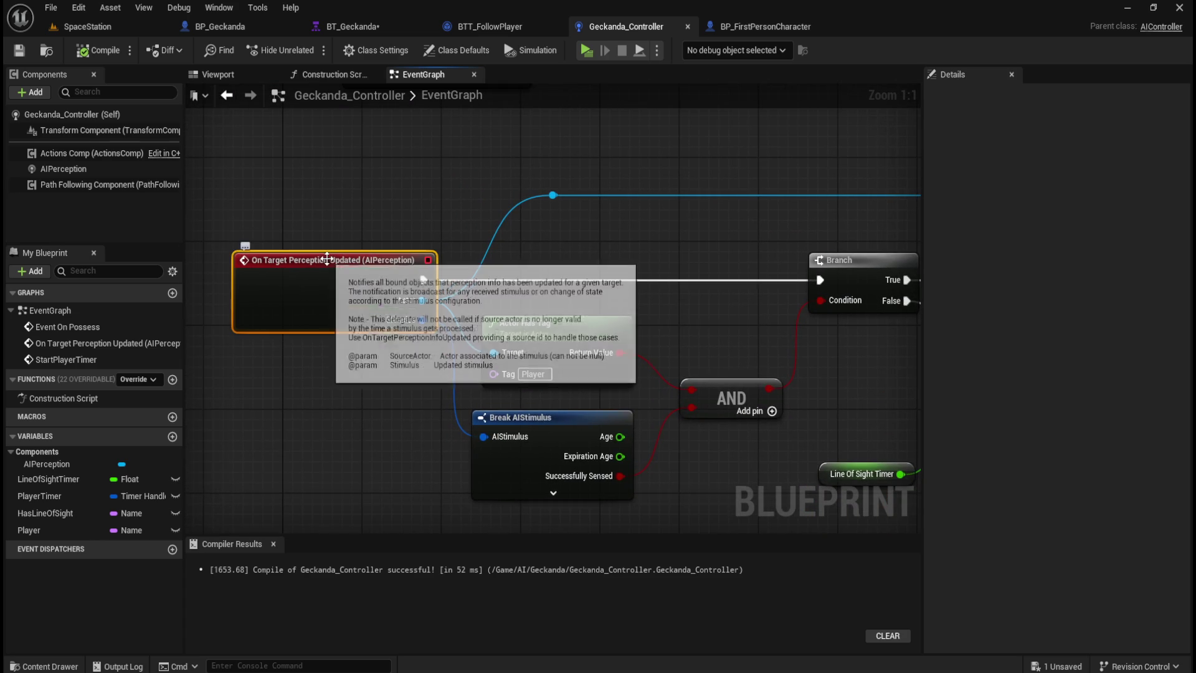
# Select the AIPerception component, widen Details, and leave Dominant Sense at None.
pyautogui.click(49, 171)
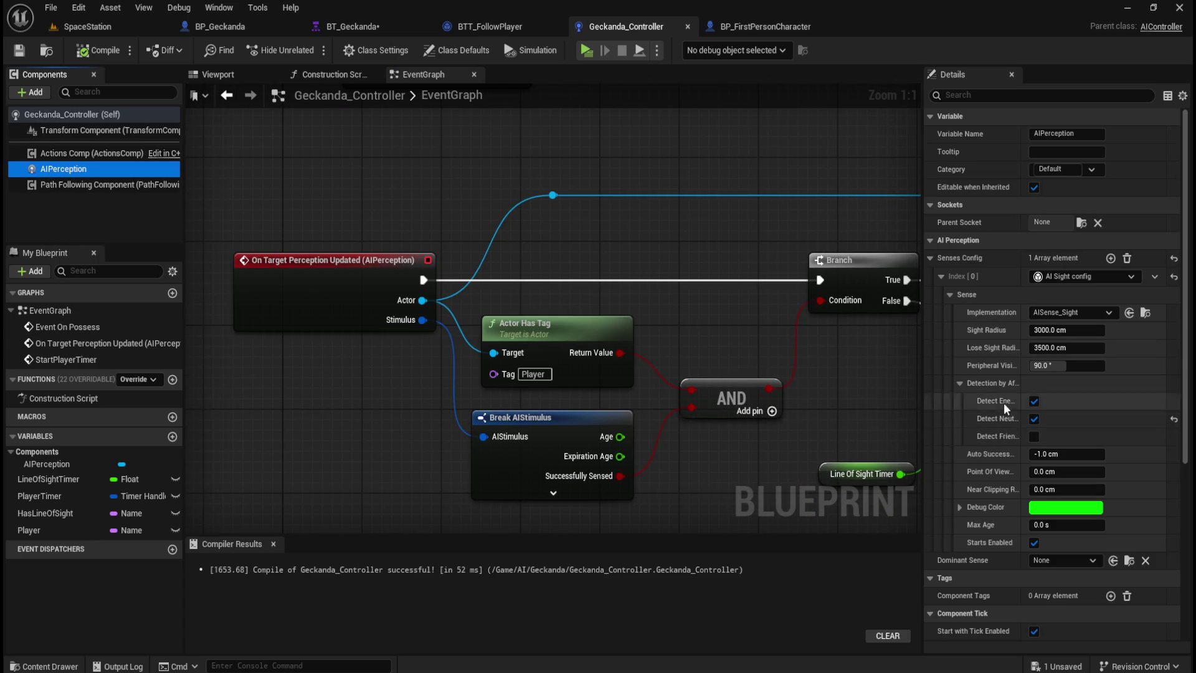
pyautogui.moveTo(922, 405); pyautogui.dragTo(827, 418)
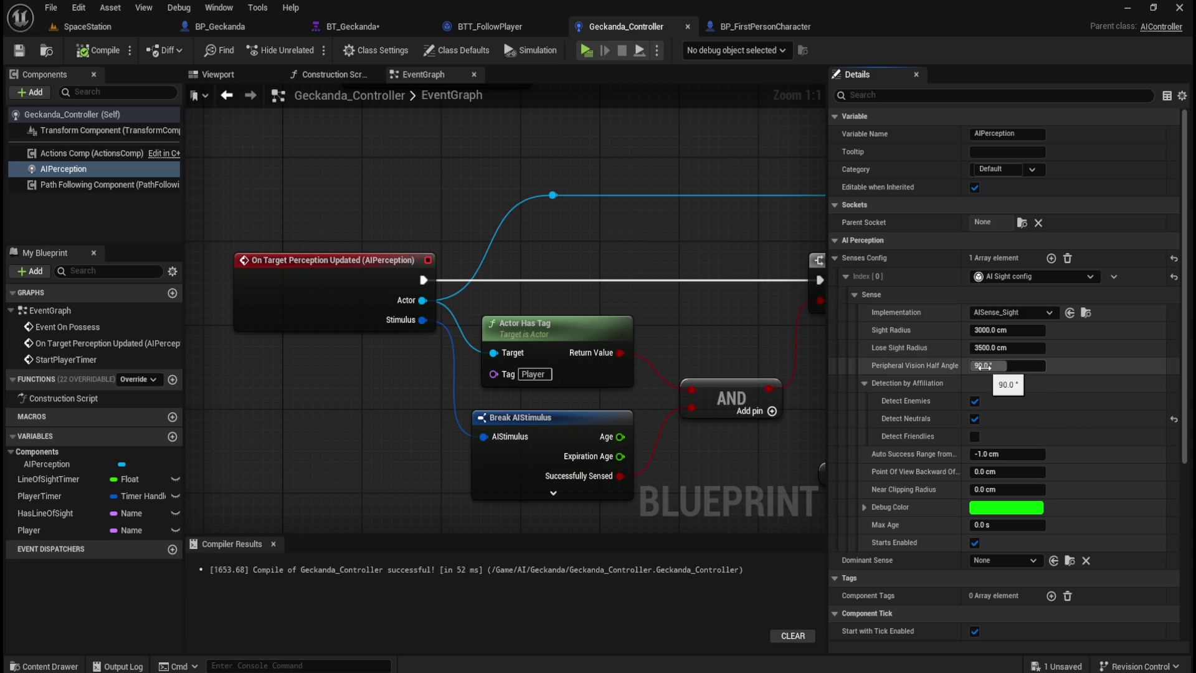
pyautogui.scroll(-2, 947, 387)
pyautogui.scroll(-4, 947, 387)
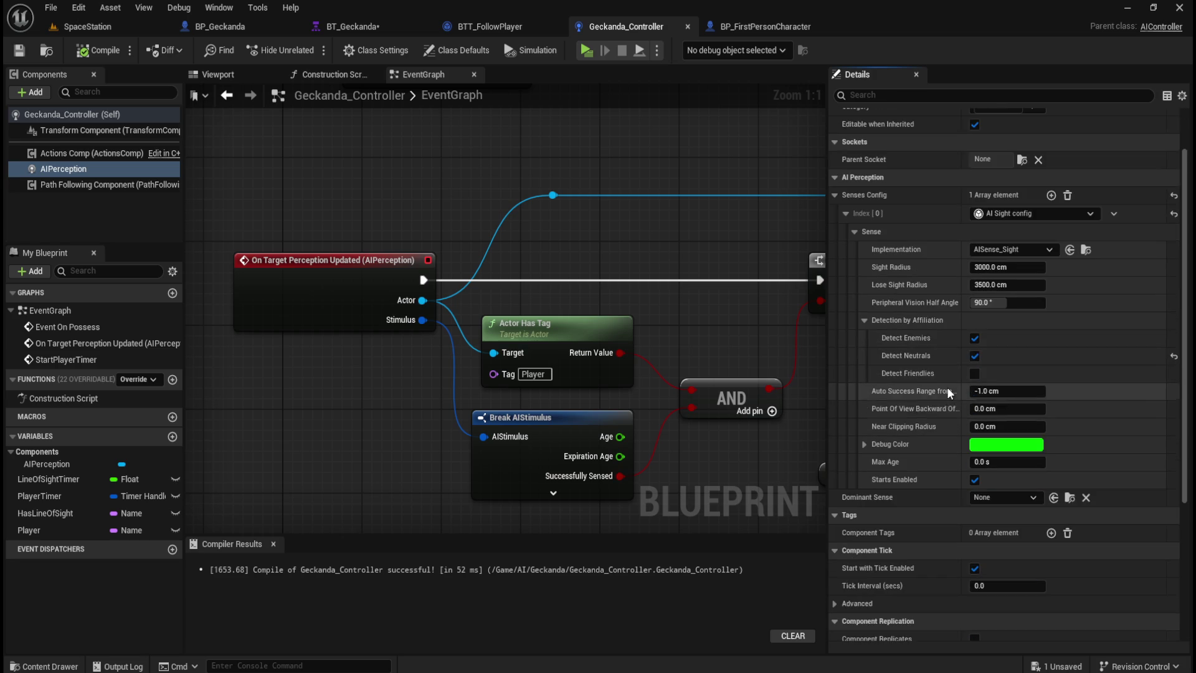
pyautogui.click(1019, 457)
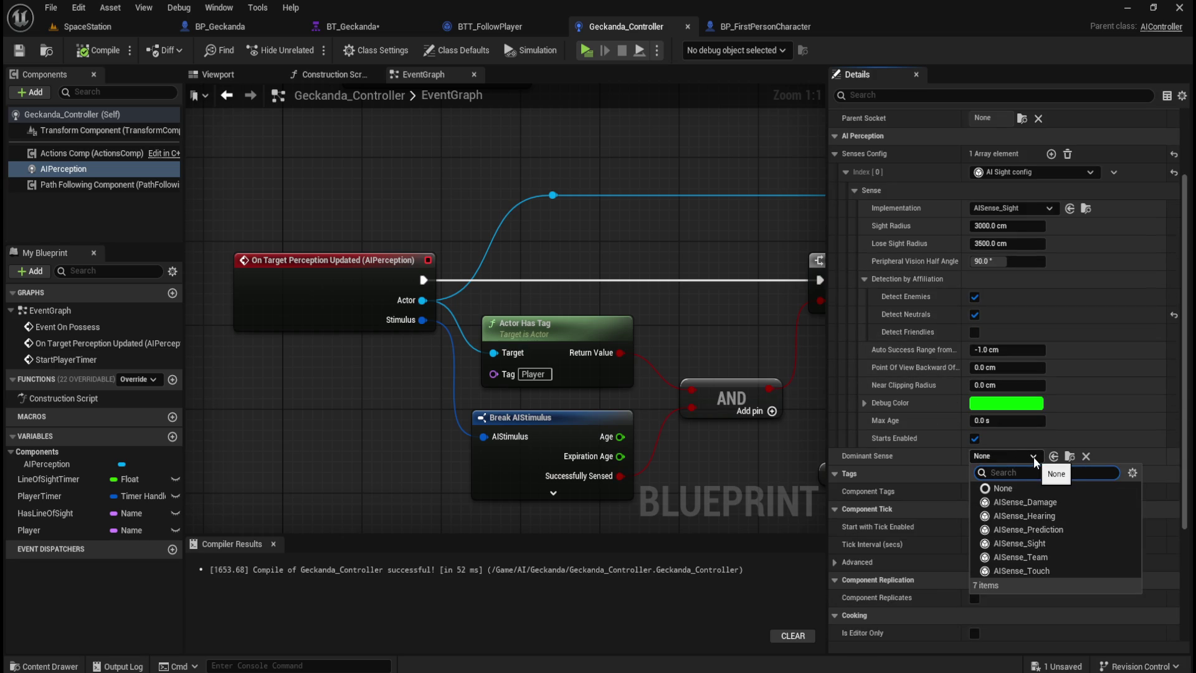
pyautogui.click(1033, 458)
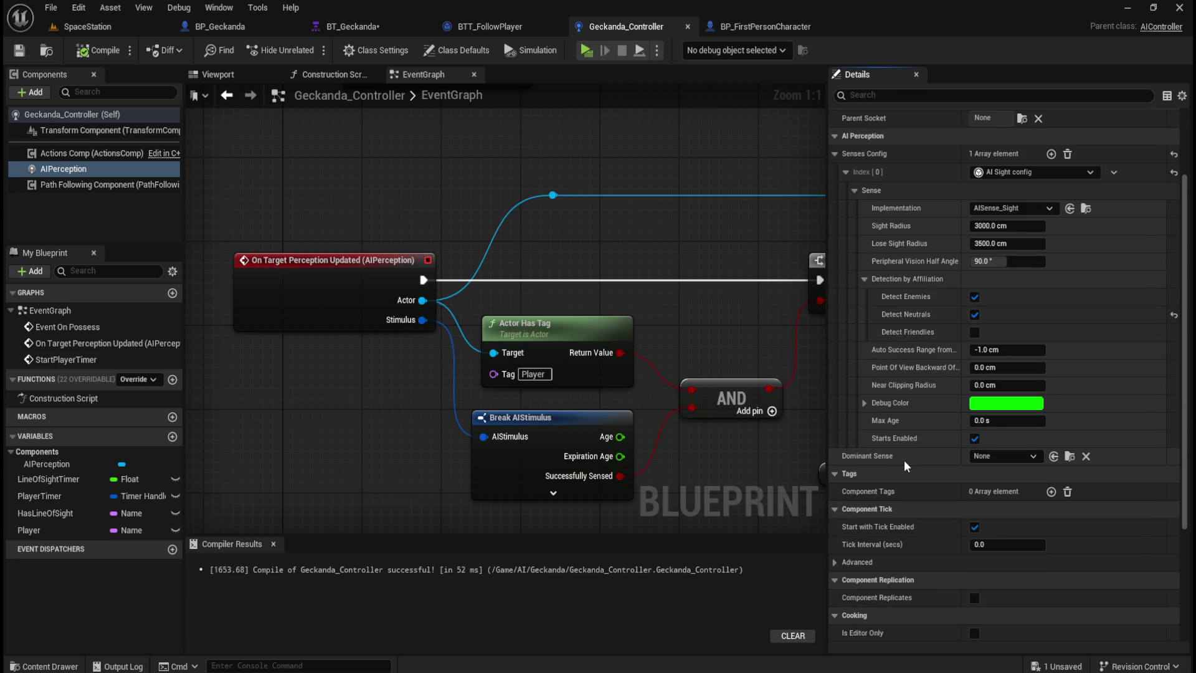
# Review the sight config: 3000 cm sight radius, 3500 cm lose-sight radius, 90° half angle.
pyautogui.scroll(-6, 916, 461)
pyautogui.scroll(5, 923, 461)
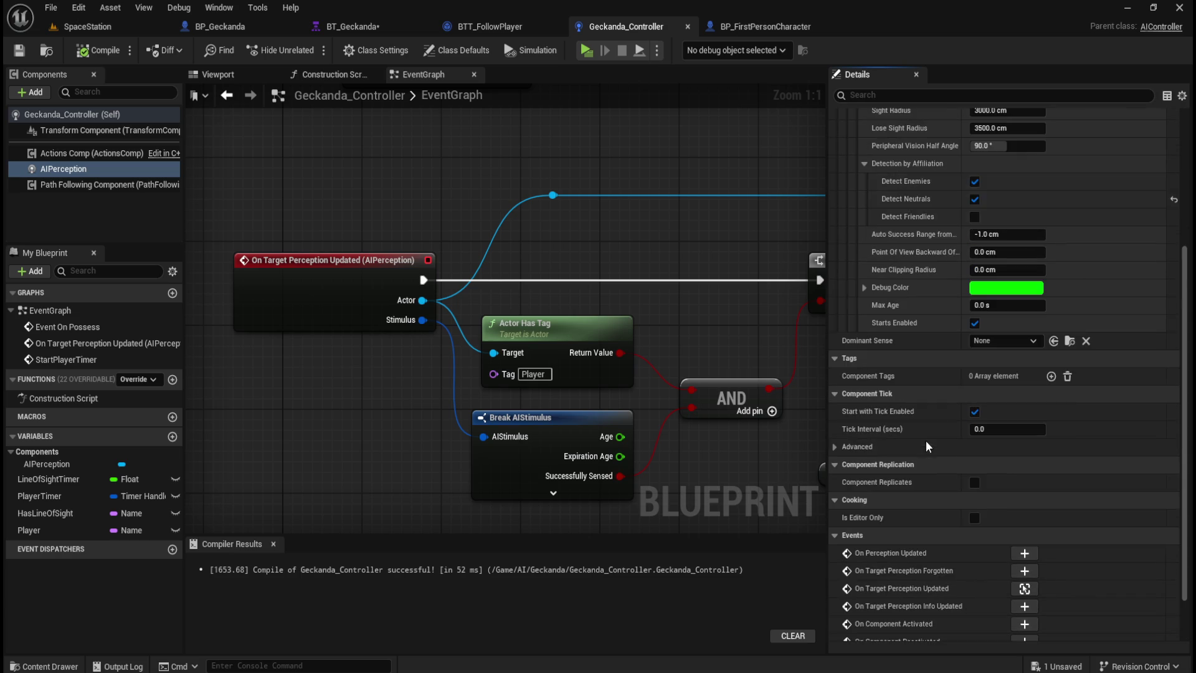
pyautogui.scroll(2, 914, 461)
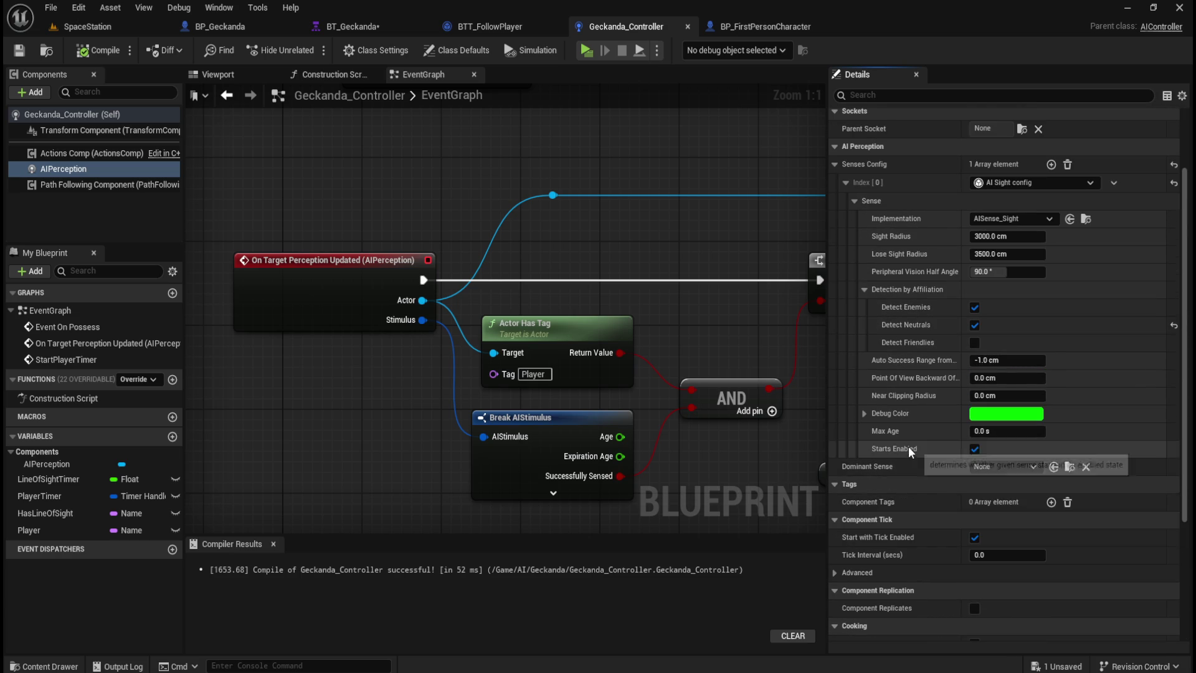
pyautogui.moveTo(927, 362)
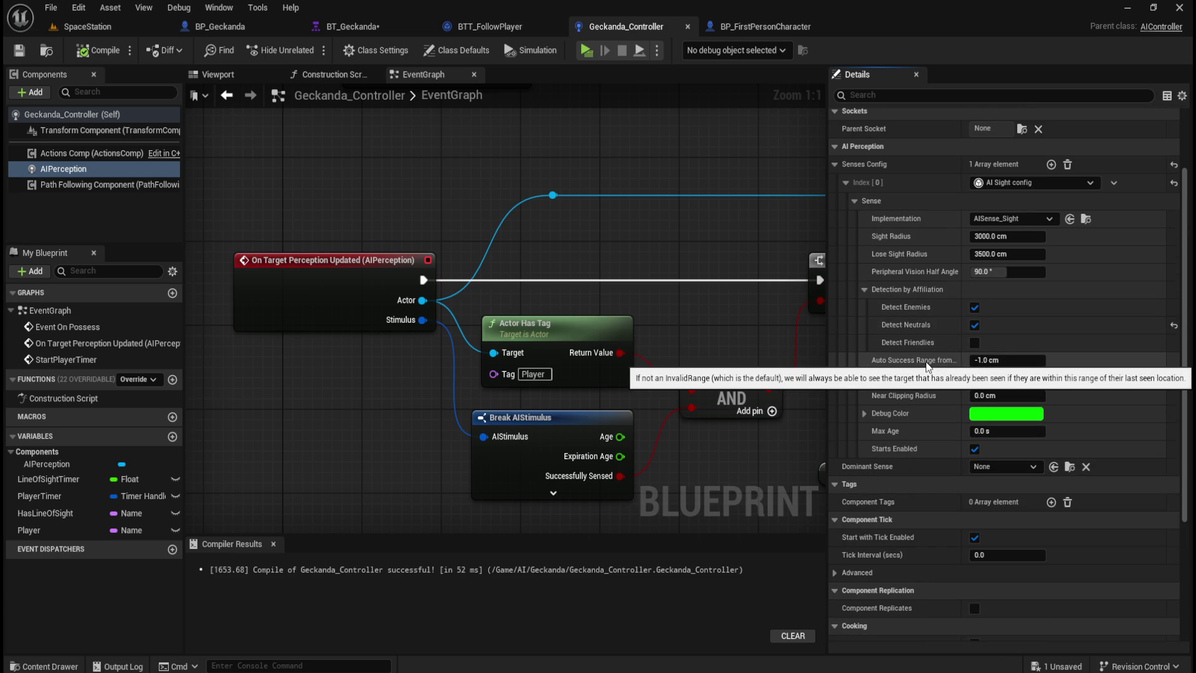
pyautogui.moveTo(917, 400)
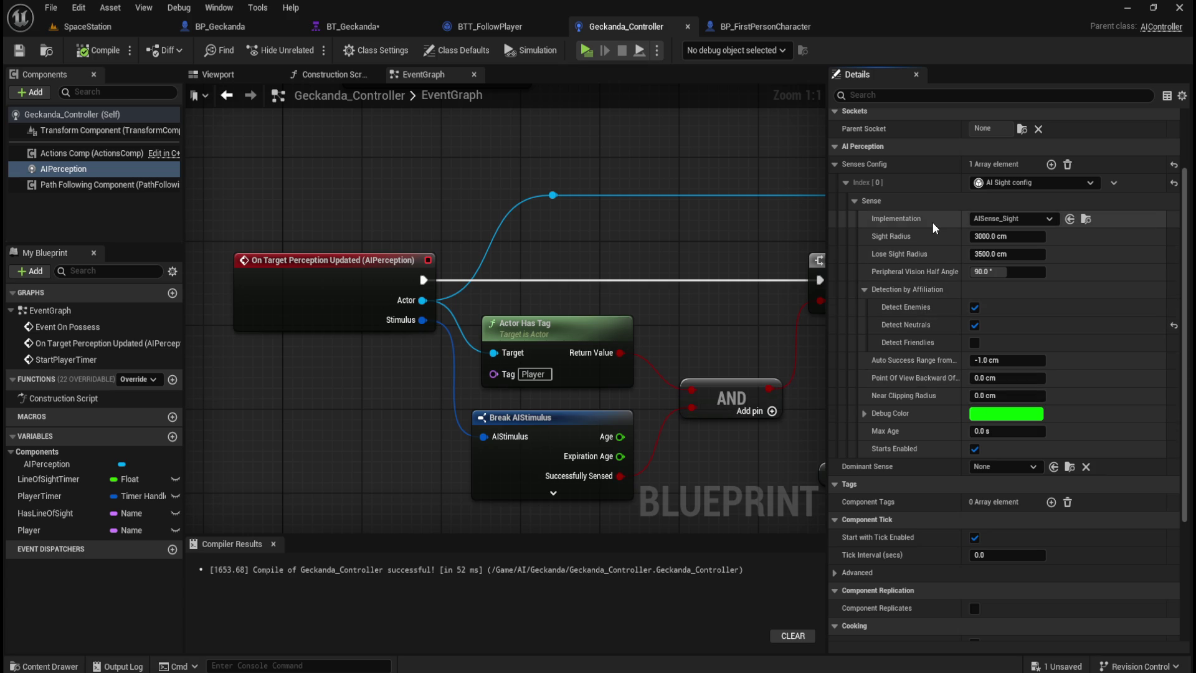
pyautogui.moveTo(914, 257)
pyautogui.moveTo(913, 278)
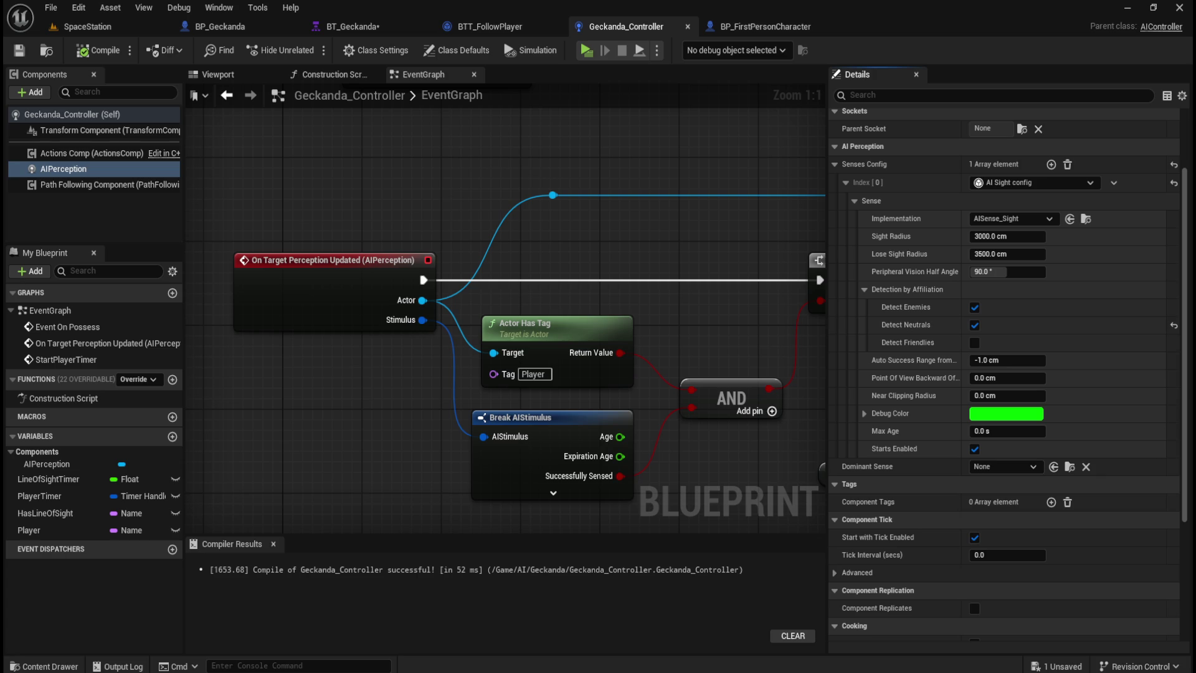
# Inspect the controller's HasLineOfSight variable, then the HasLineOfSight key in BB_Geckanda's blackboard.
pyautogui.moveTo(779, 337)
pyautogui.mouseDown()
pyautogui.moveTo(556, 252)
pyautogui.moveTo(320, 233)
pyautogui.moveTo(228, 267)
pyautogui.moveTo(165, 267)
pyautogui.mouseUp()
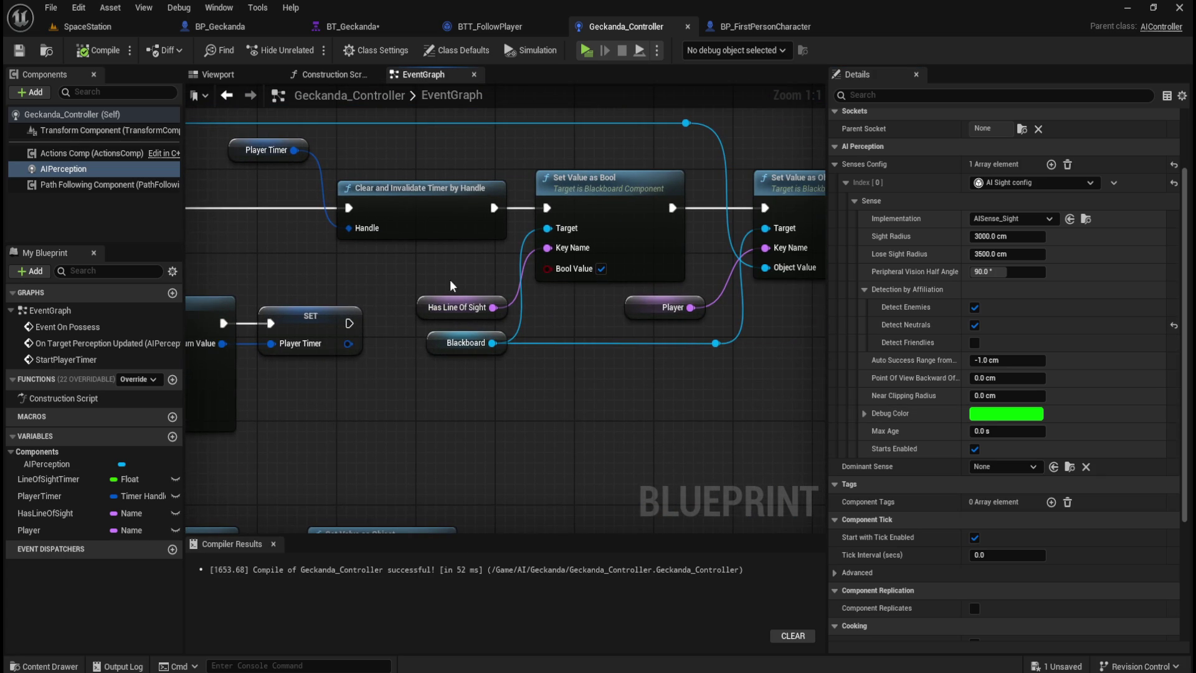
pyautogui.click(476, 307)
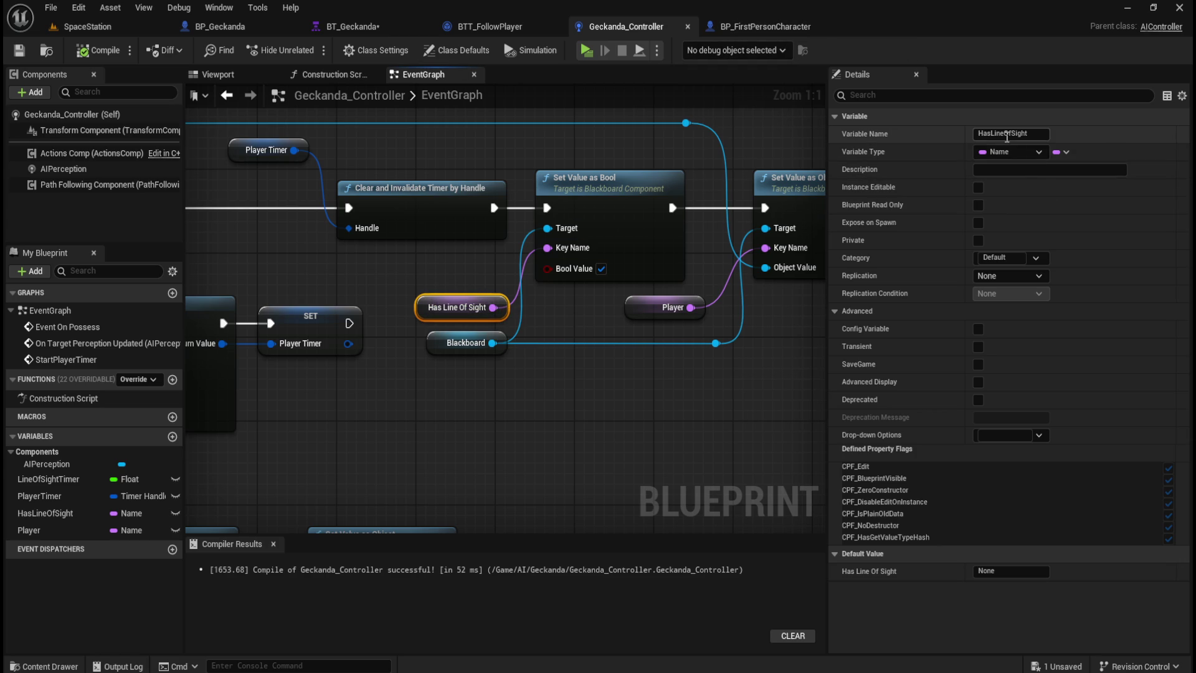
pyautogui.click(373, 25)
pyautogui.click(1124, 55)
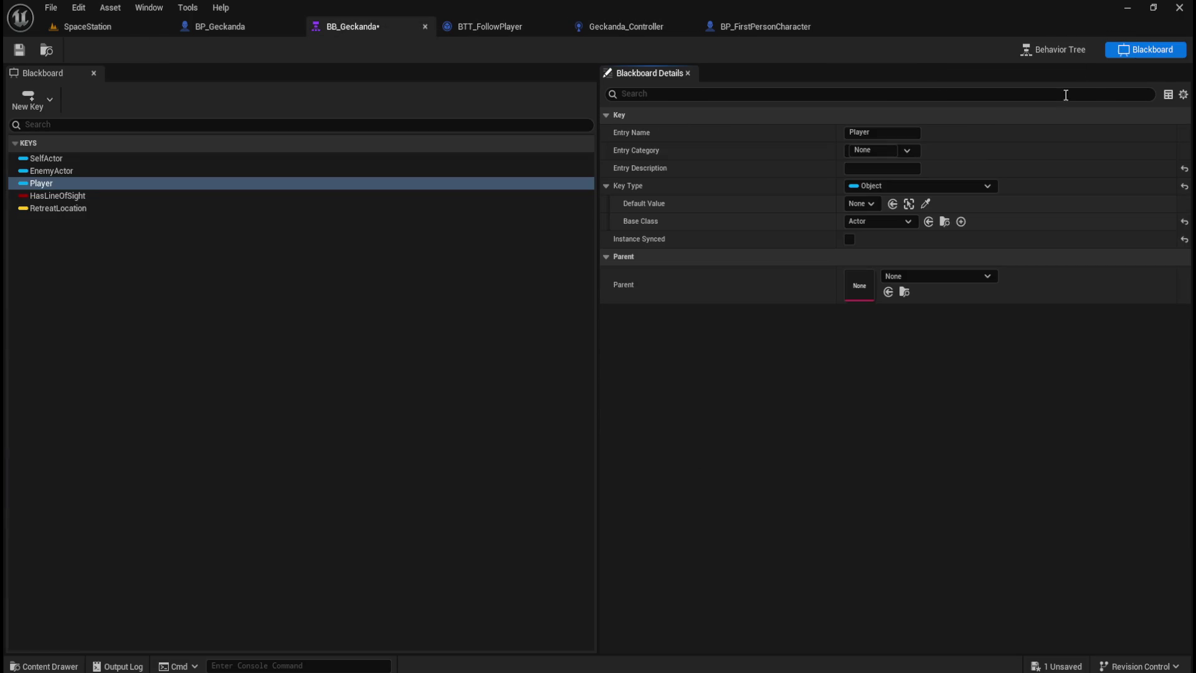
pyautogui.click(145, 197)
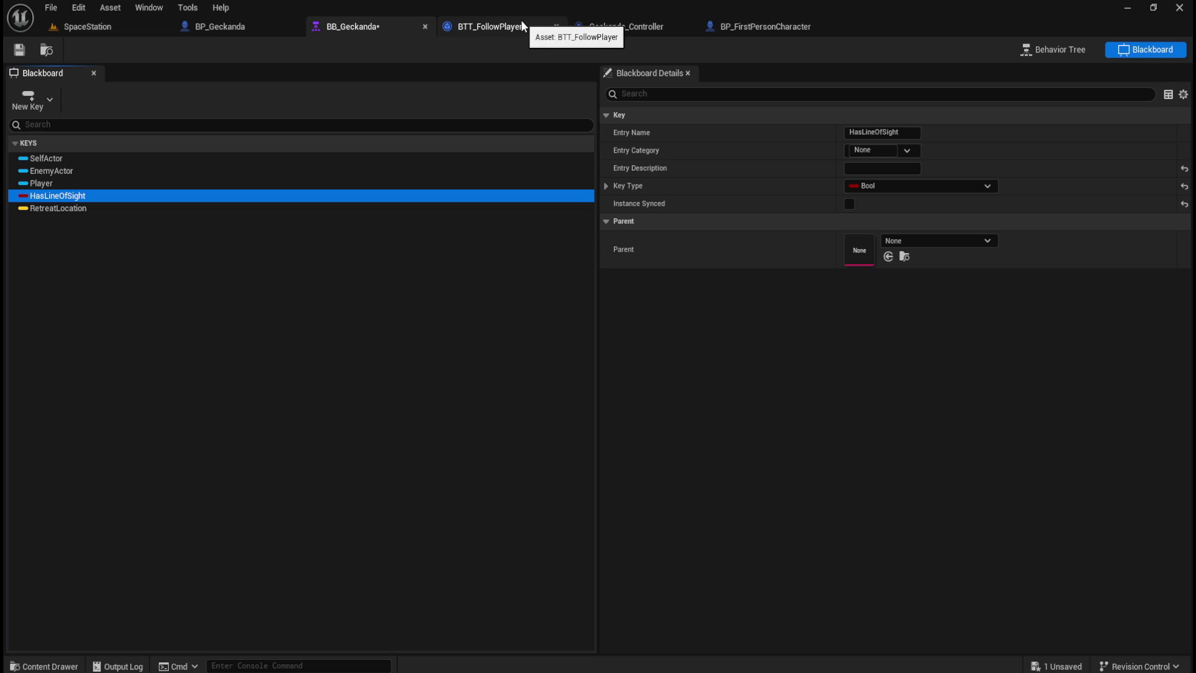
# Compare the HasLineOfSight Bool key name with the controller's node, ending on Geckanda_Controller.
pyautogui.click(500, 28)
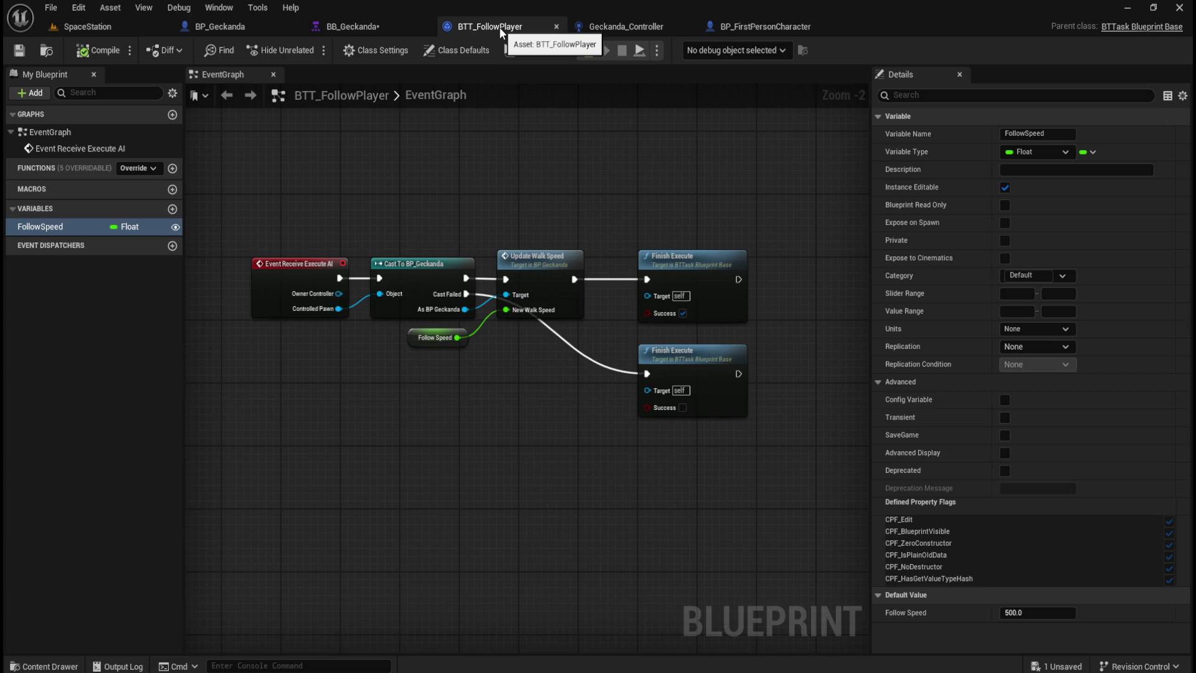
pyautogui.click(397, 23)
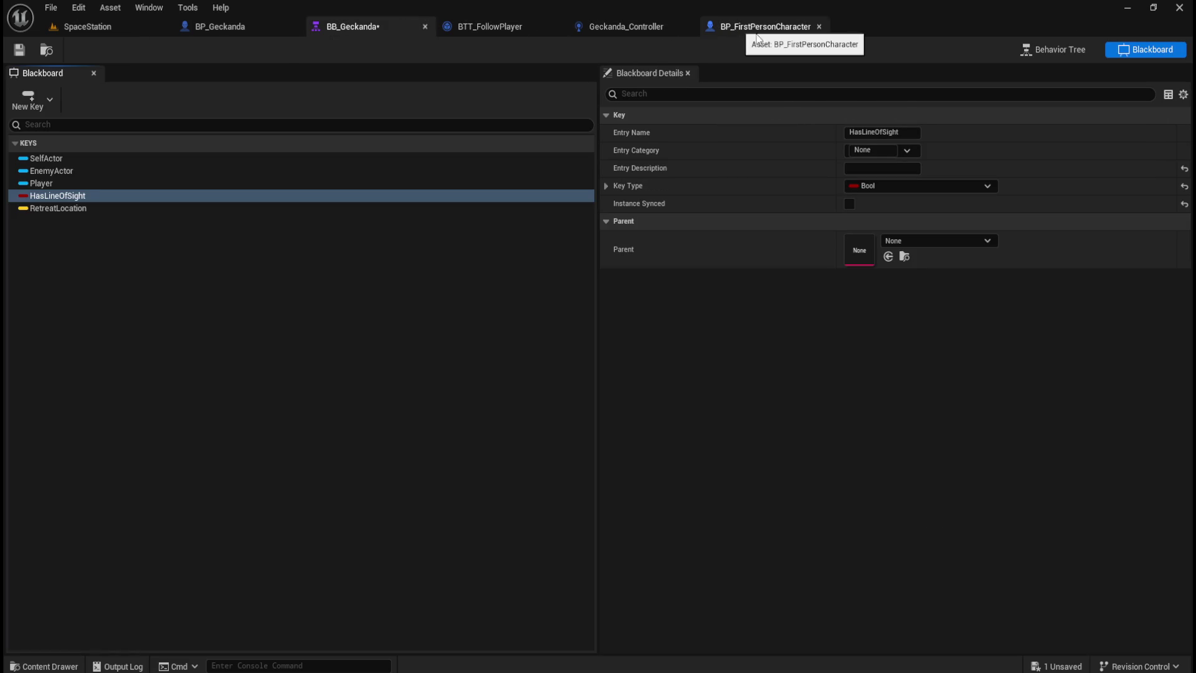
pyautogui.click(881, 133)
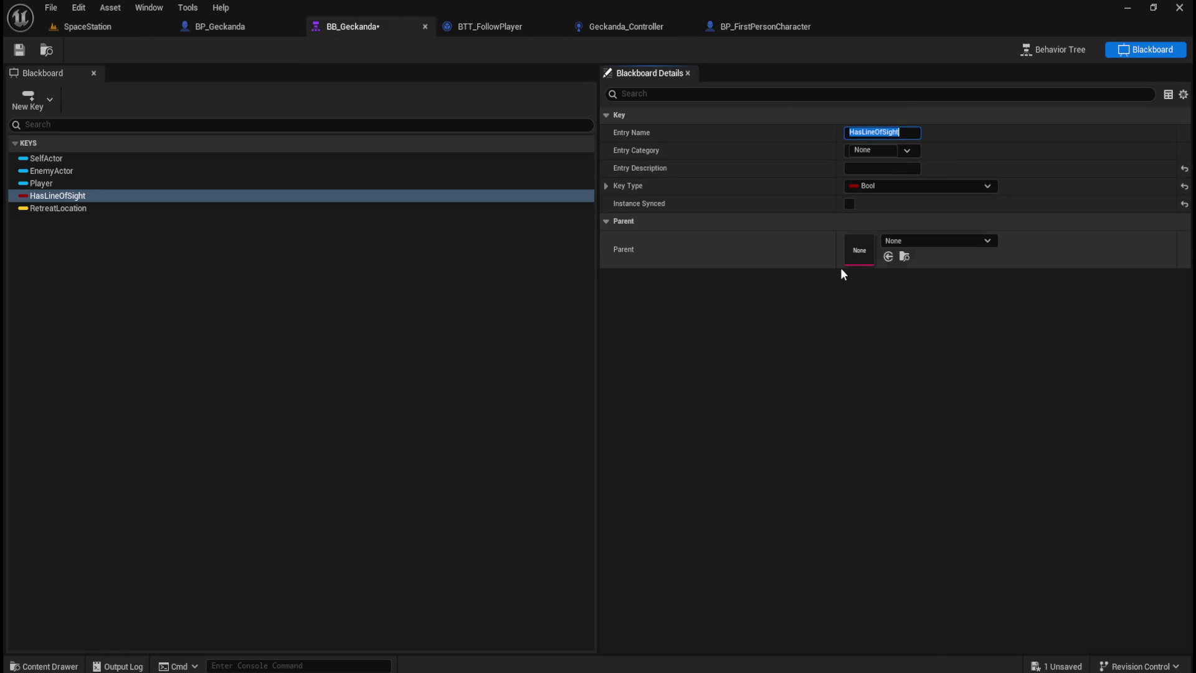
pyautogui.click(618, 25)
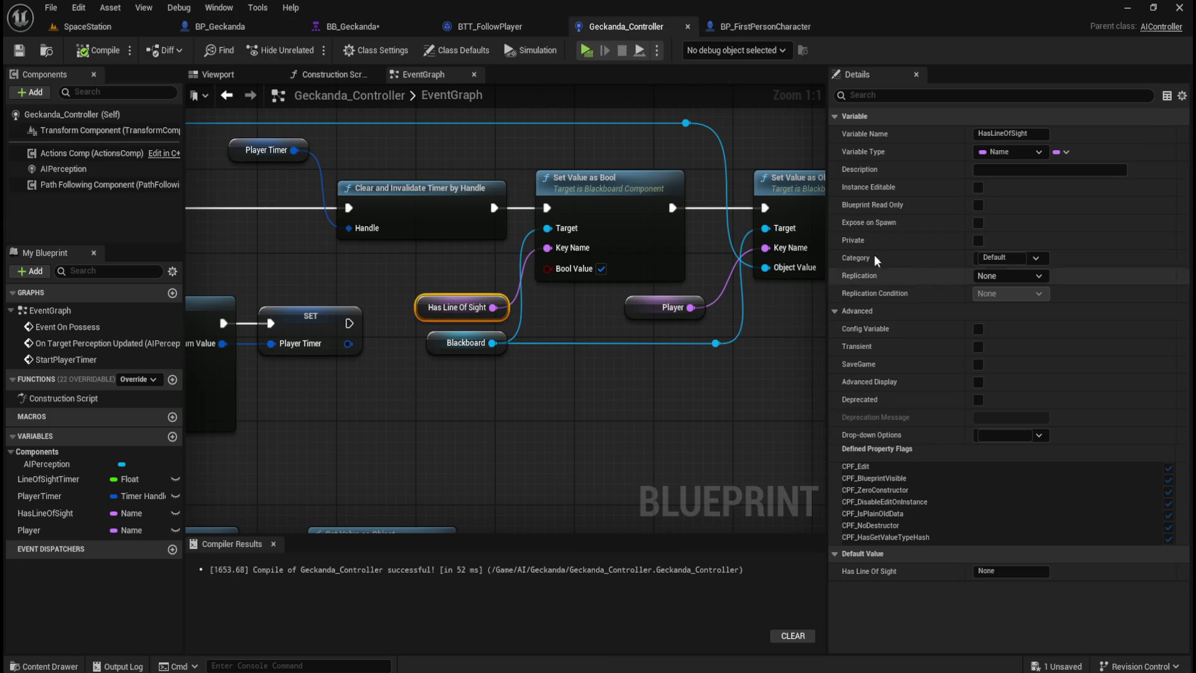
pyautogui.click(548, 448)
pyautogui.click(353, 27)
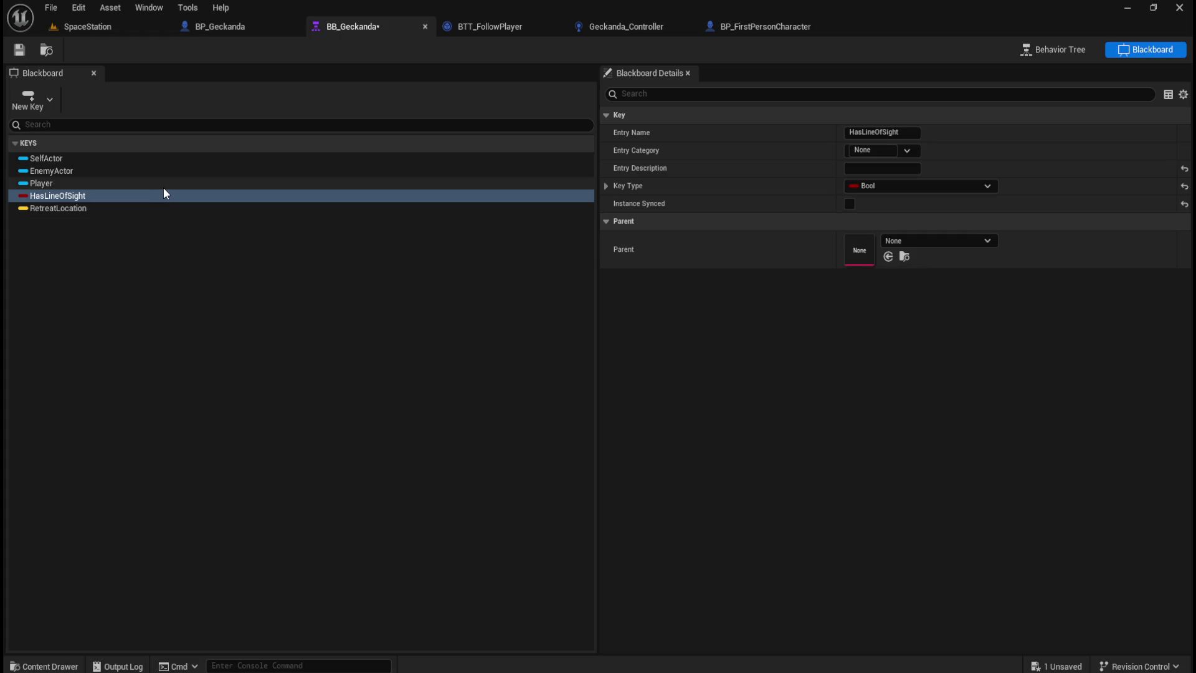
pyautogui.click(623, 26)
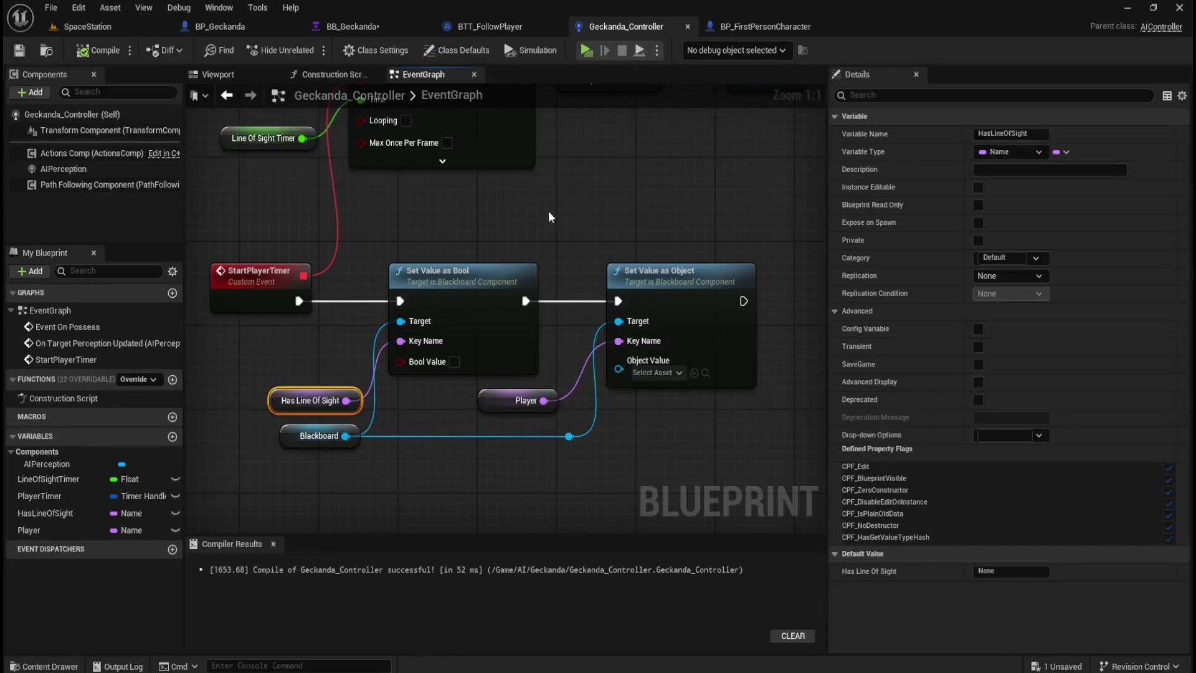
# Look over the controller EventGraph's perception logic, Event On Possess and Run Behavior Tree nodes.
pyautogui.scroll(-5, 544, 229)
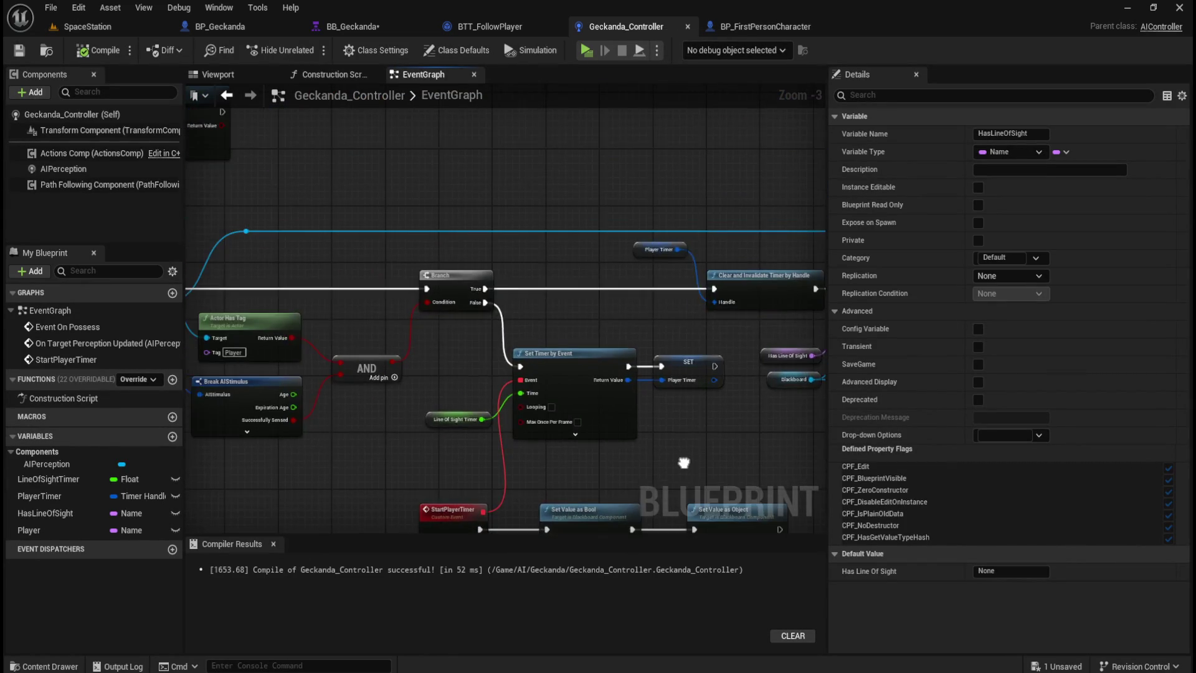
pyautogui.scroll(2, 798, 411)
pyautogui.moveTo(798, 411); pyautogui.dragTo(750, 409)
pyautogui.moveTo(392, 384)
pyautogui.mouseDown()
pyautogui.moveTo(436, 436)
pyautogui.moveTo(663, 444)
pyautogui.mouseUp()
pyautogui.moveTo(245, 409)
pyautogui.mouseDown()
pyautogui.moveTo(326, 469)
pyautogui.moveTo(314, 446)
pyautogui.mouseUp()
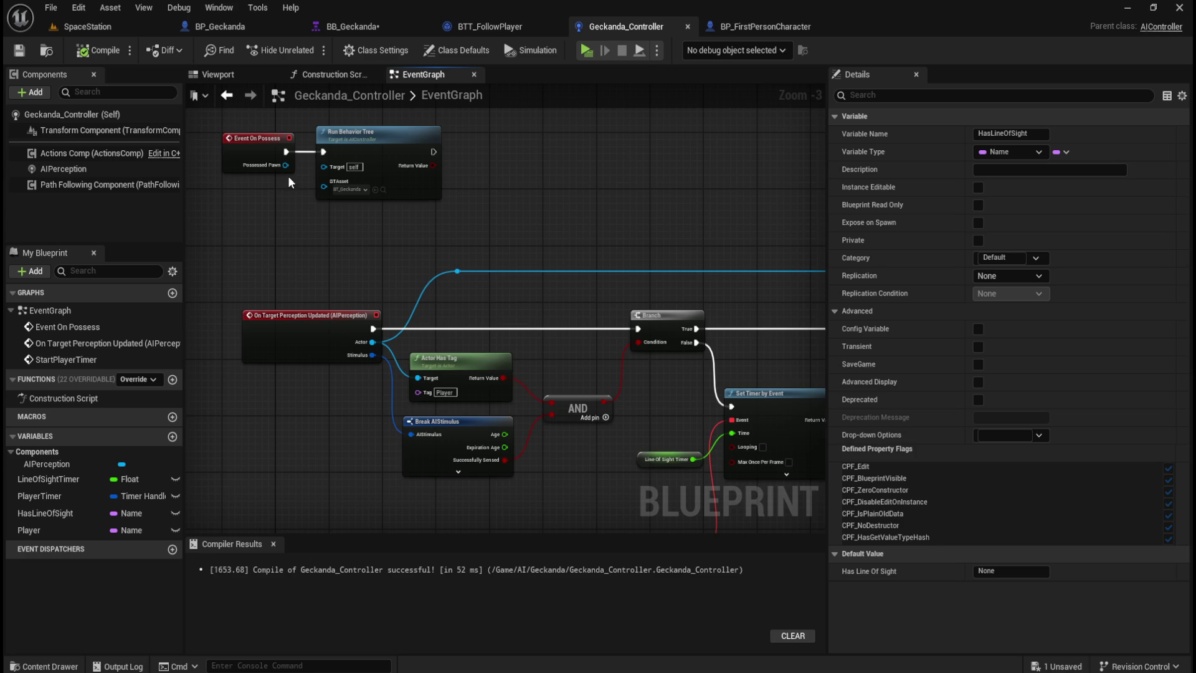
pyautogui.scroll(3, 295, 194)
pyautogui.moveTo(290, 215); pyautogui.dragTo(322, 315)
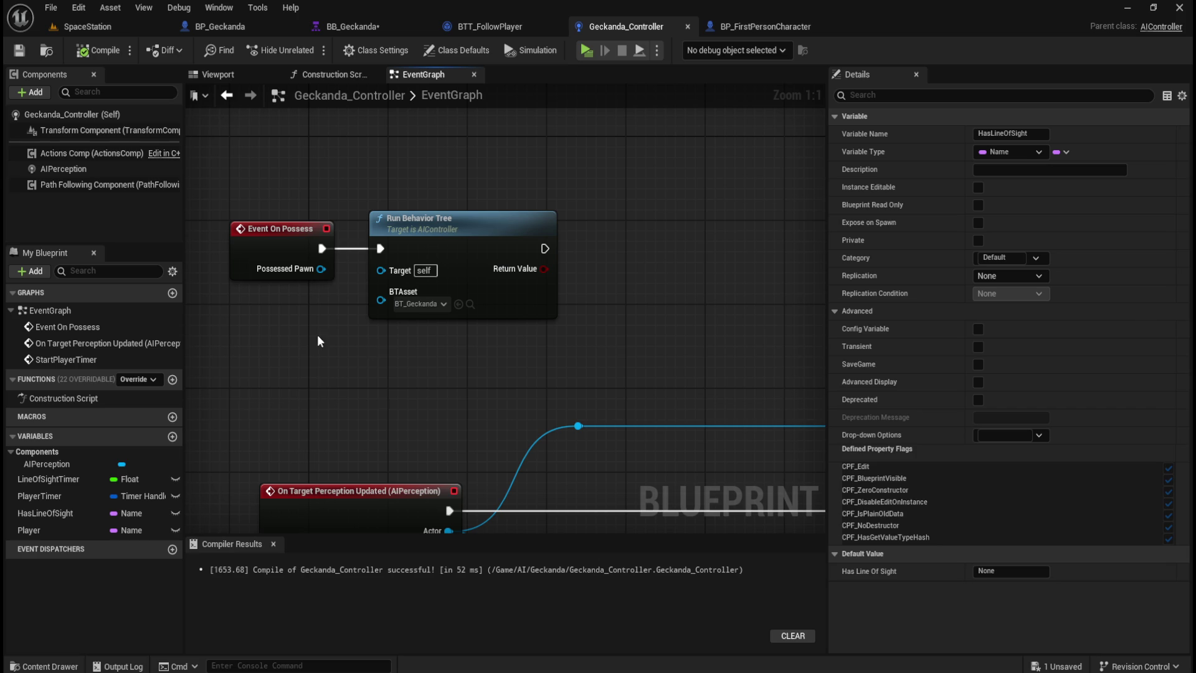
# Review the AIPerception component's sight Senses Config, then bring up the BB_Geckanda blackboard.
pyautogui.moveTo(547, 390); pyautogui.dragTo(427, 174)
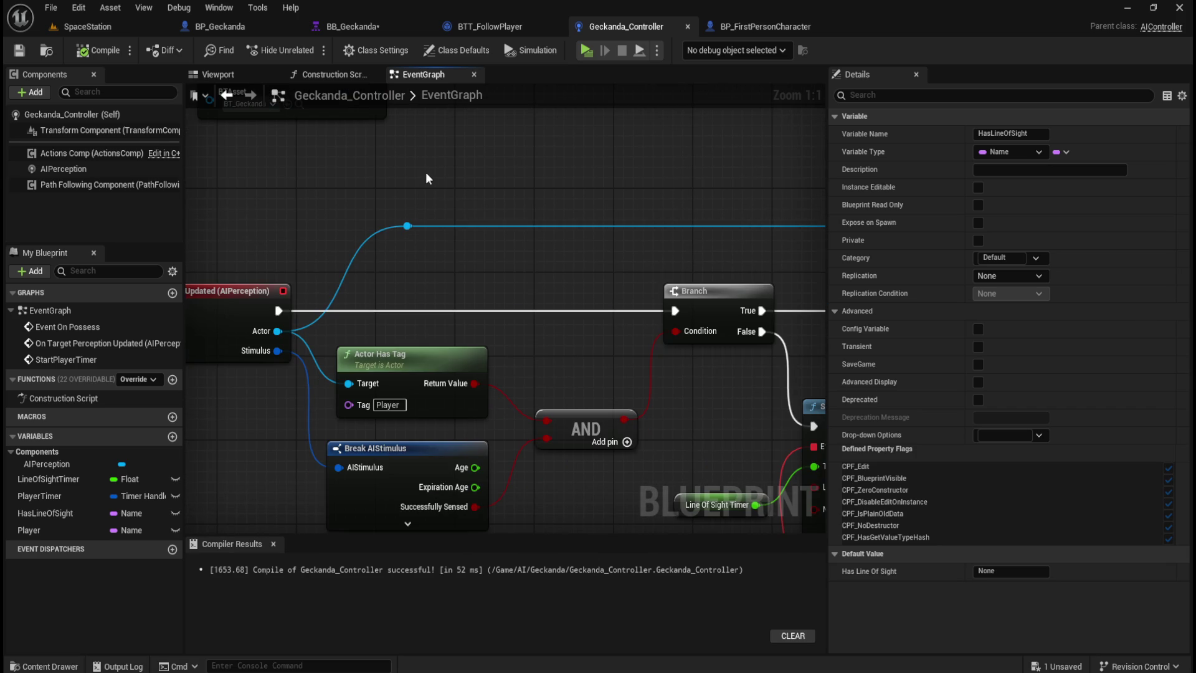
pyautogui.click(111, 172)
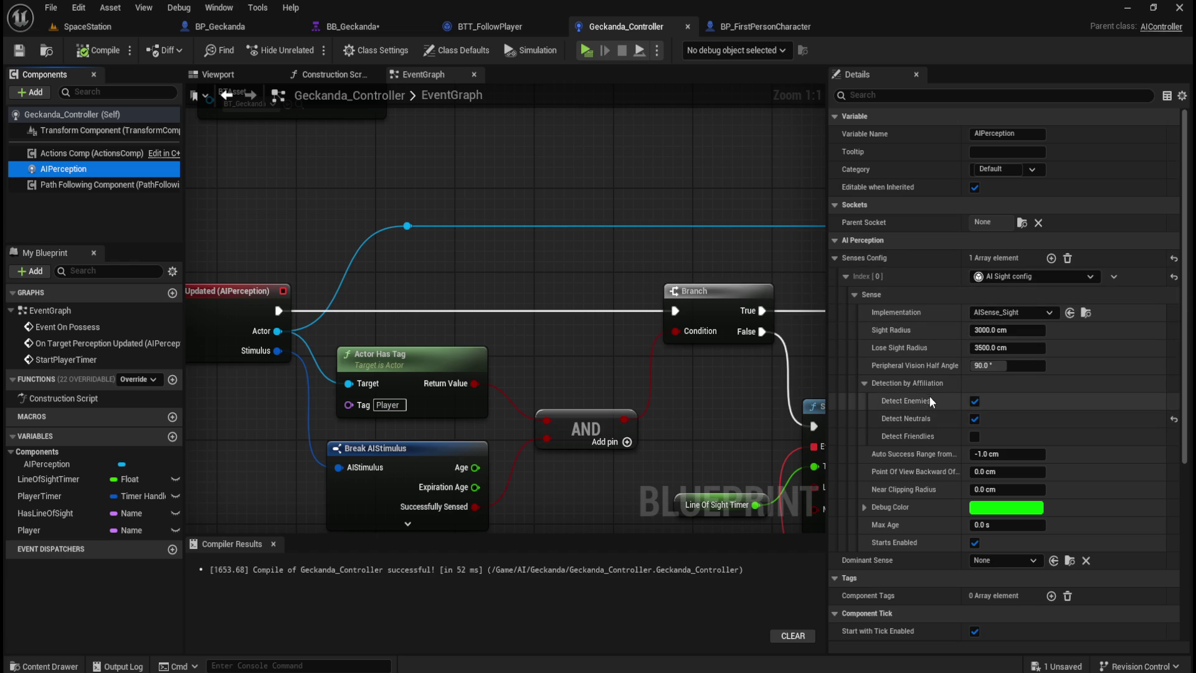
pyautogui.scroll(-3, 931, 394)
pyautogui.scroll(-3, 909, 394)
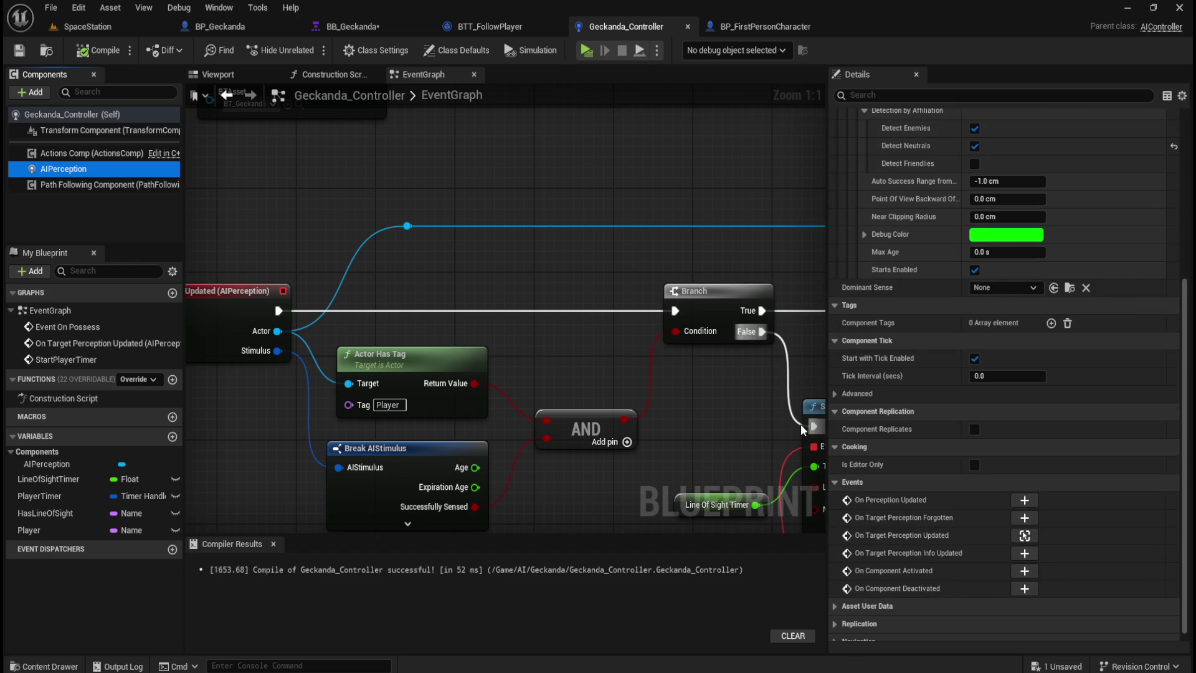
pyautogui.click(370, 27)
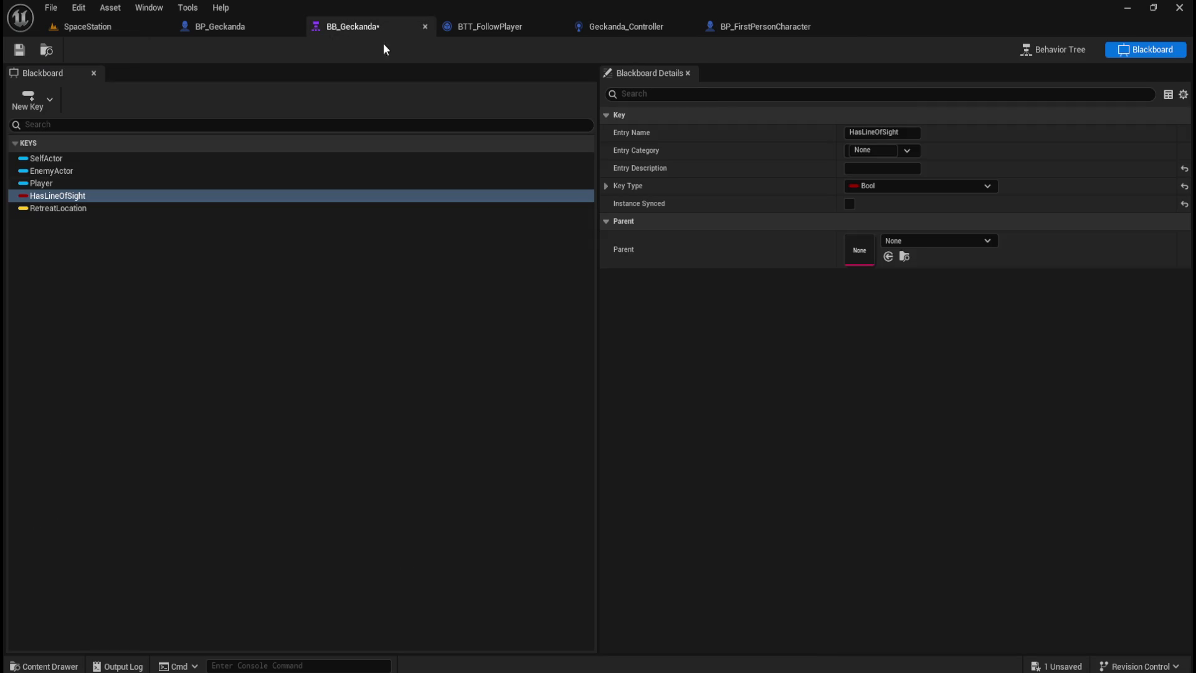
# Confirm the Has Line of Sight decorator's Observer aborts stays Both, then view BTT_FollowPlayer and BP_Geckanda.
pyautogui.click(1078, 51)
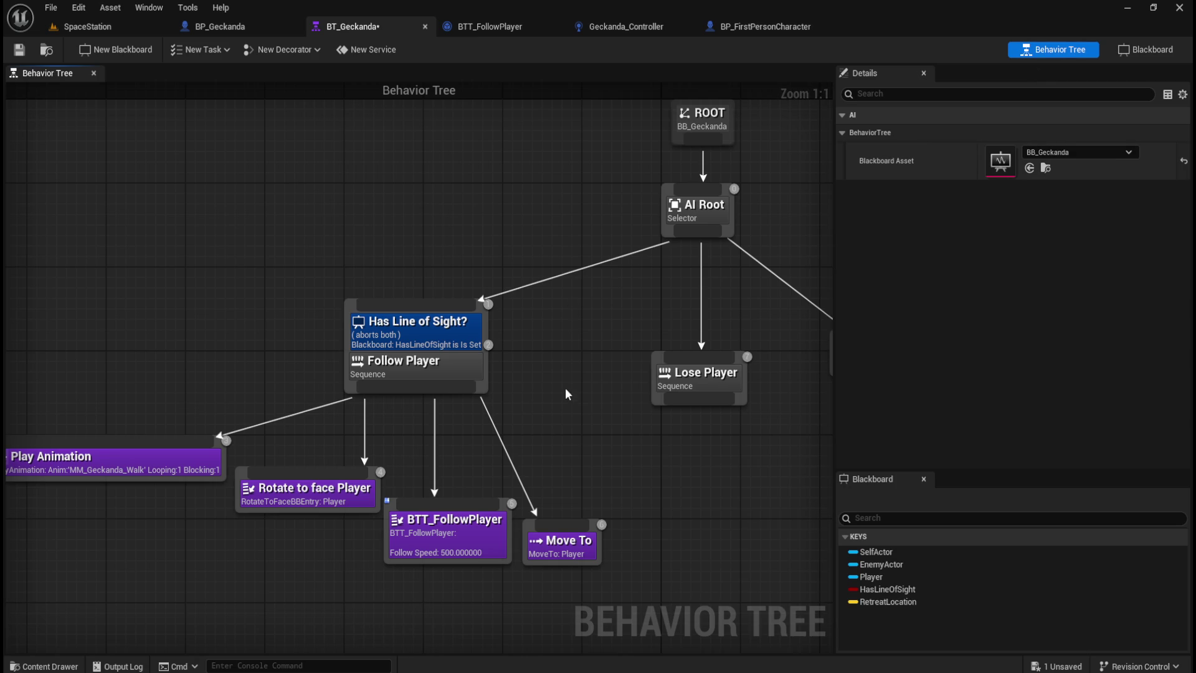
pyautogui.scroll(-2, 573, 425)
pyautogui.moveTo(579, 423)
pyautogui.mouseDown()
pyautogui.moveTo(580, 405)
pyautogui.moveTo(507, 384)
pyautogui.mouseUp()
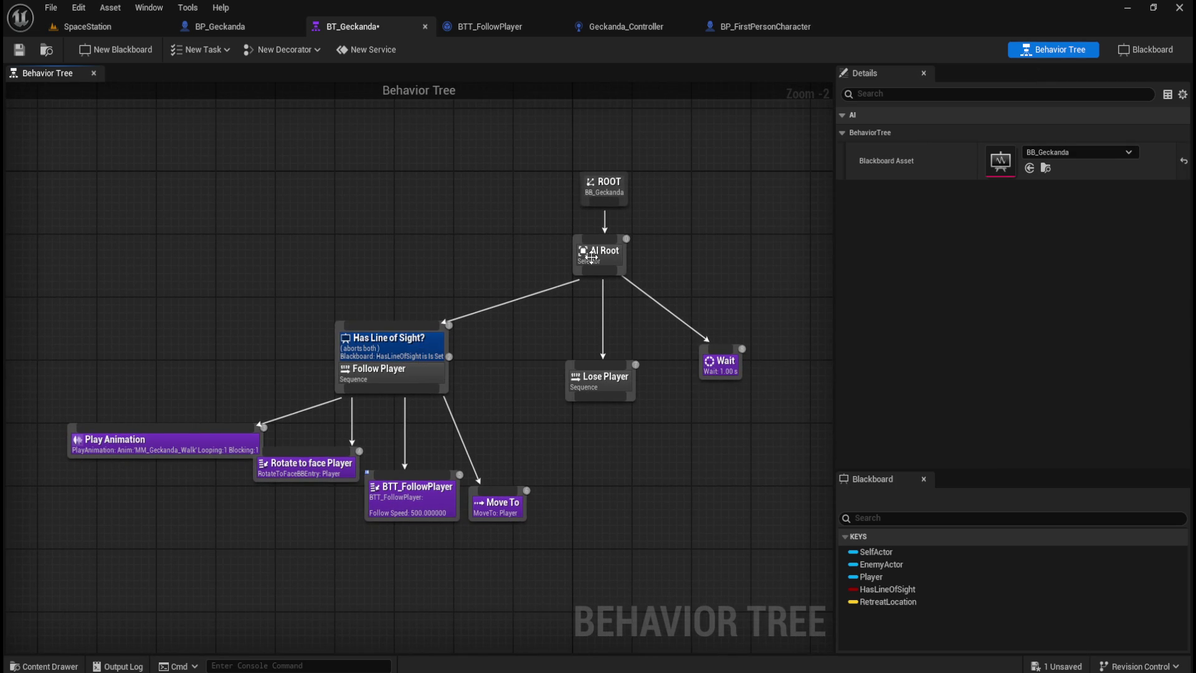
pyautogui.click(402, 349)
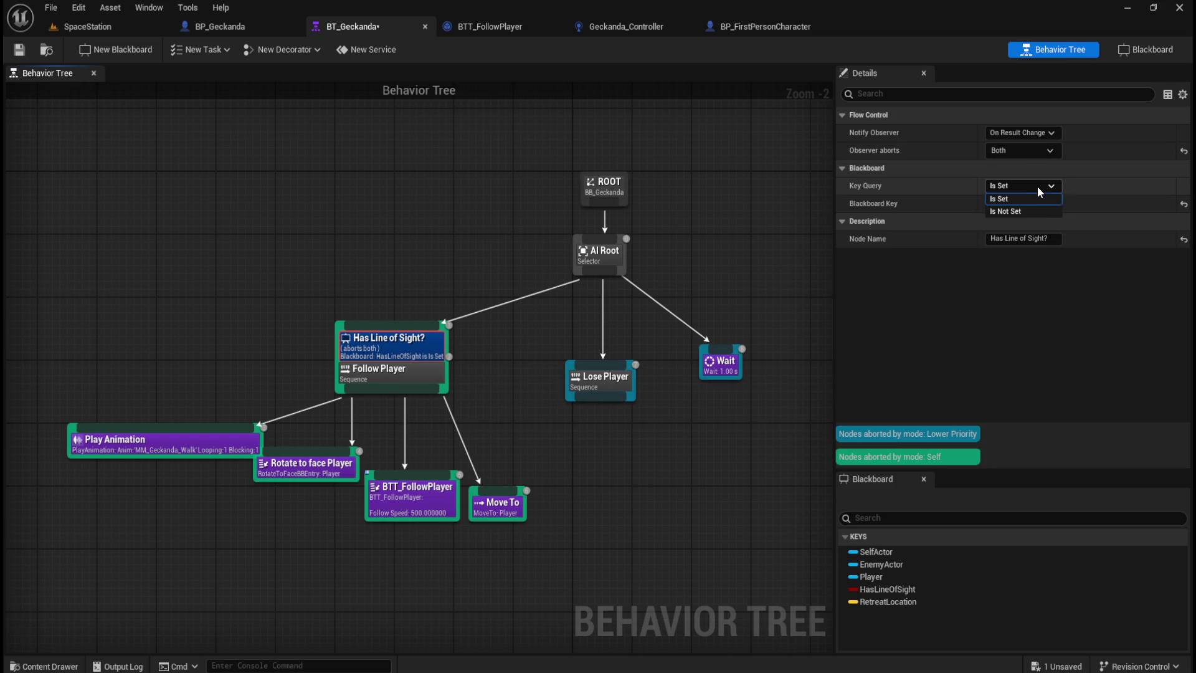
pyautogui.click(1043, 155)
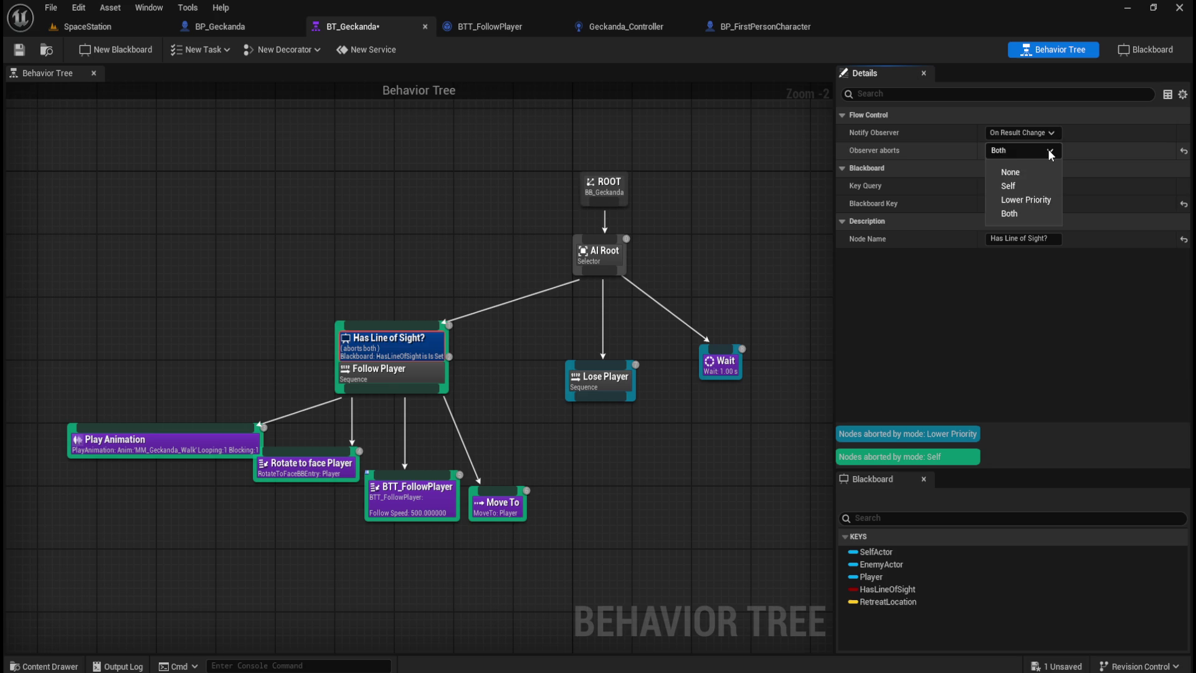
pyautogui.click(1056, 136)
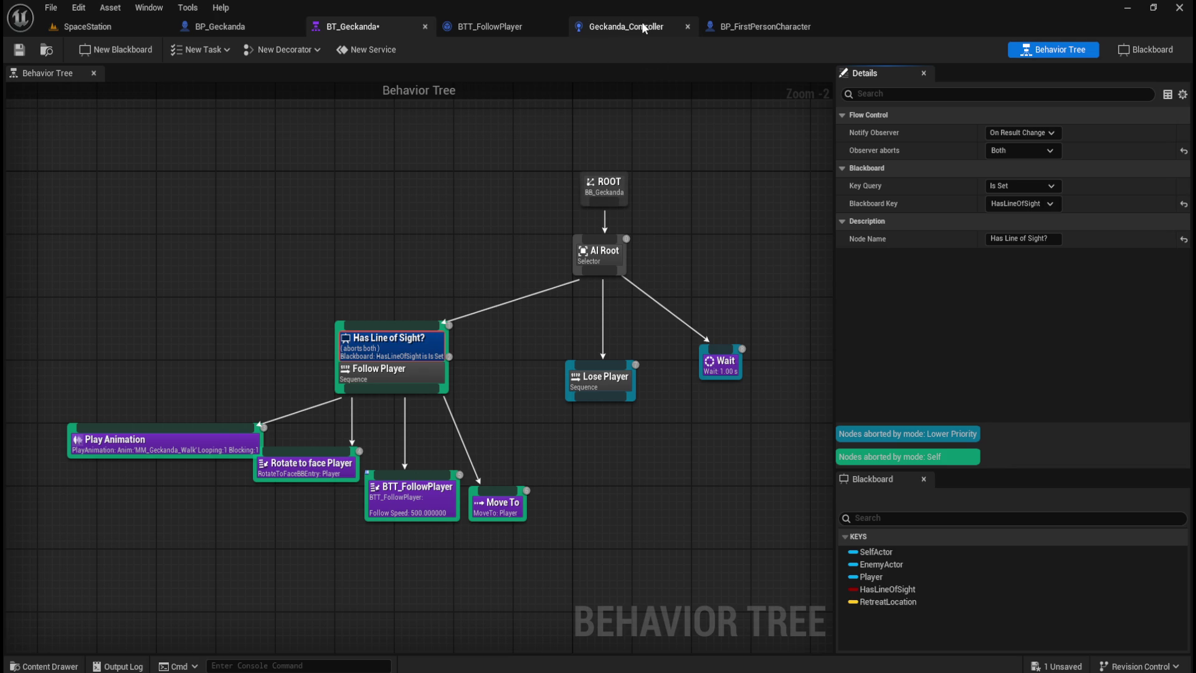
pyautogui.click(461, 25)
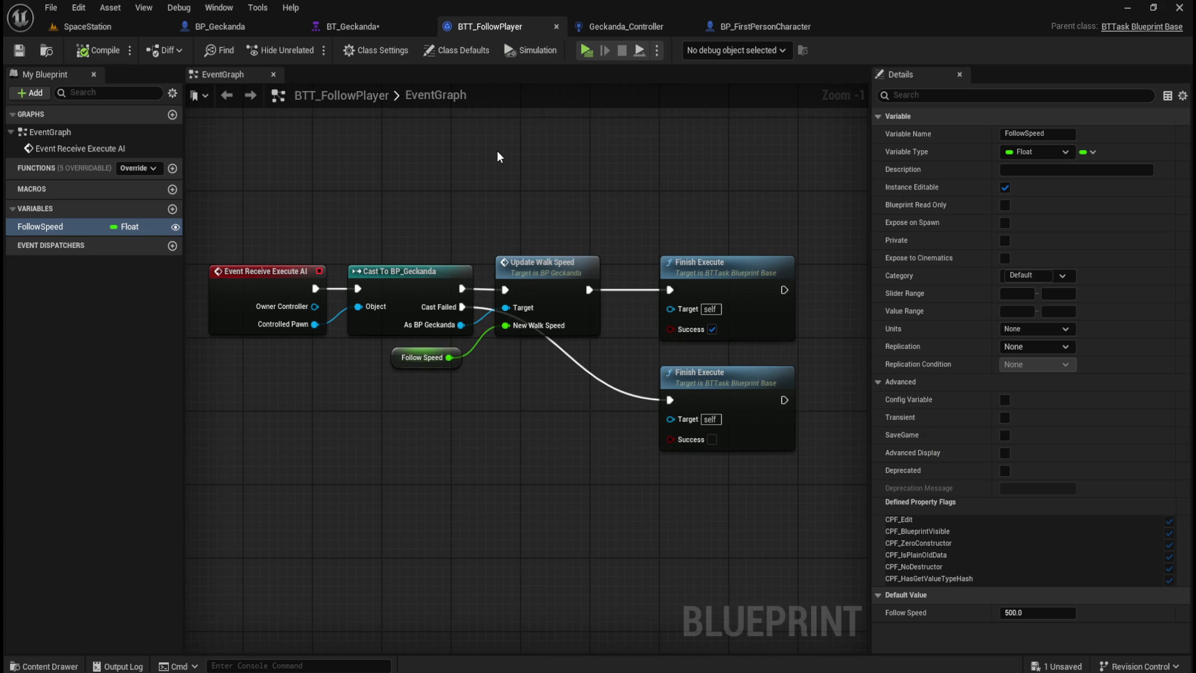
pyautogui.click(237, 25)
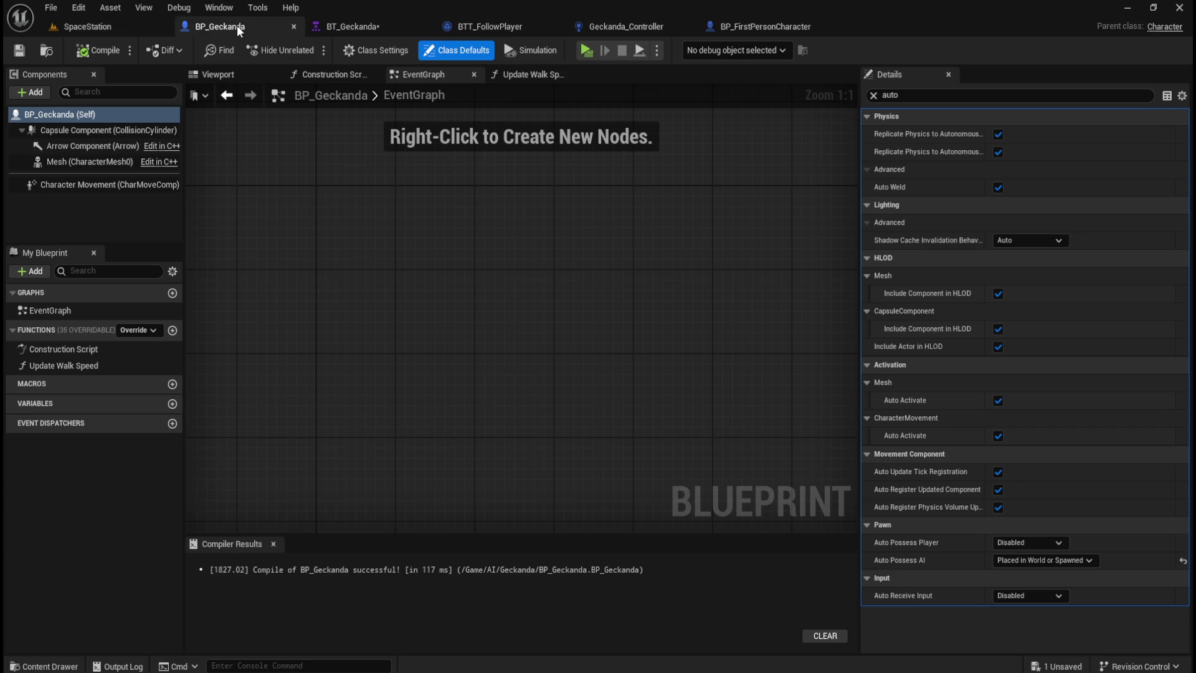
# Clear the property filter and scroll through BP_Geckanda's full Class Defaults.
pyautogui.click(874, 95)
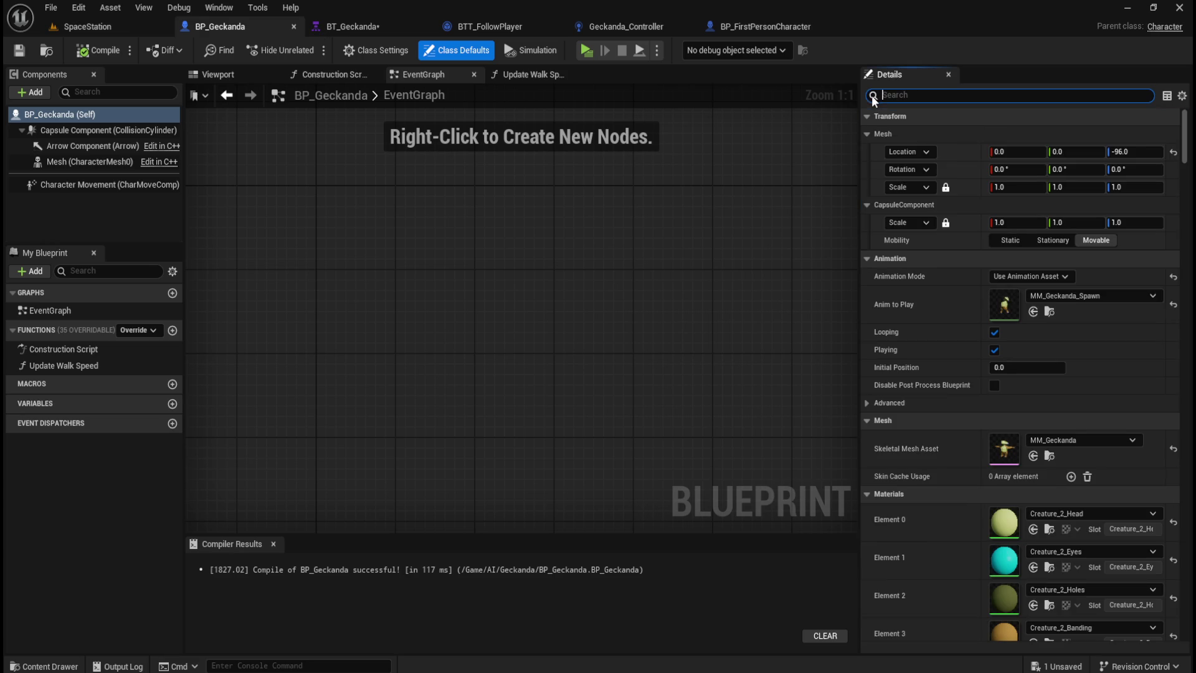
pyautogui.click(114, 118)
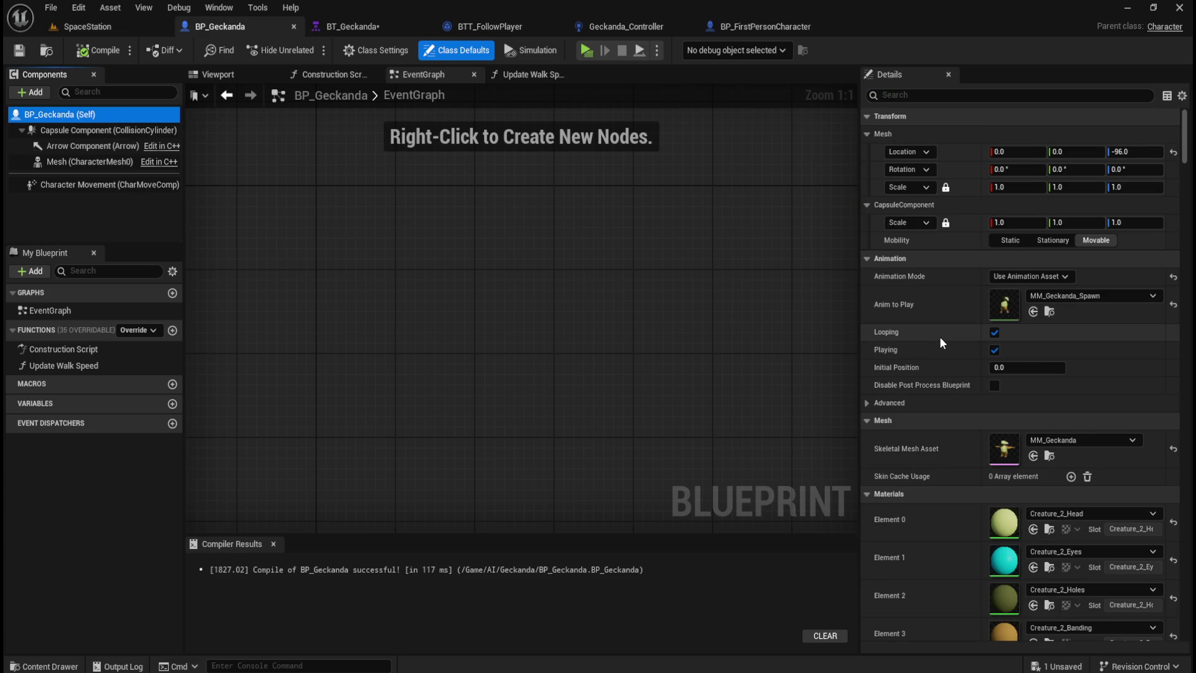
pyautogui.scroll(-6, 942, 339)
pyautogui.scroll(-4, 951, 340)
pyautogui.scroll(-5, 950, 334)
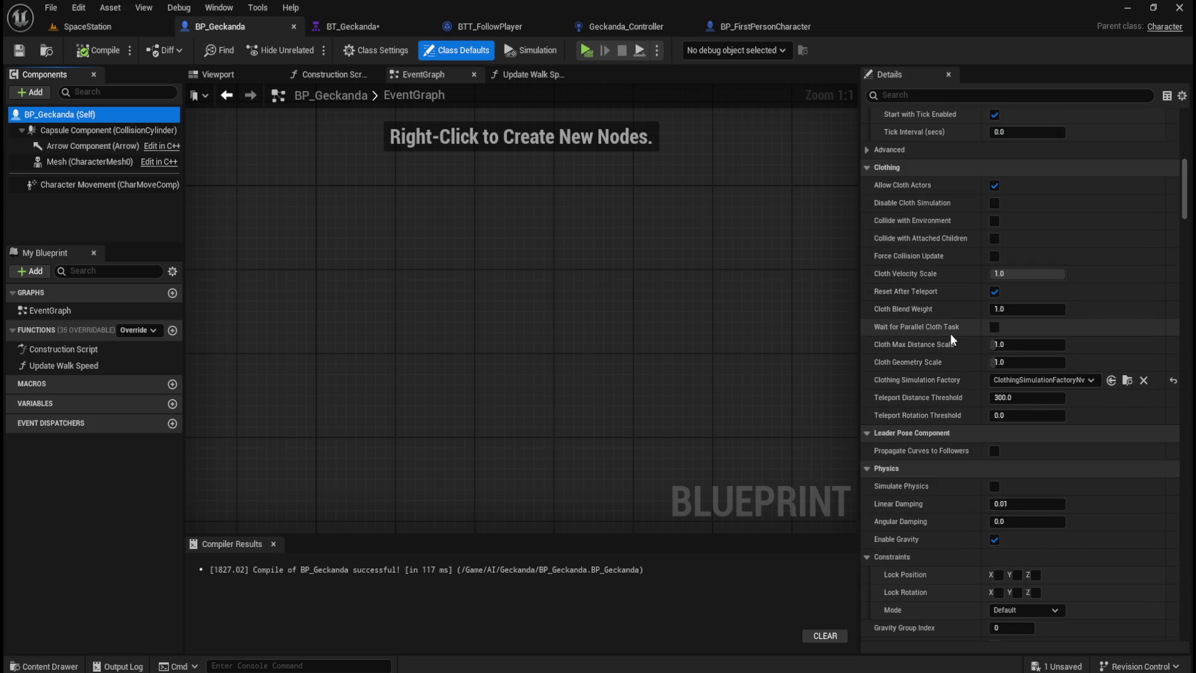
pyautogui.scroll(-3, 951, 334)
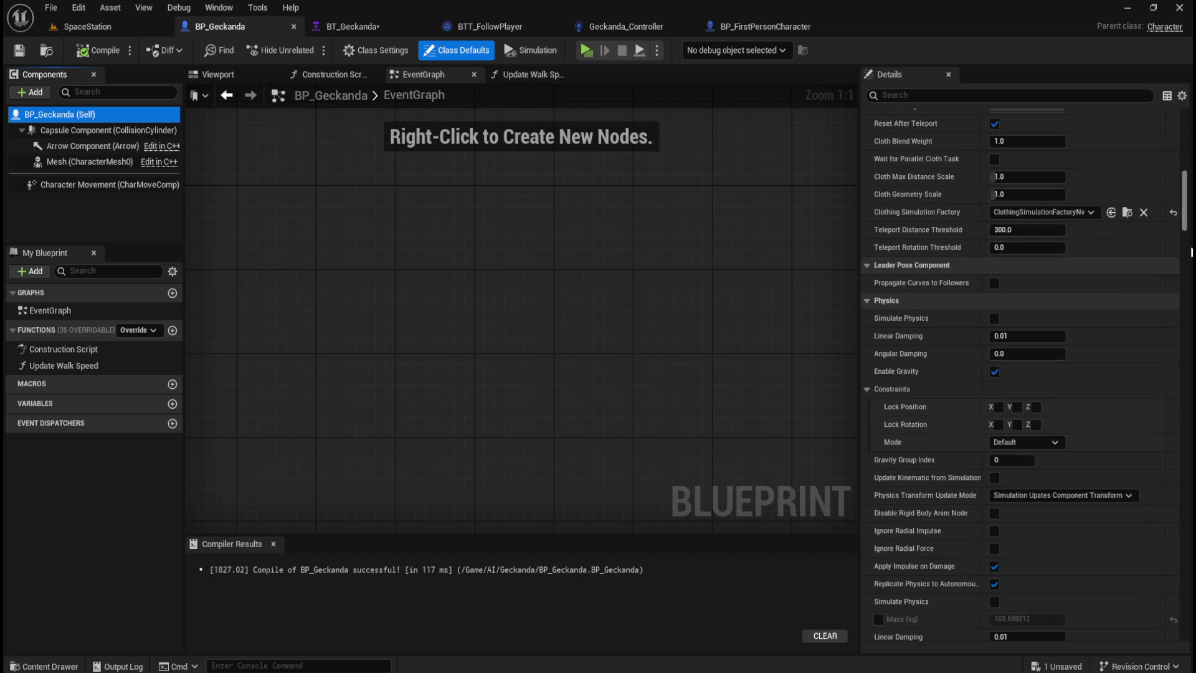
pyautogui.moveTo(1188, 226)
pyautogui.mouseDown()
pyautogui.moveTo(1176, 274)
pyautogui.moveTo(1191, 636)
pyautogui.mouseUp()
# Filter for 'ai' and keep Auto Possess AI as Placed in World or Spawned.
pyautogui.click(915, 96)
pyautogui.write('ai')
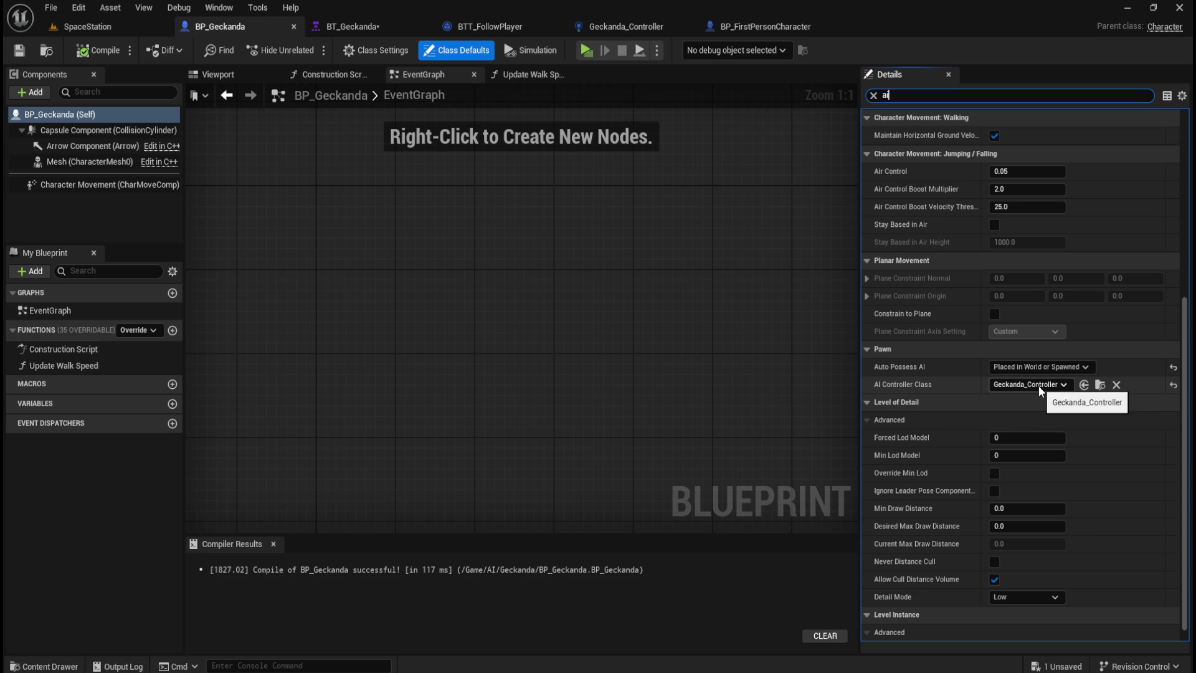
pyautogui.click(1053, 366)
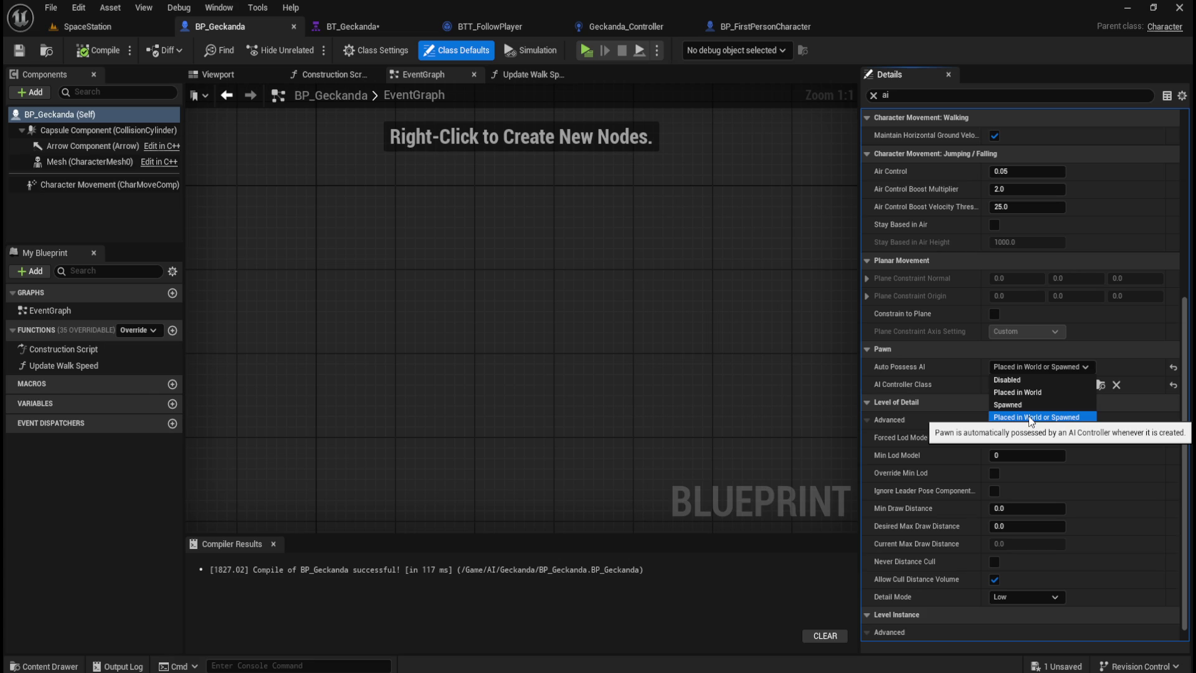
pyautogui.click(510, 279)
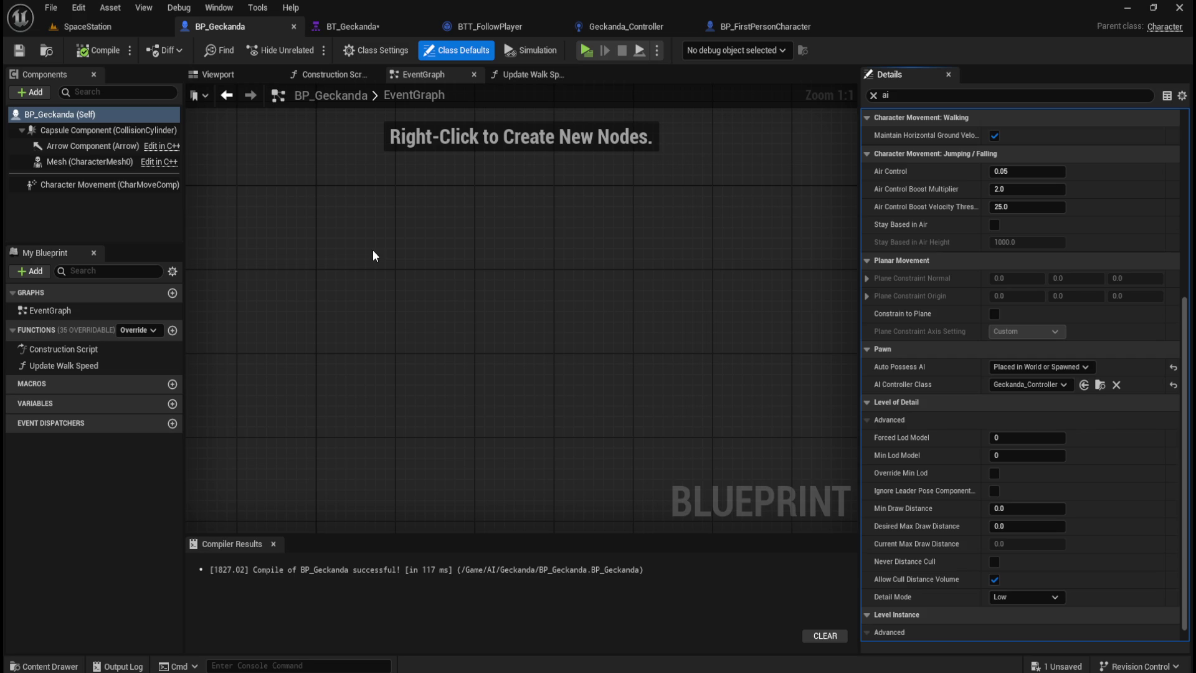
pyautogui.click(111, 25)
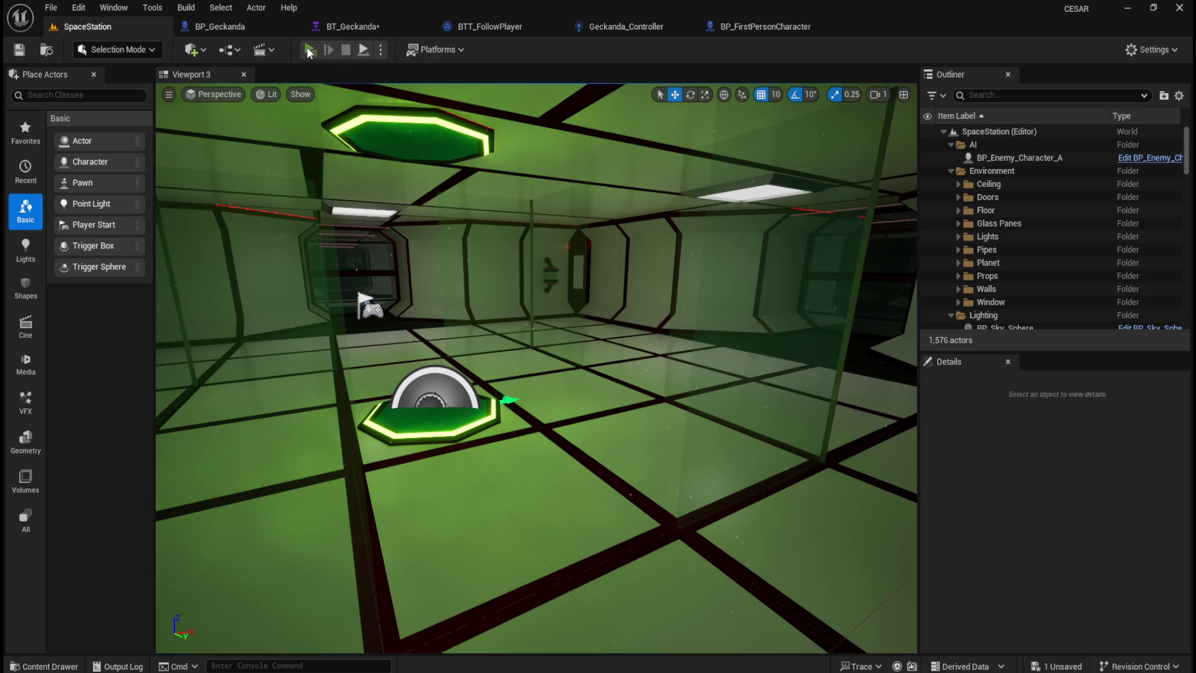
# Start a play test and walk the player past the crates, lounge and kitchen table.
pyautogui.click(309, 50)
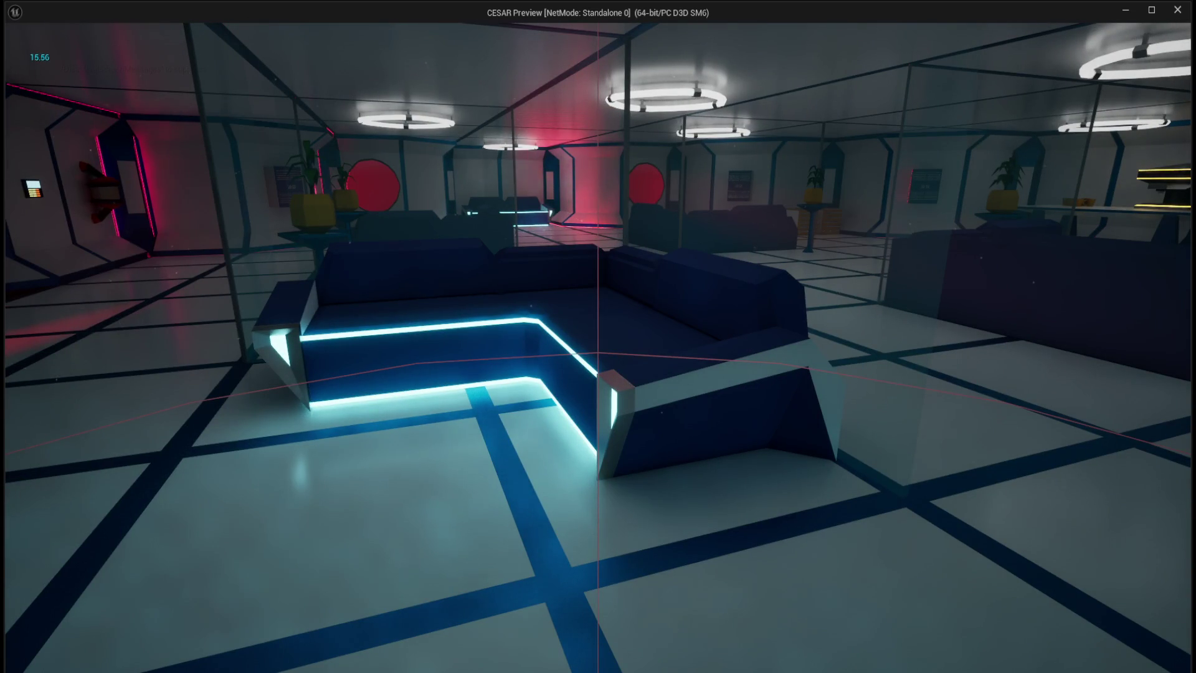
pyautogui.press('w')
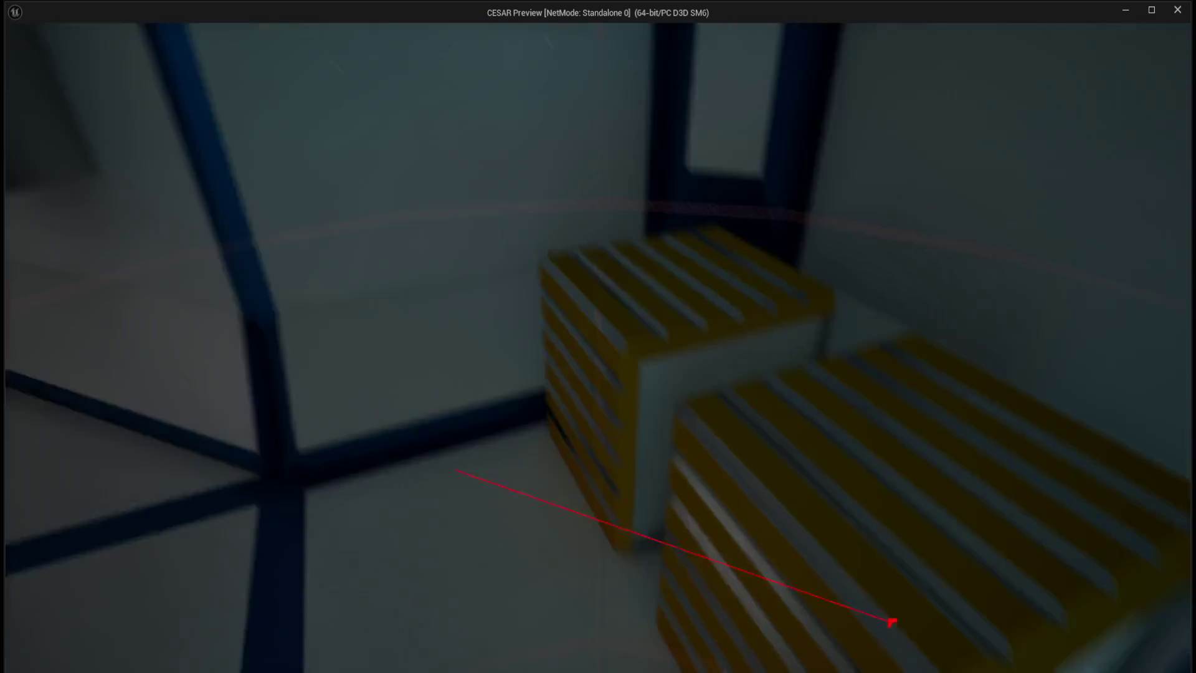
pyautogui.press('w')
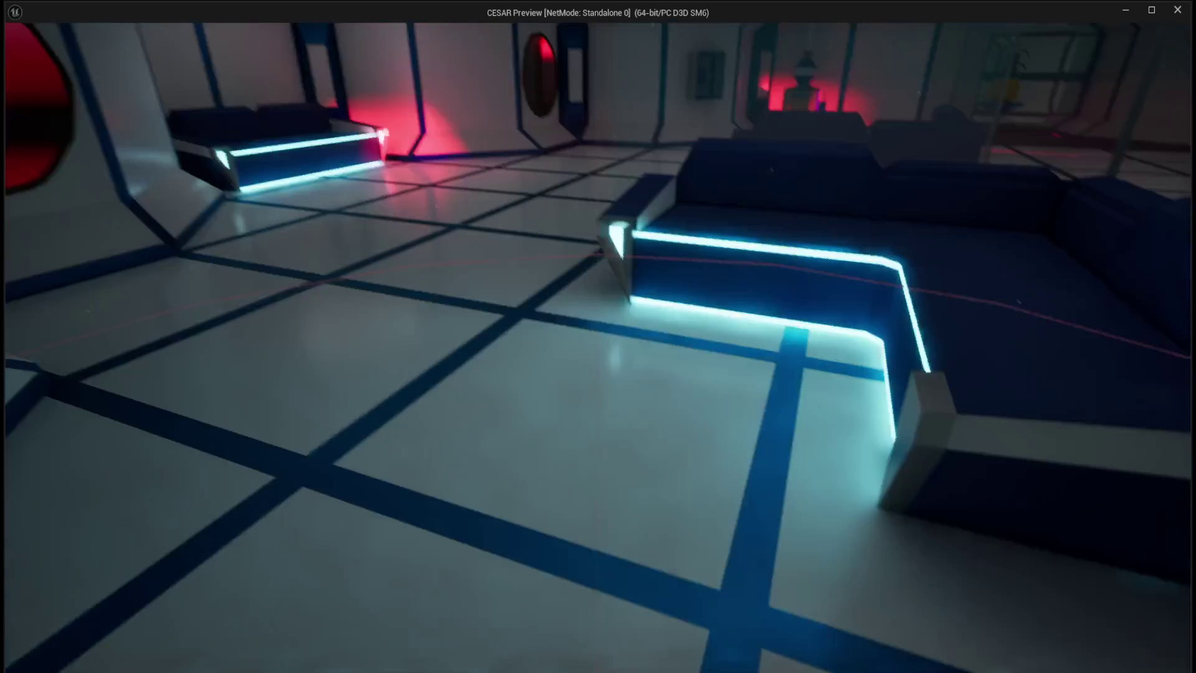
pyautogui.press('w')
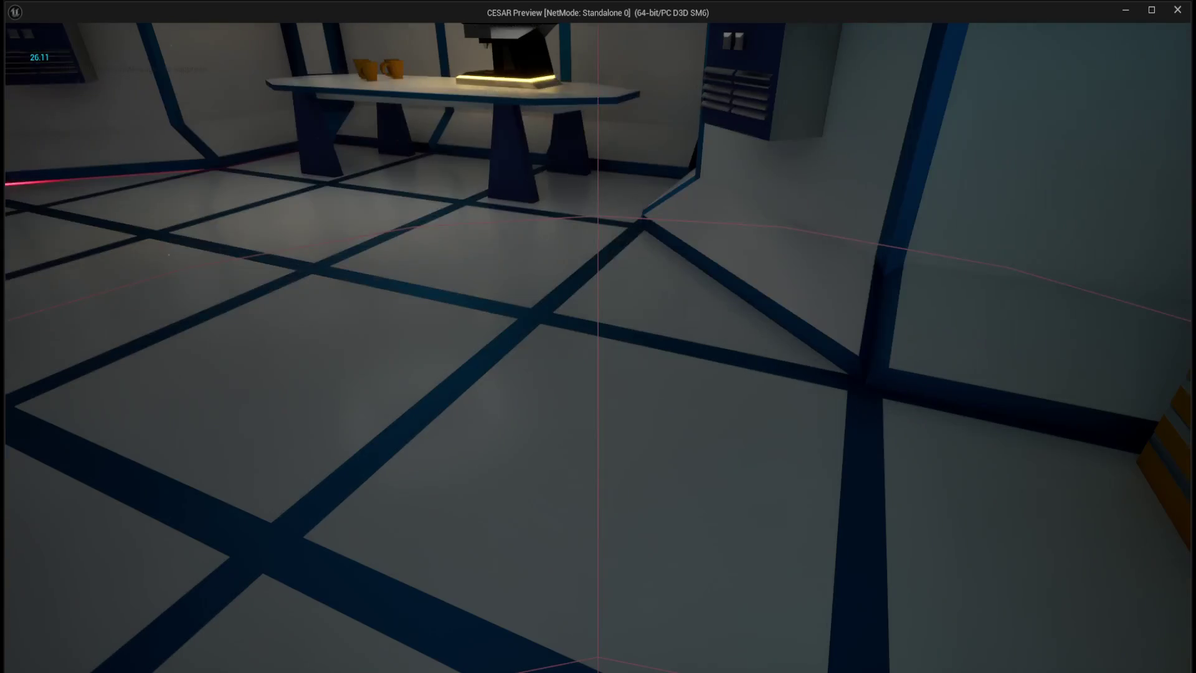
pyautogui.press('w')
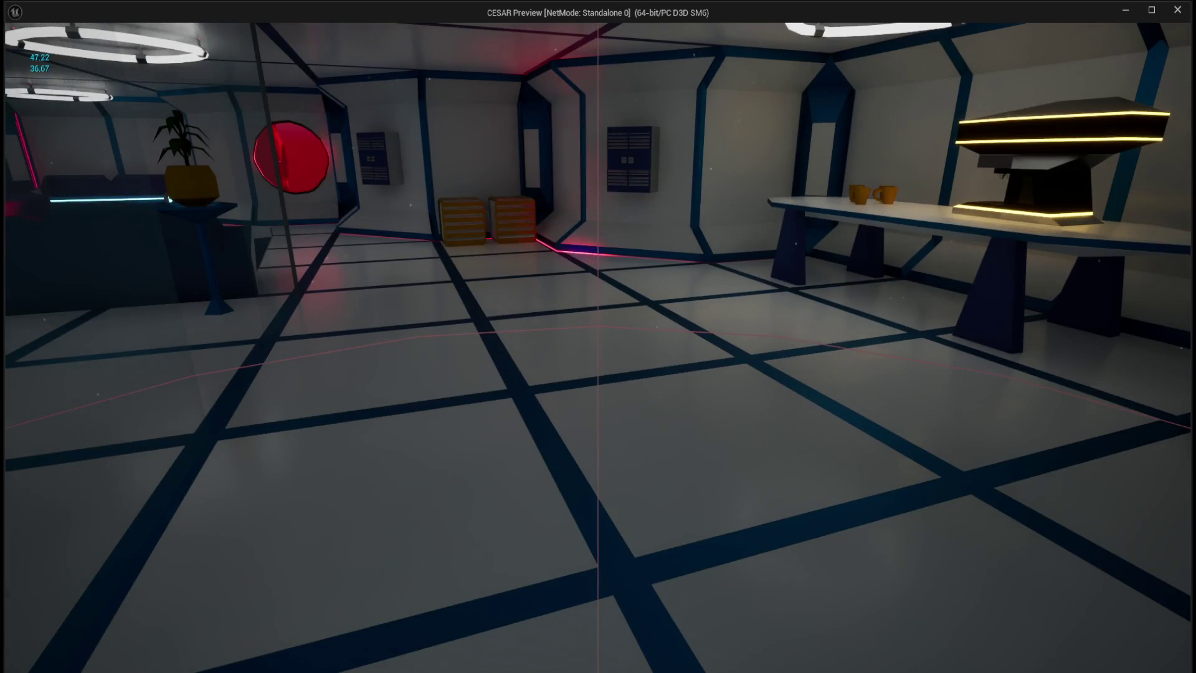
pyautogui.press('w')
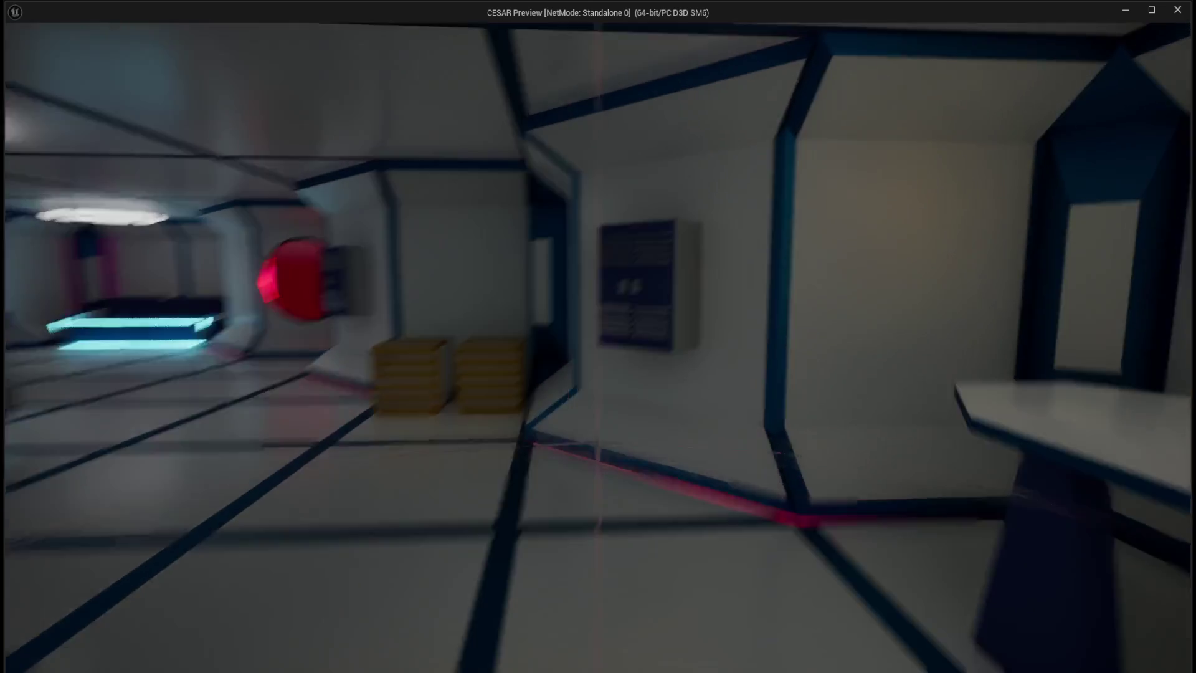
pyautogui.press('w')
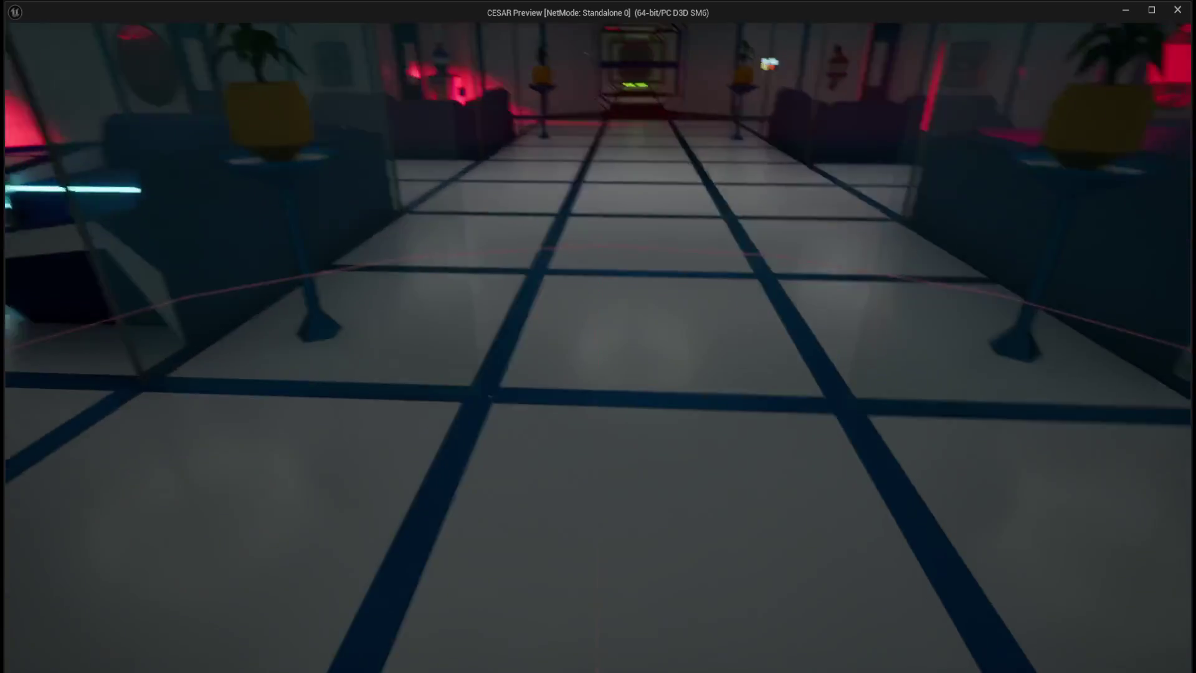
pyautogui.press('w')
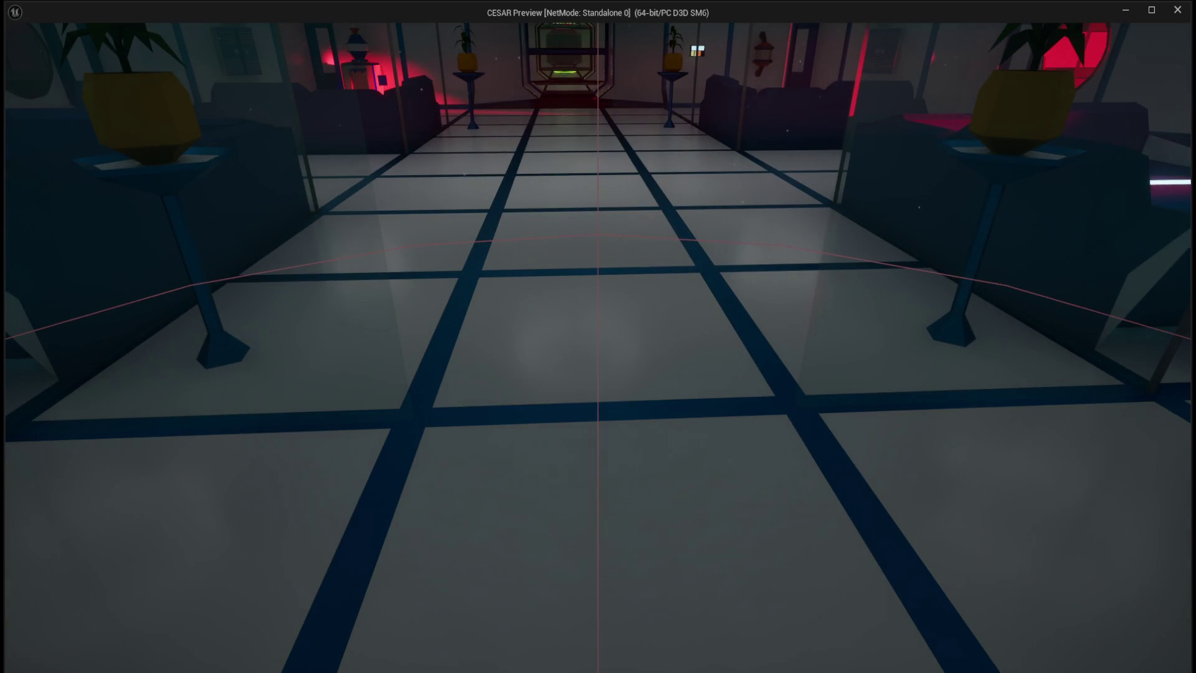
pyautogui.press('w')
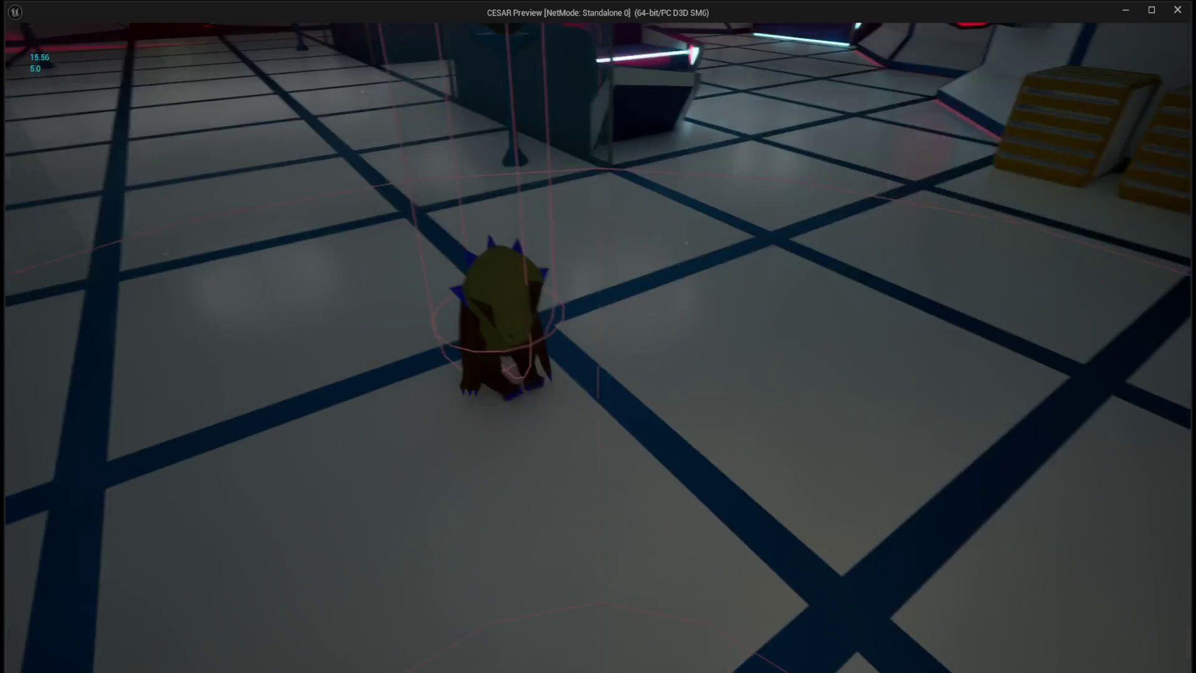
# Keep walking so the Geckanda chases the player, then end the play test.
pyautogui.press('w')
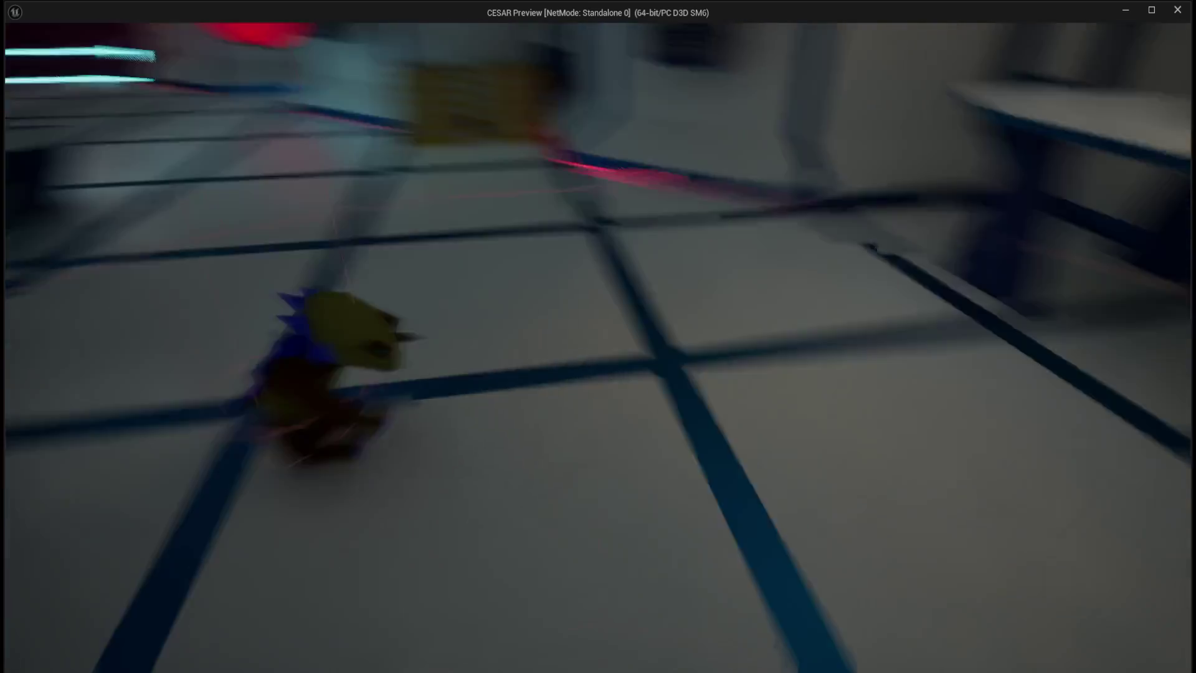
pyautogui.press('w')
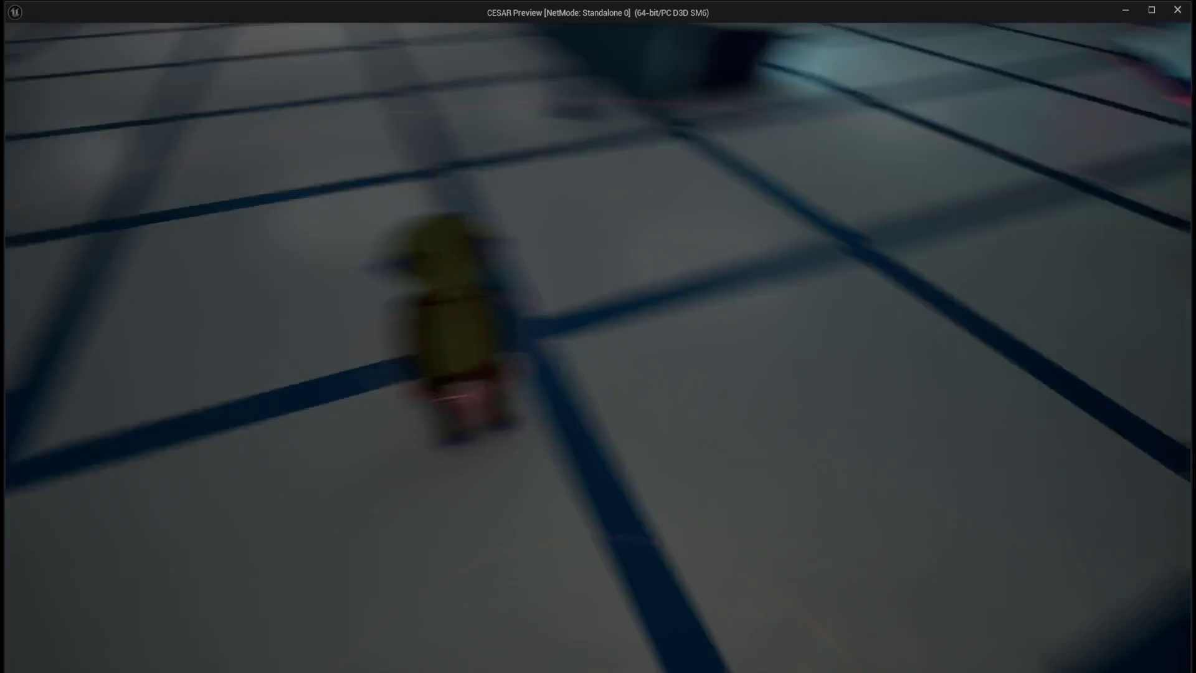
pyautogui.press('w')
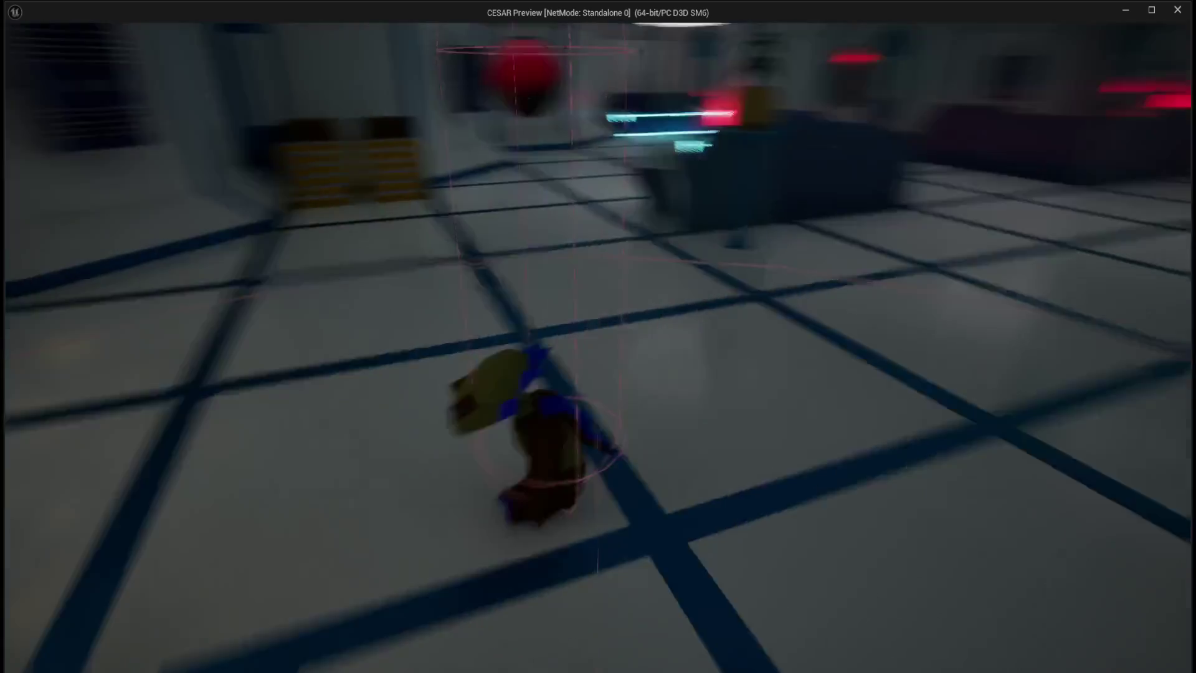
pyautogui.press('w')
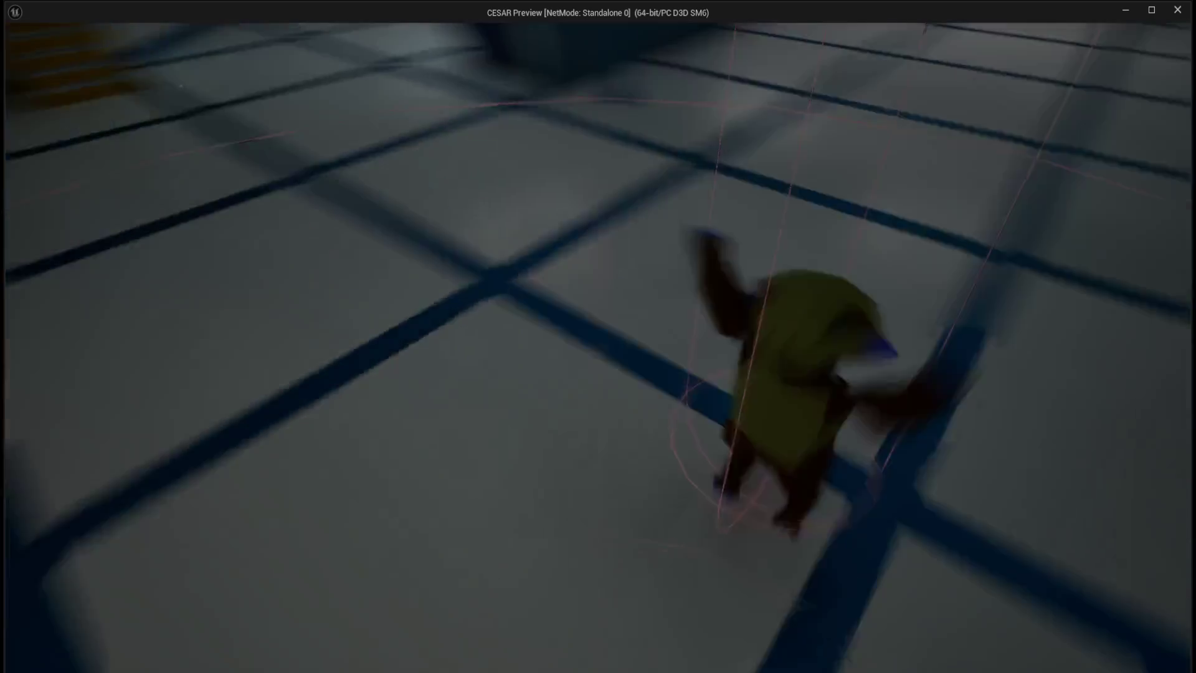
pyautogui.press('w')
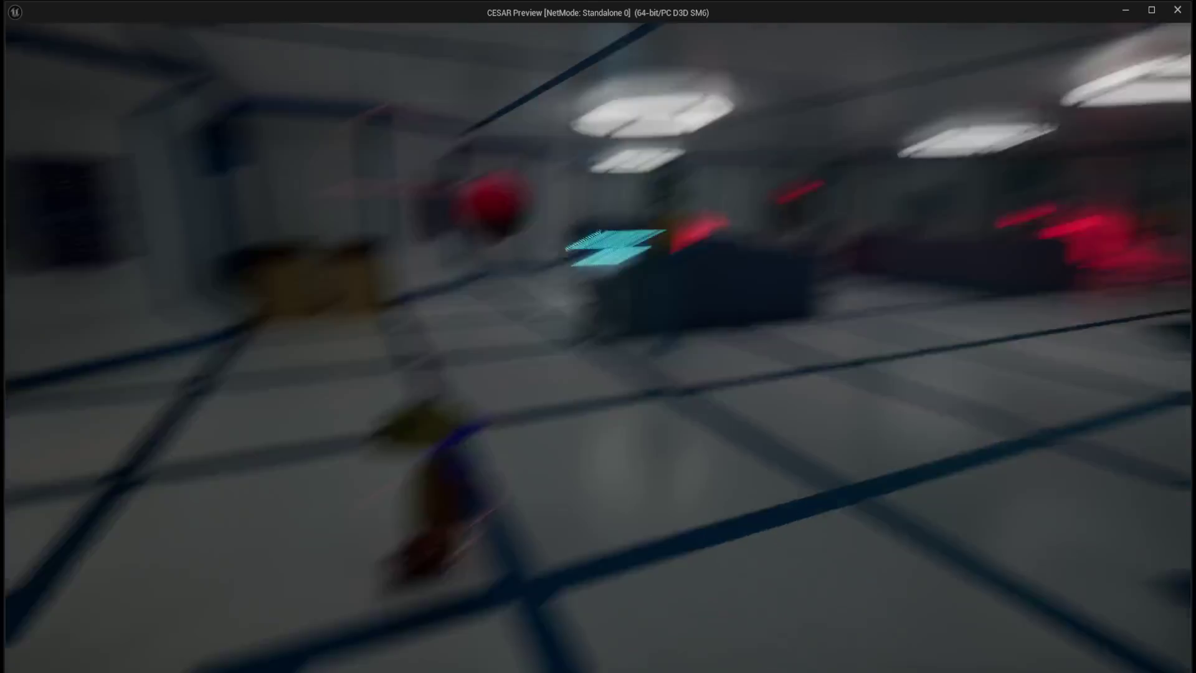
pyautogui.press('w')
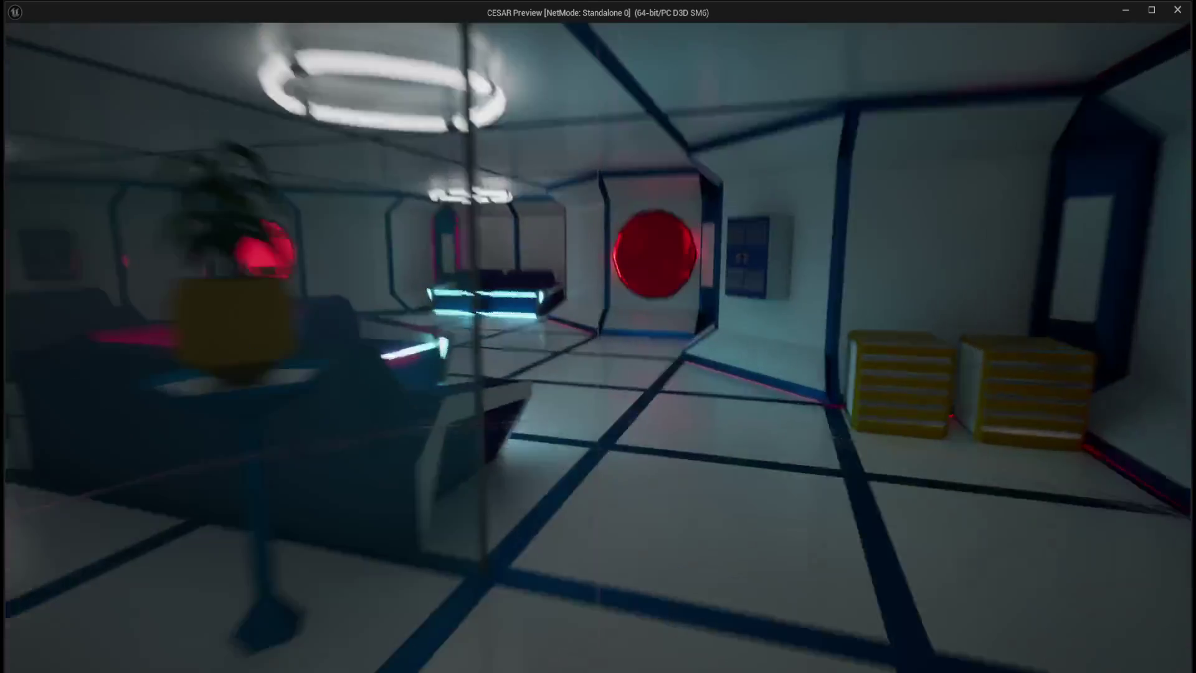
pyautogui.press('w')
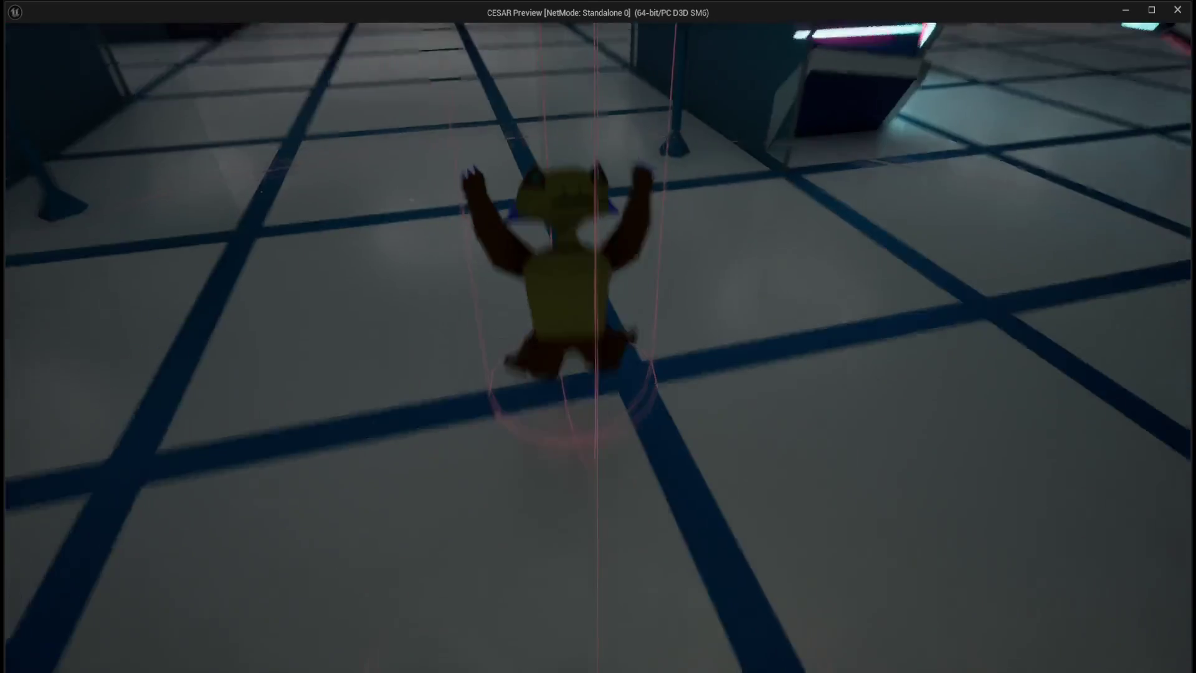
pyautogui.press('w')
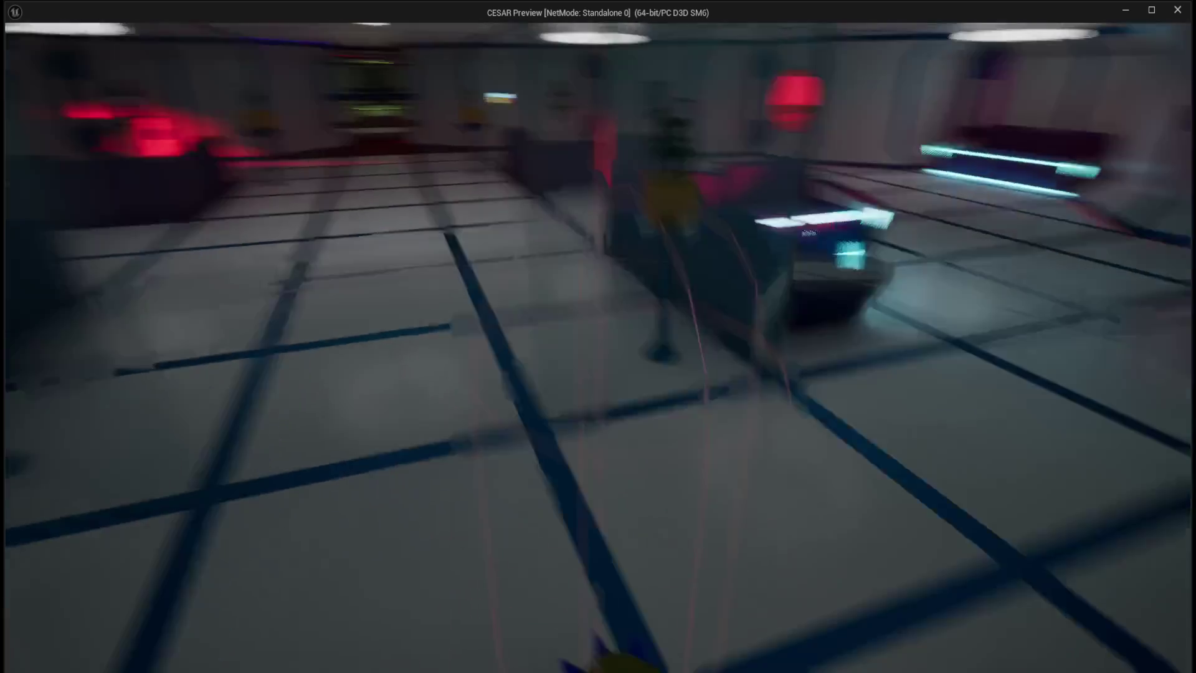
pyautogui.press('w')
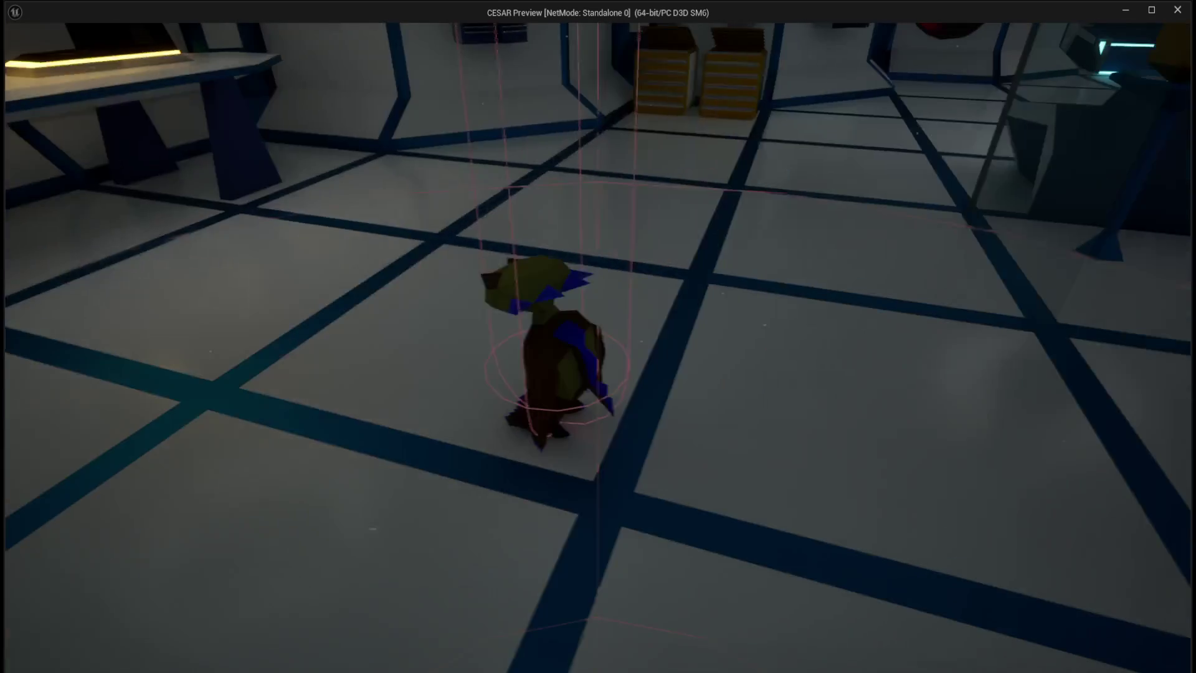
pyautogui.press('Escape')
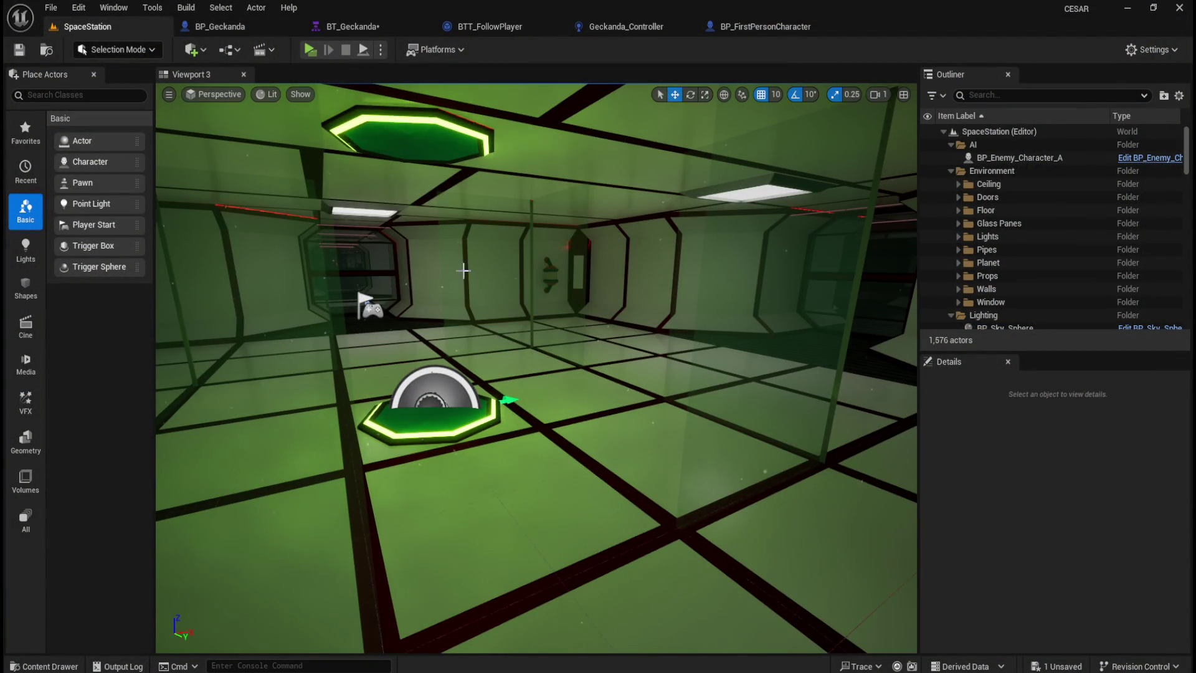
pyautogui.click(389, 20)
pyautogui.click(253, 24)
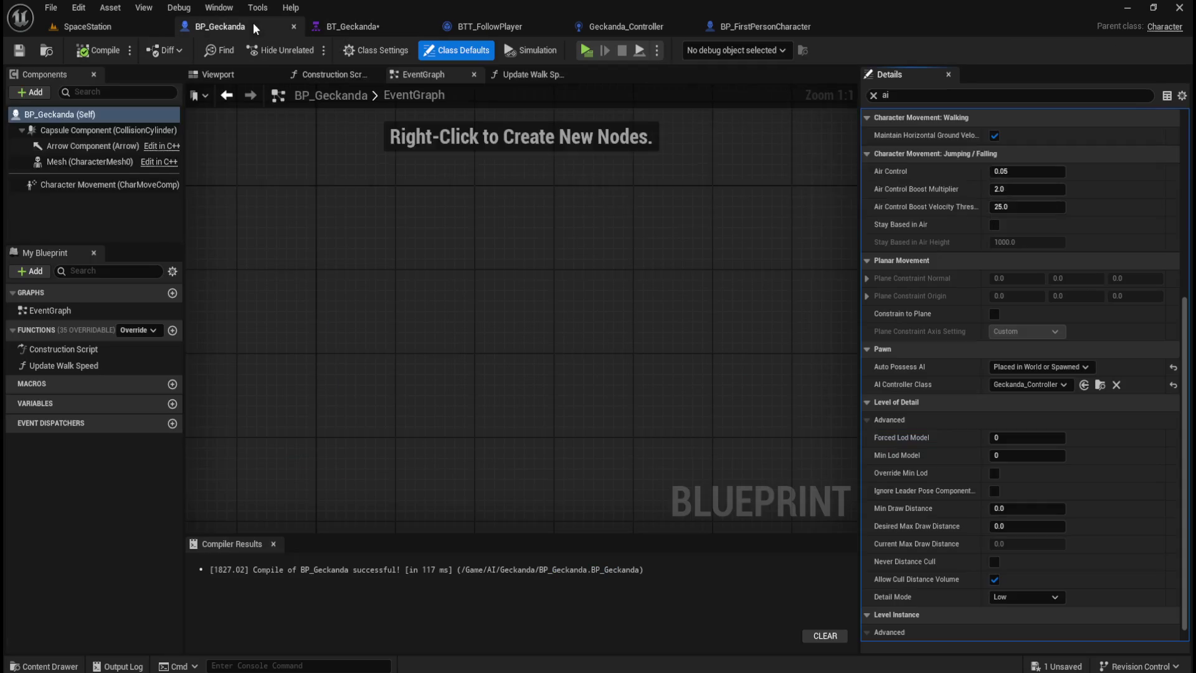
pyautogui.click(87, 185)
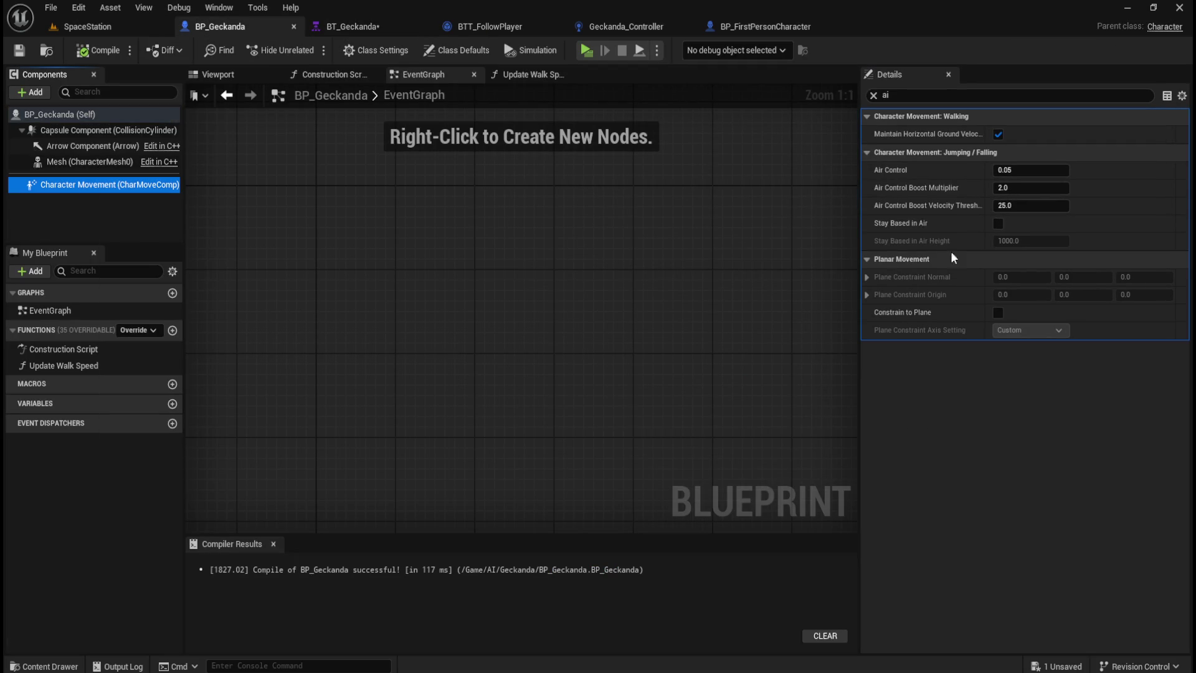
pyautogui.click(872, 95)
pyautogui.click(65, 186)
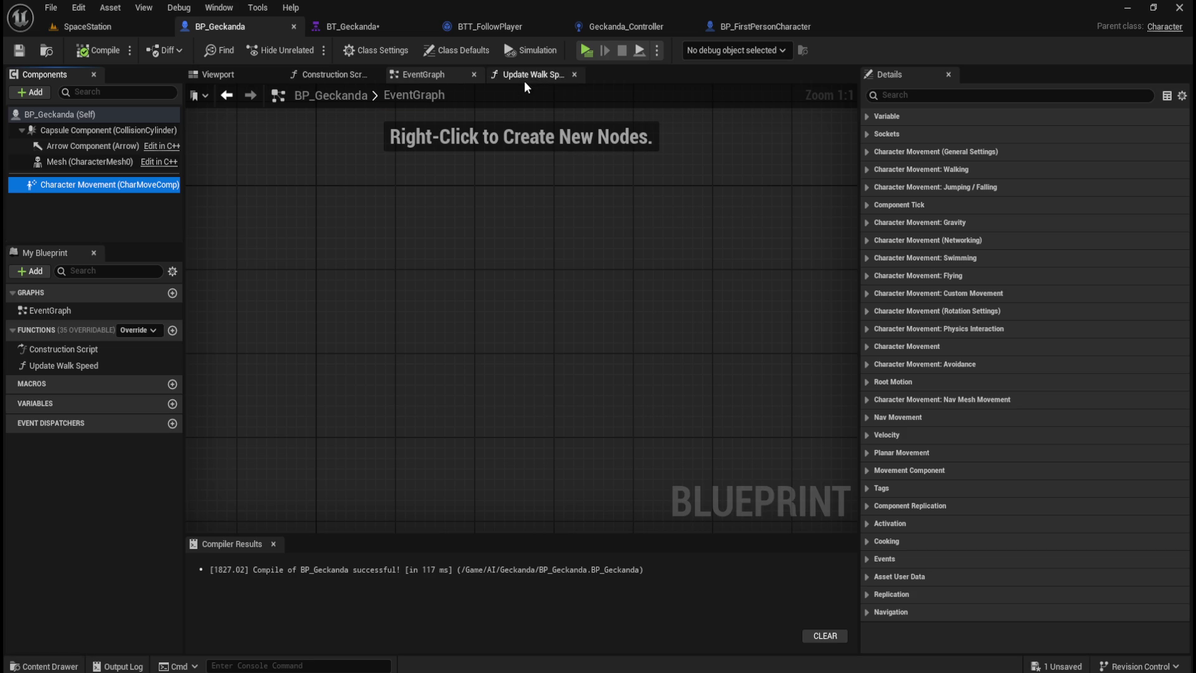
pyautogui.click(364, 28)
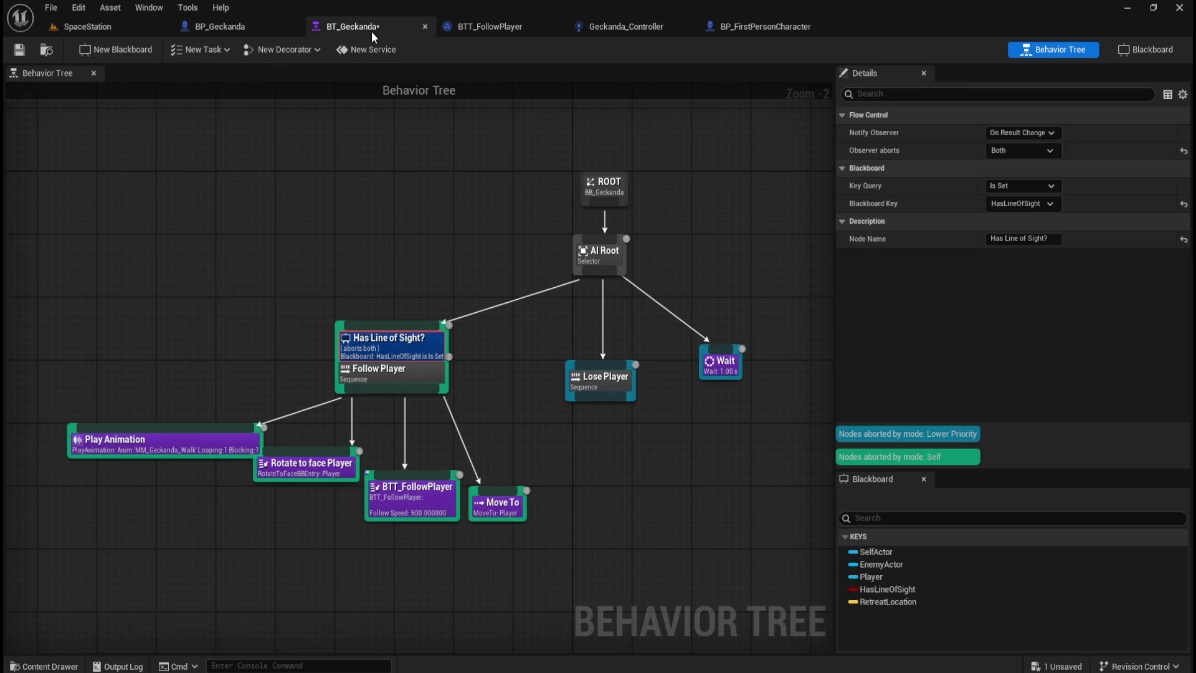
pyautogui.click(502, 504)
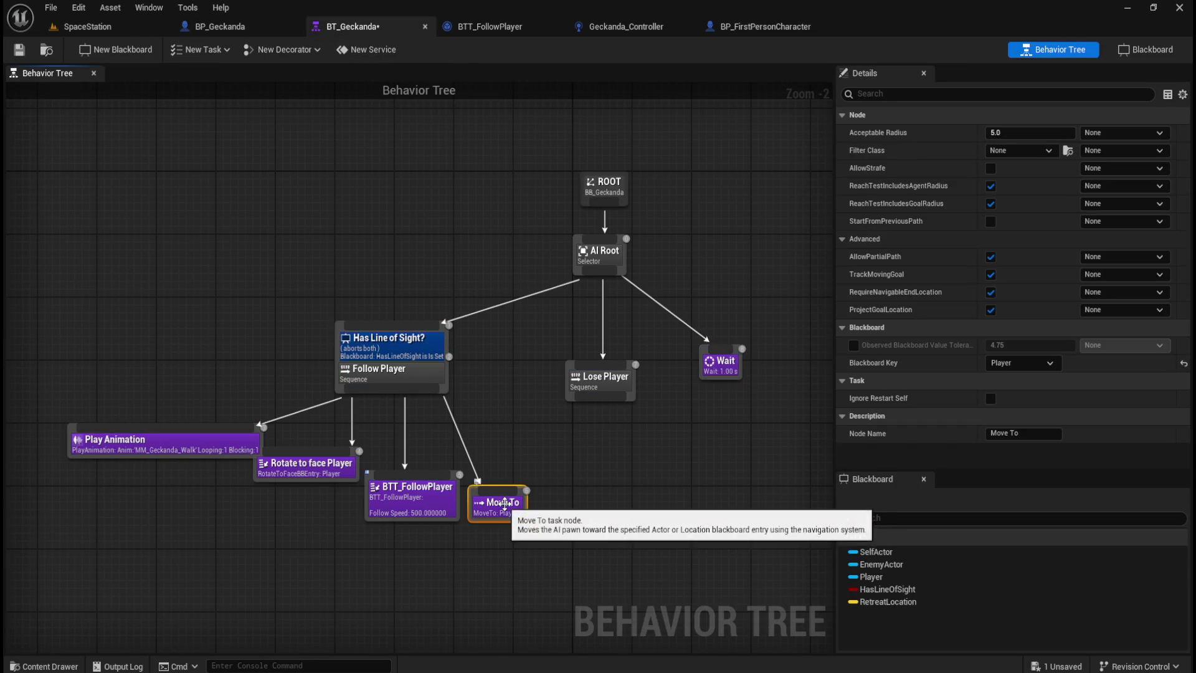
pyautogui.click(417, 506)
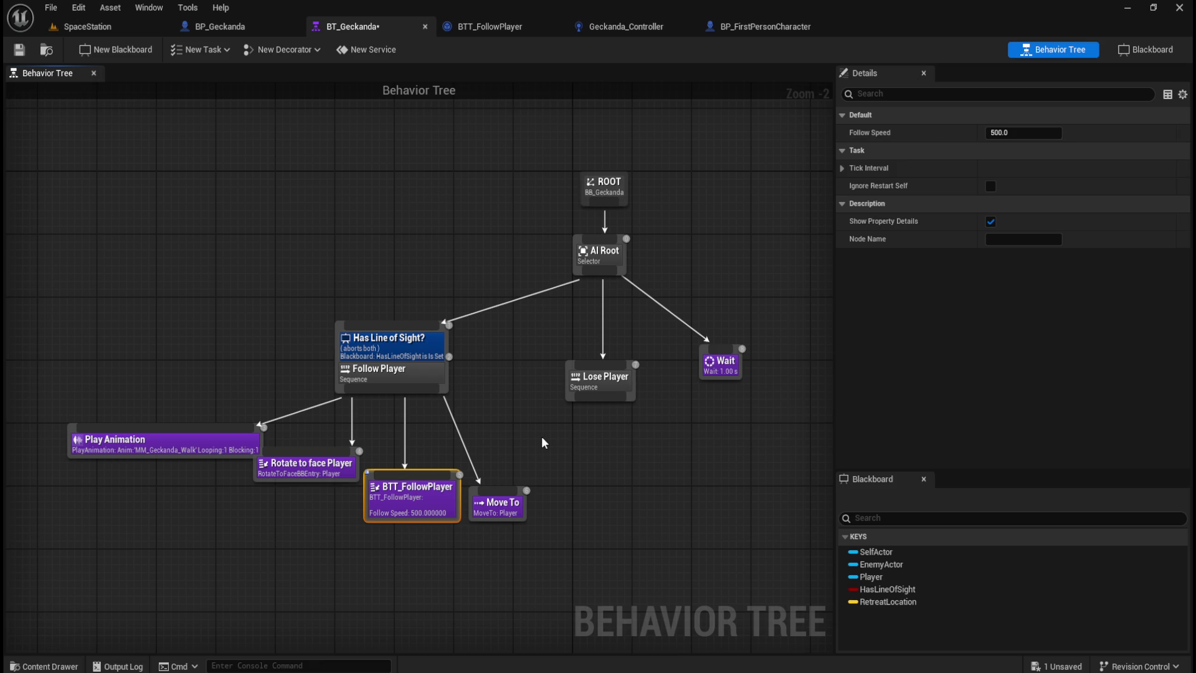
pyautogui.click(111, 31)
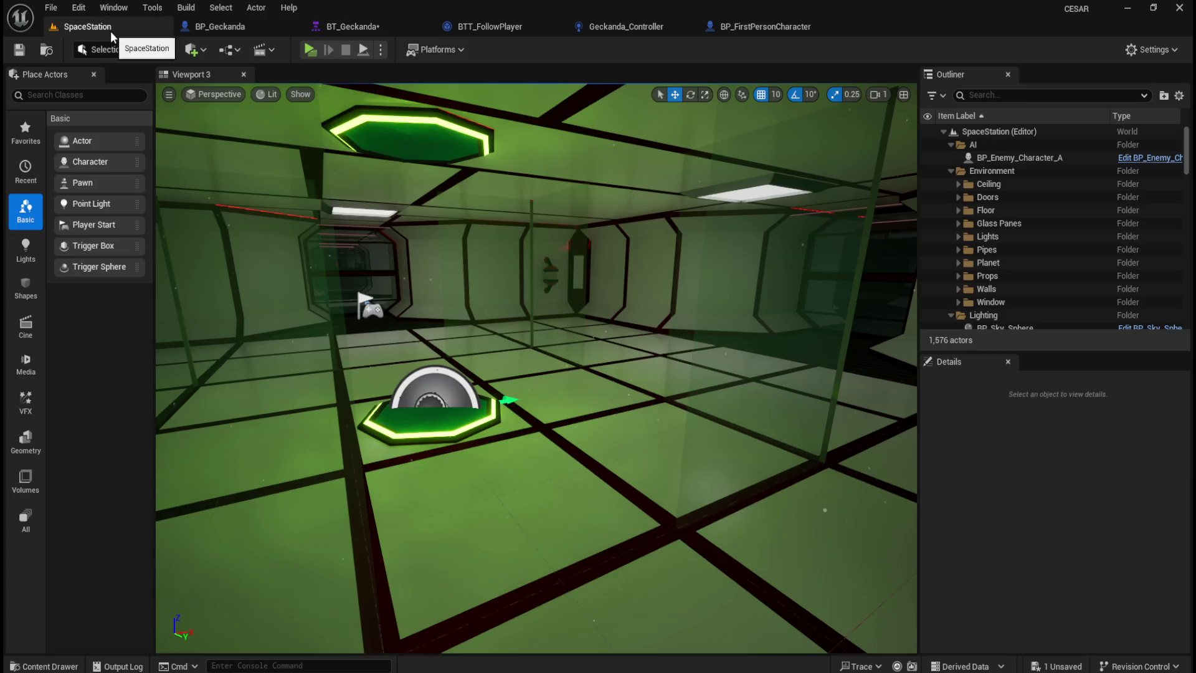
# Launch the game in a separate preview window, shrunk and centred over the editor.
pyautogui.click(380, 50)
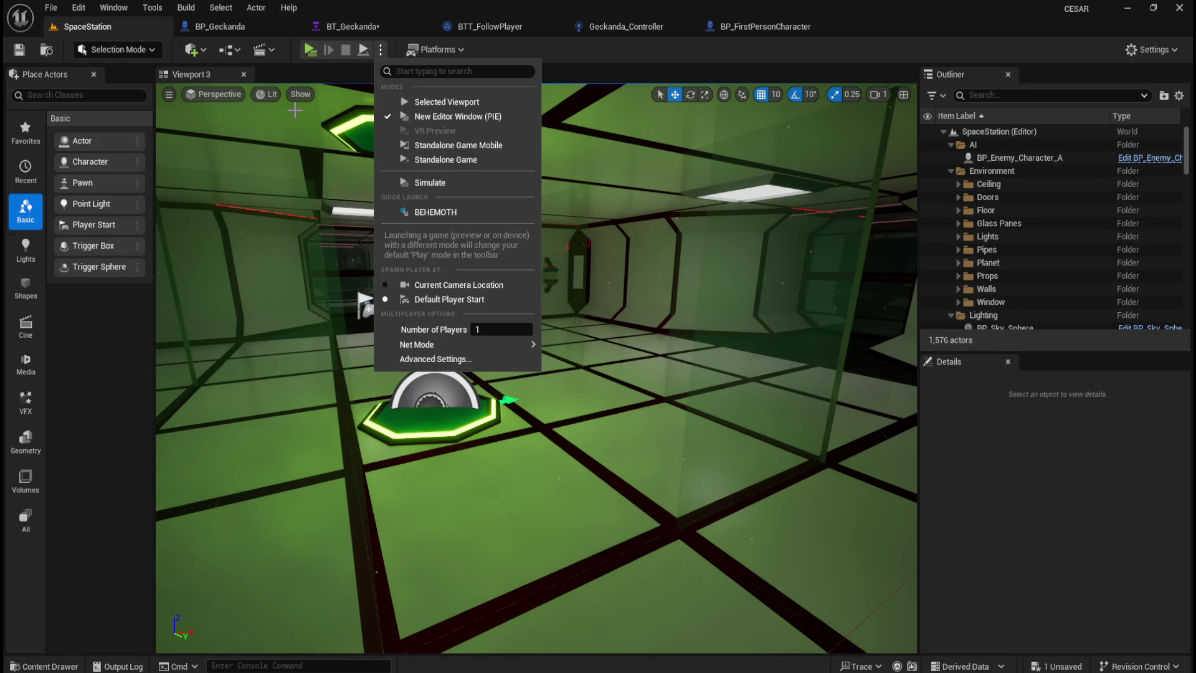
pyautogui.click(306, 50)
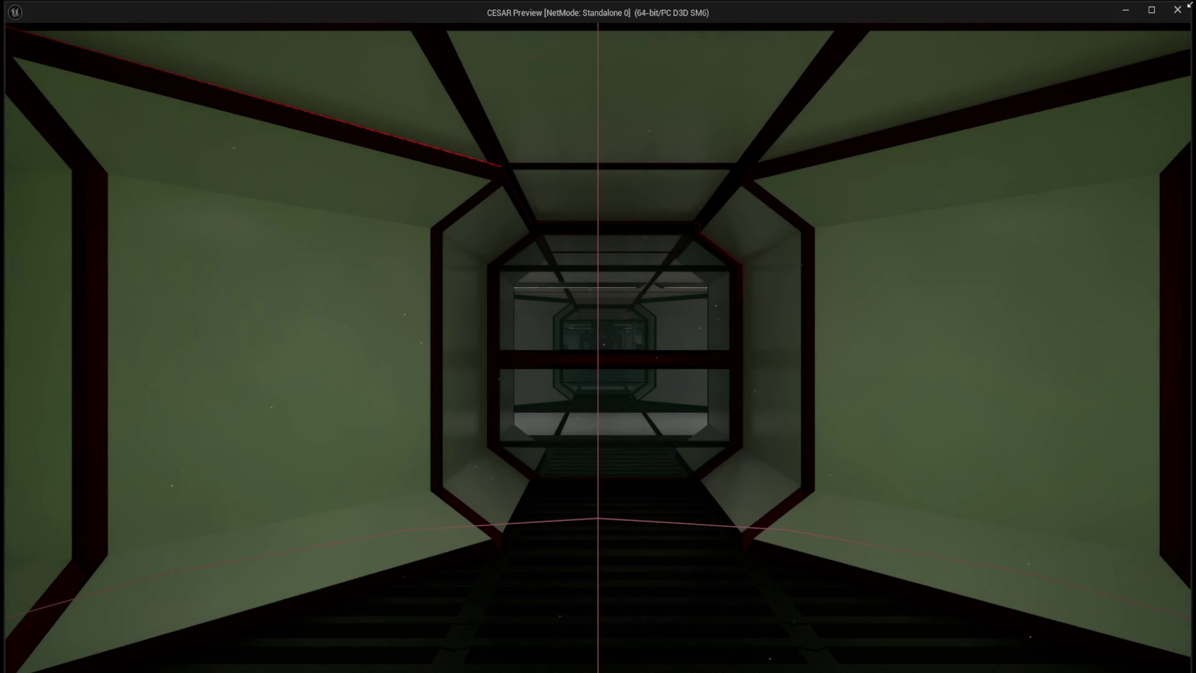
pyautogui.moveTo(1190, 5)
pyautogui.mouseDown()
pyautogui.moveTo(916, 140)
pyautogui.moveTo(779, 221)
pyautogui.moveTo(767, 249)
pyautogui.mouseUp()
pyautogui.moveTo(593, 268)
pyautogui.mouseDown()
pyautogui.moveTo(1121, 151)
pyautogui.moveTo(814, 174)
pyautogui.mouseUp()
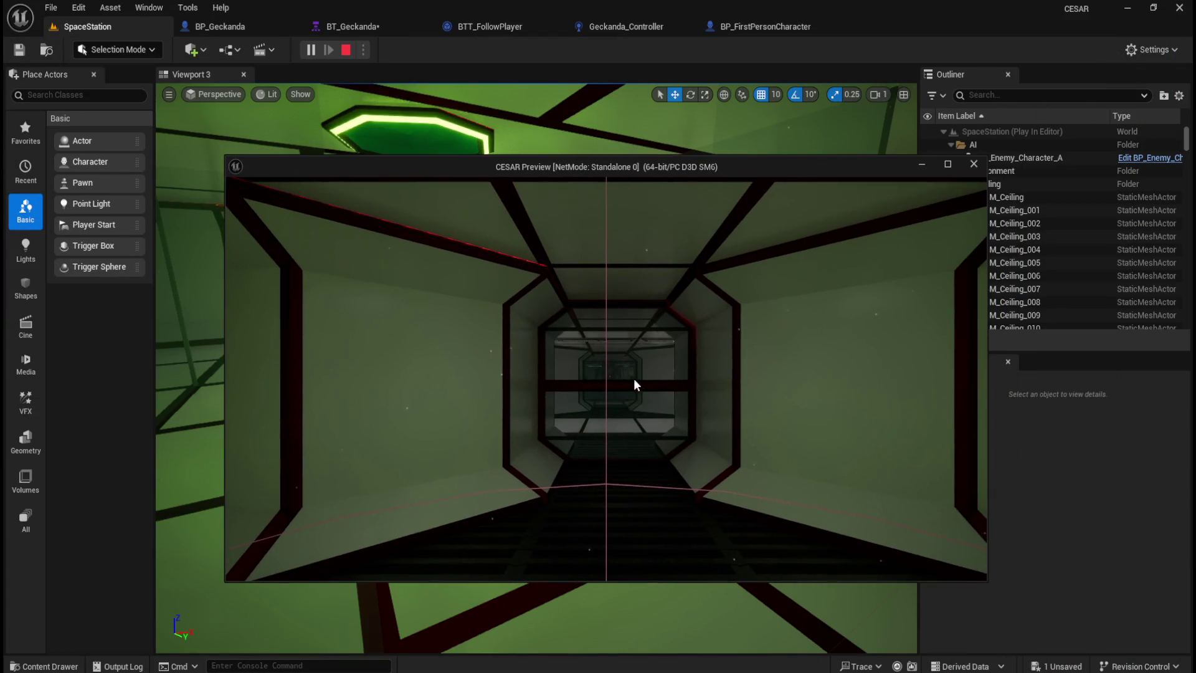
# Walk the player down the corridor and around the bright room past the crate and barrels.
pyautogui.press('w')
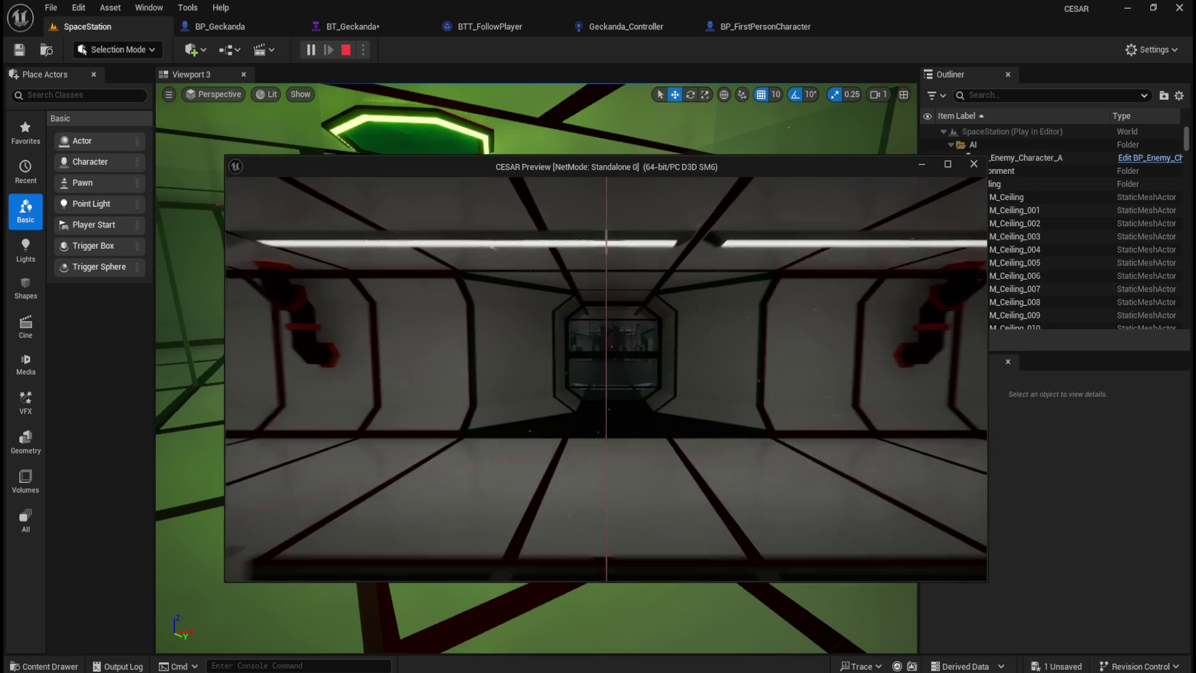
pyautogui.press('w')
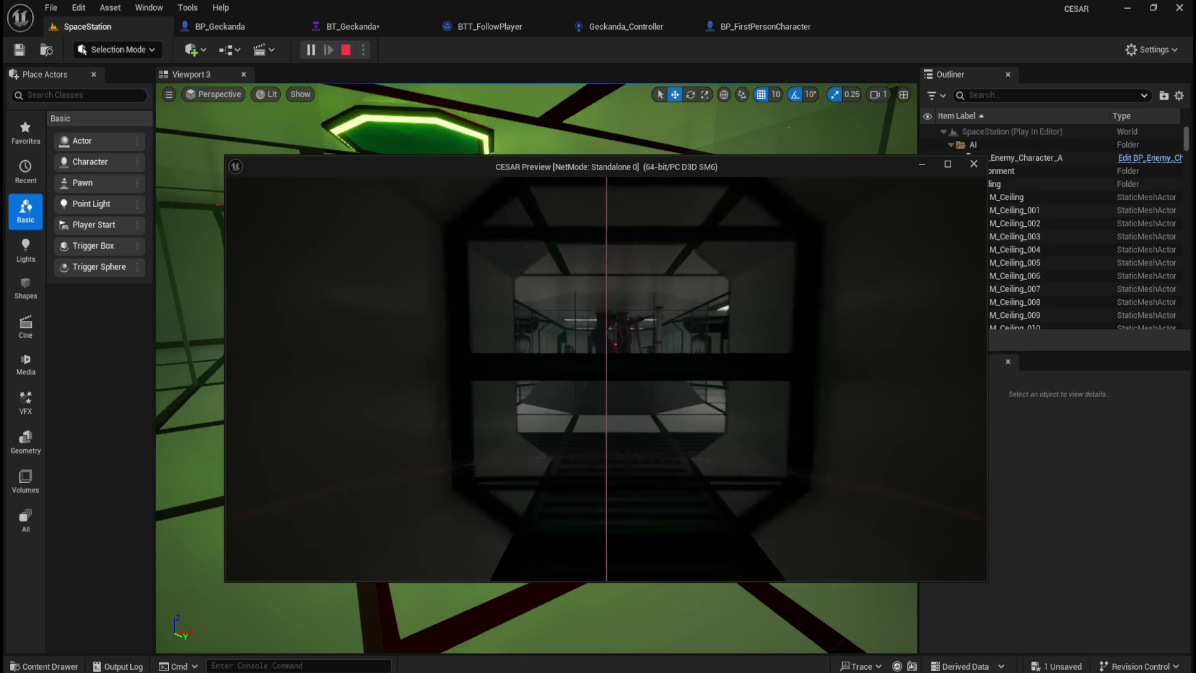
pyautogui.press('w')
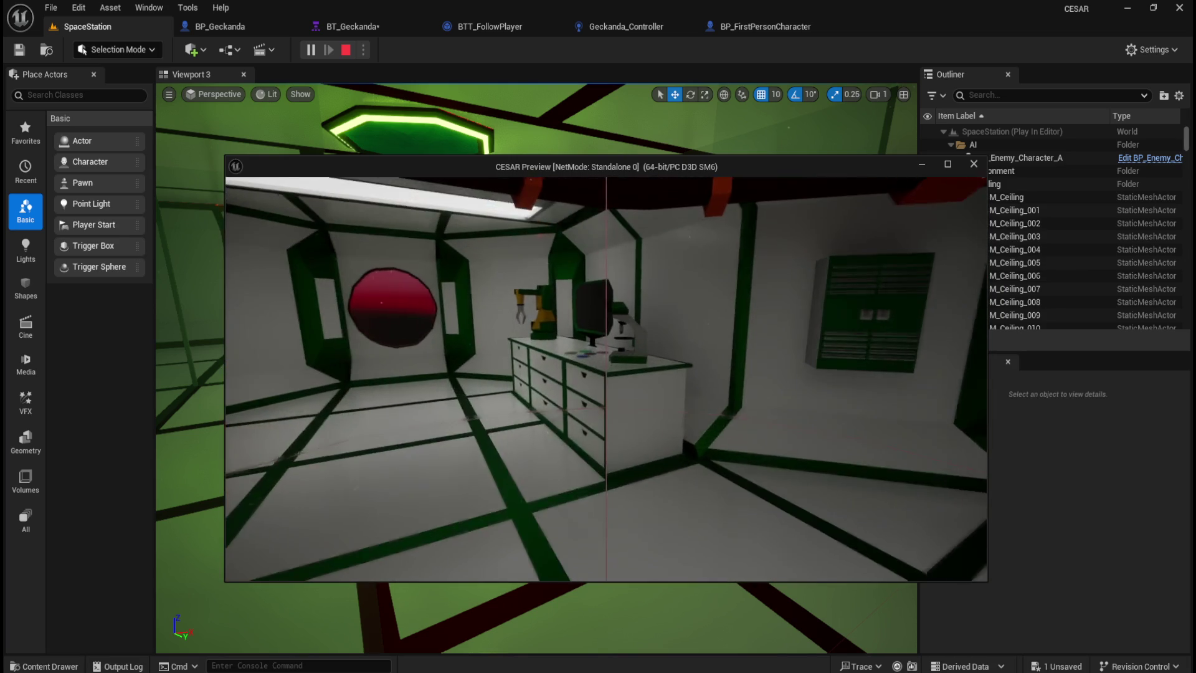
pyautogui.press('w')
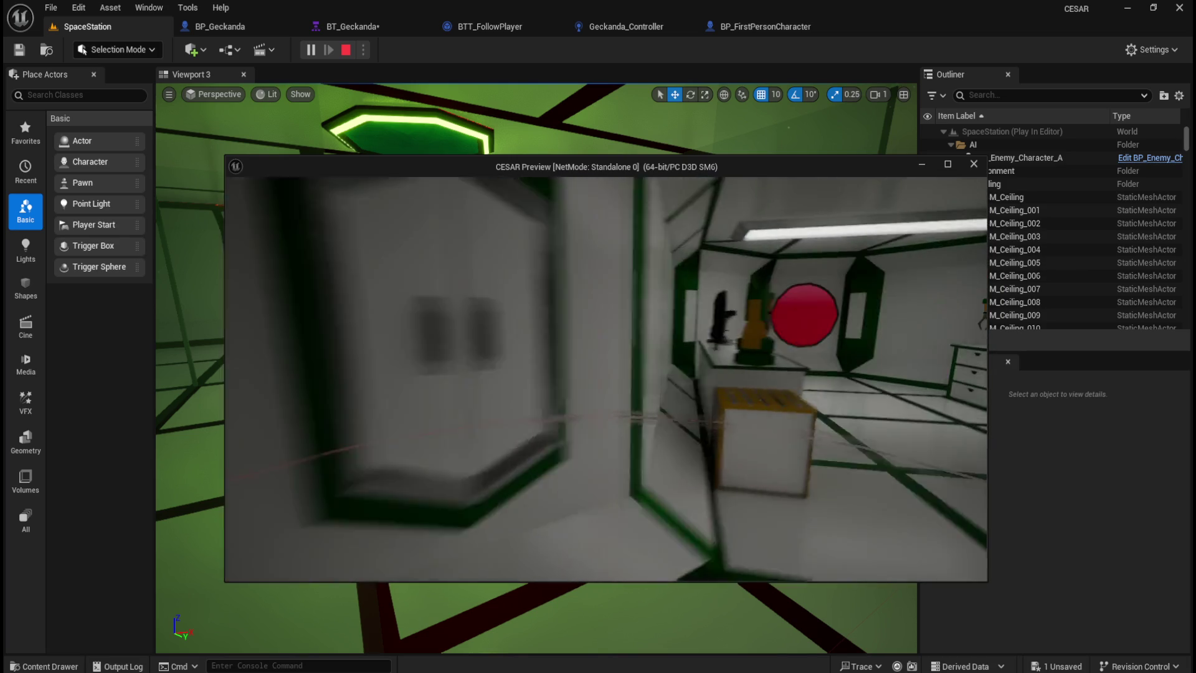
pyautogui.press('w')
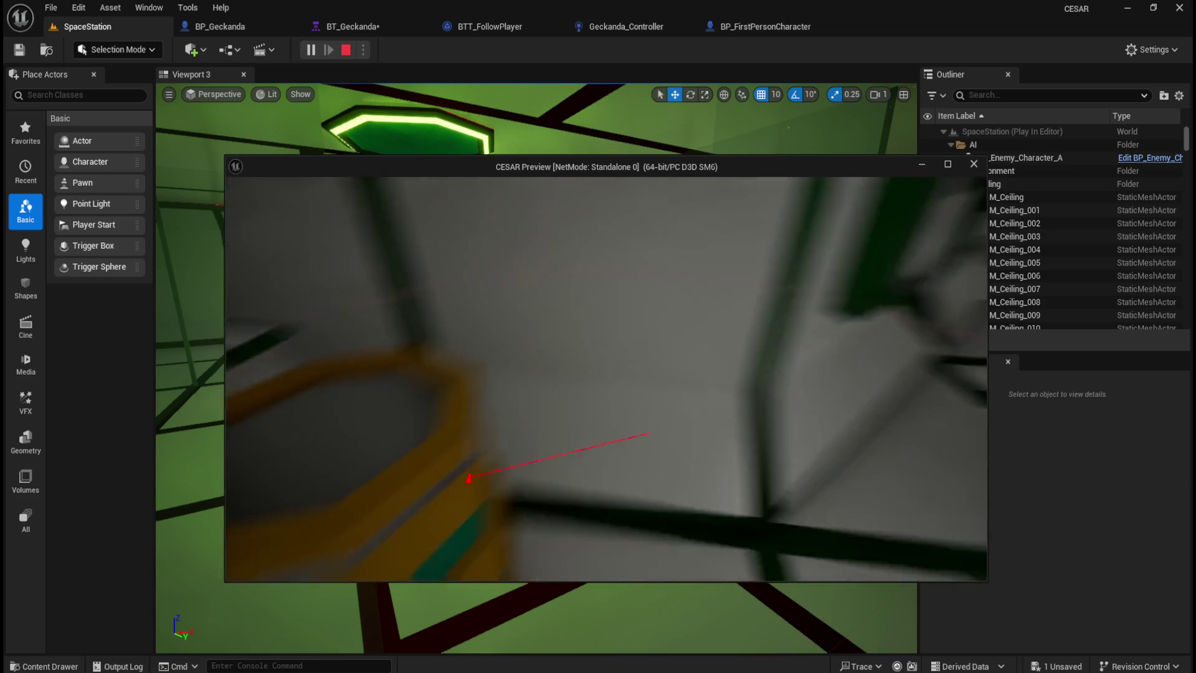
pyautogui.press('w')
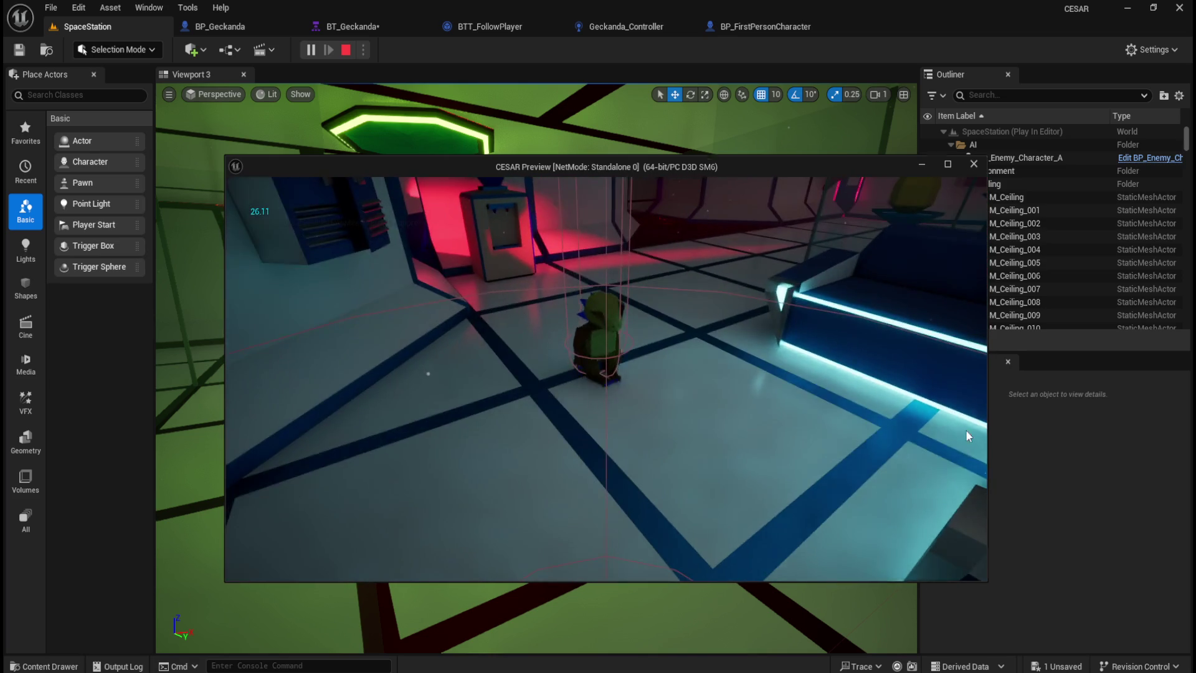
# Select BP_Geckanda0 in the Outliner and switch to the Geckanda_Controller event graph.
pyautogui.click(1170, 371)
pyautogui.scroll(-3, 1033, 278)
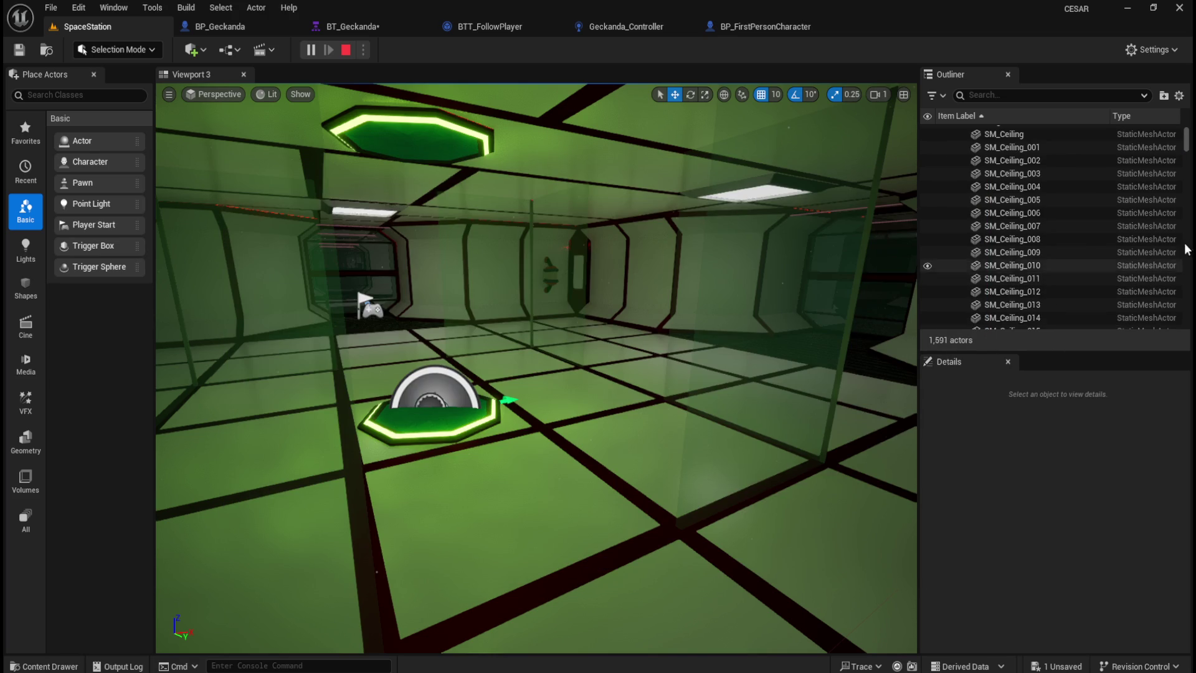
pyautogui.moveTo(1186, 152); pyautogui.dragTo(1181, 319)
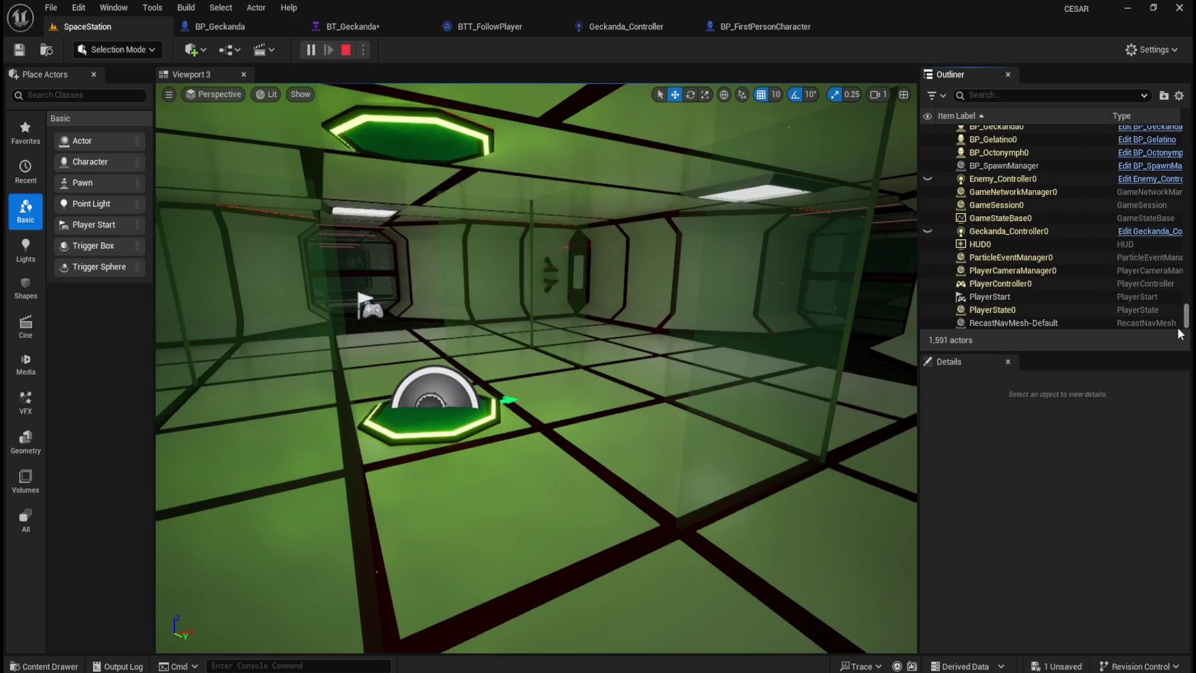
pyautogui.scroll(3, 1029, 285)
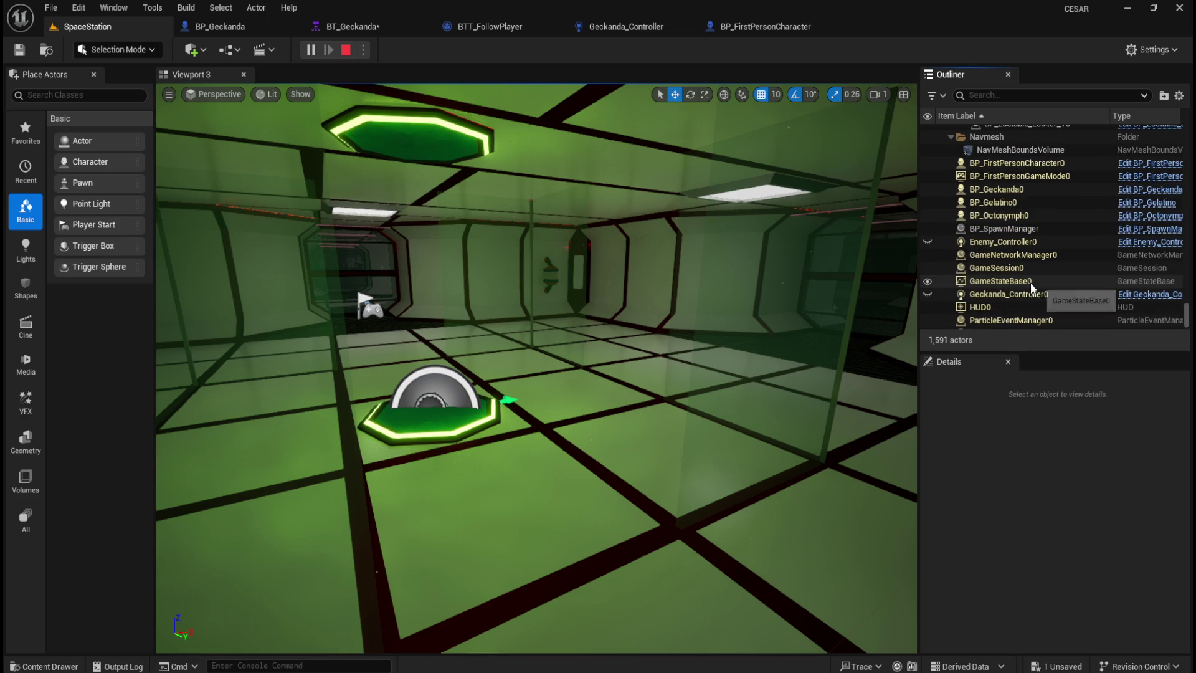
pyautogui.click(1012, 189)
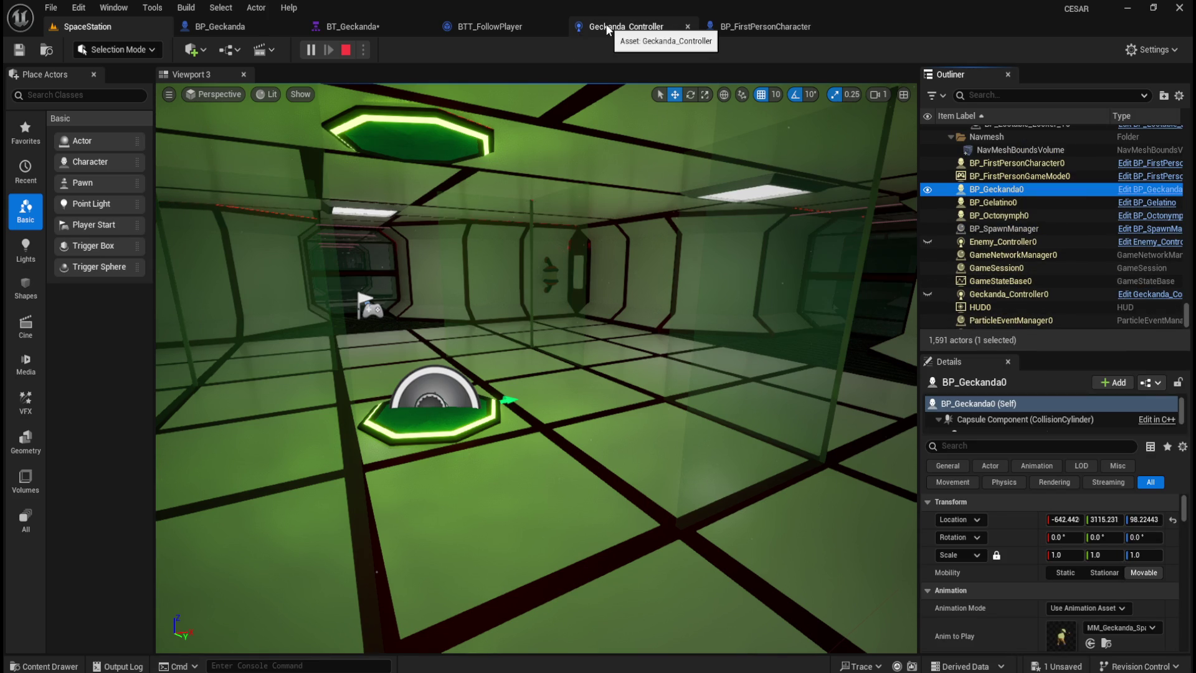
pyautogui.click(607, 26)
# Bring the running game preview forward, move it to the right, and switch to BT_Geckanda.
pyautogui.scroll(-7, 455, 283)
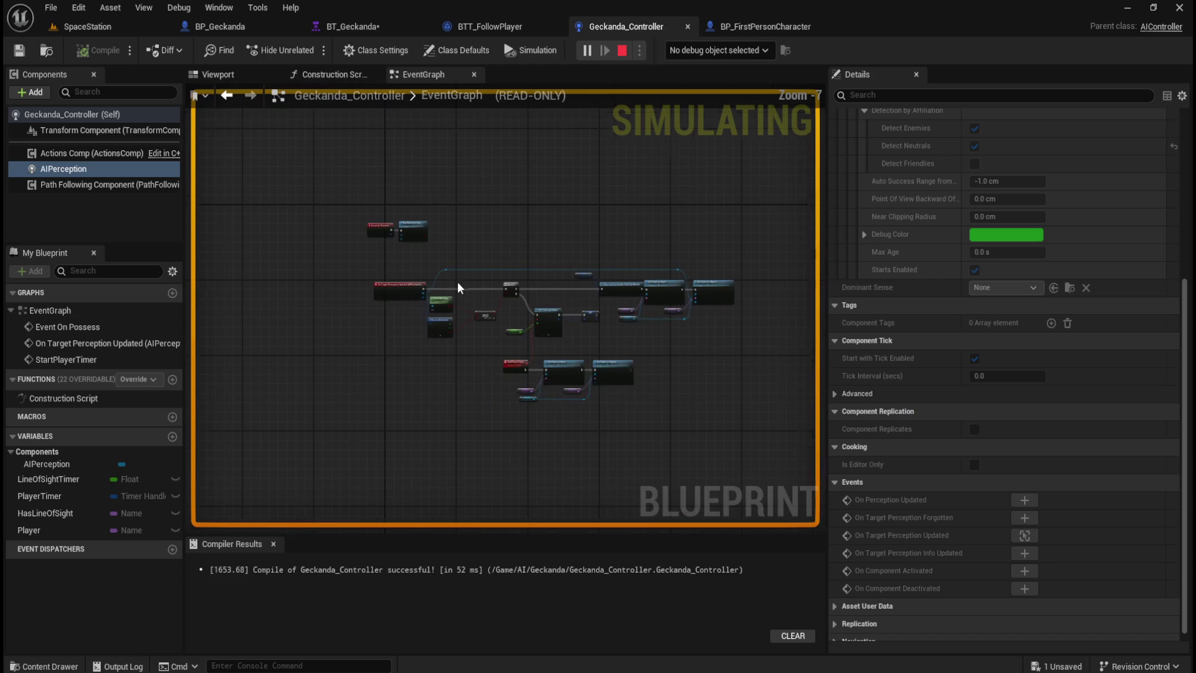
pyautogui.scroll(2, 624, 352)
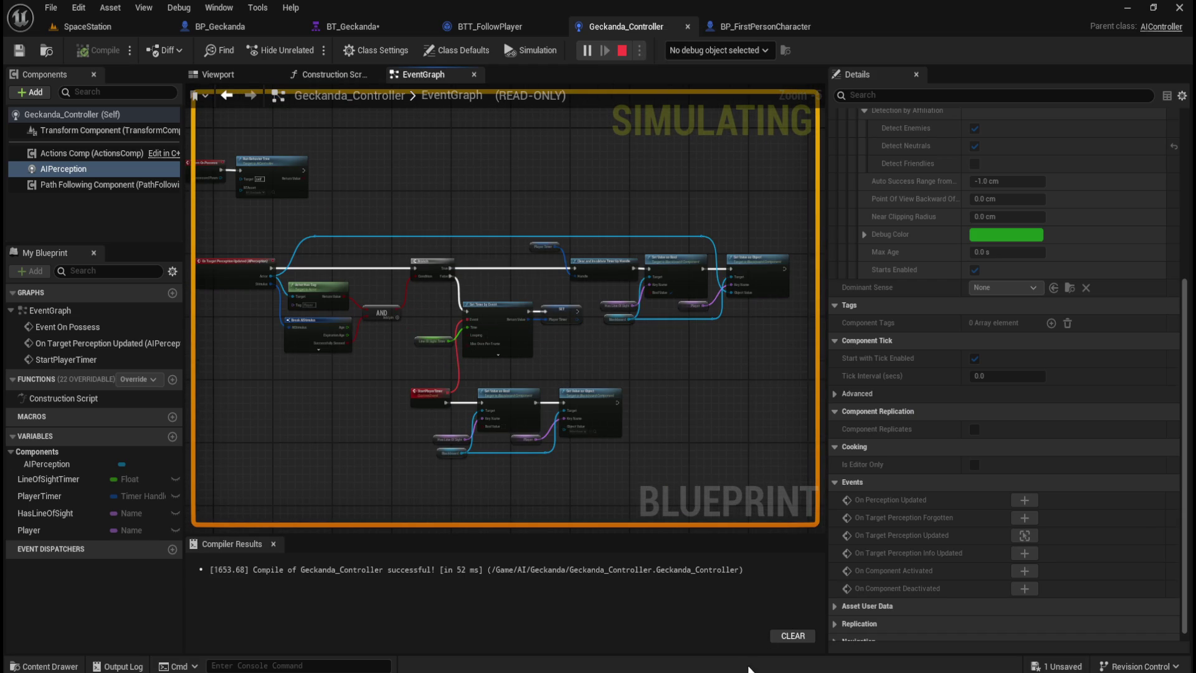
pyautogui.moveTo(748, 670)
pyautogui.click(807, 637)
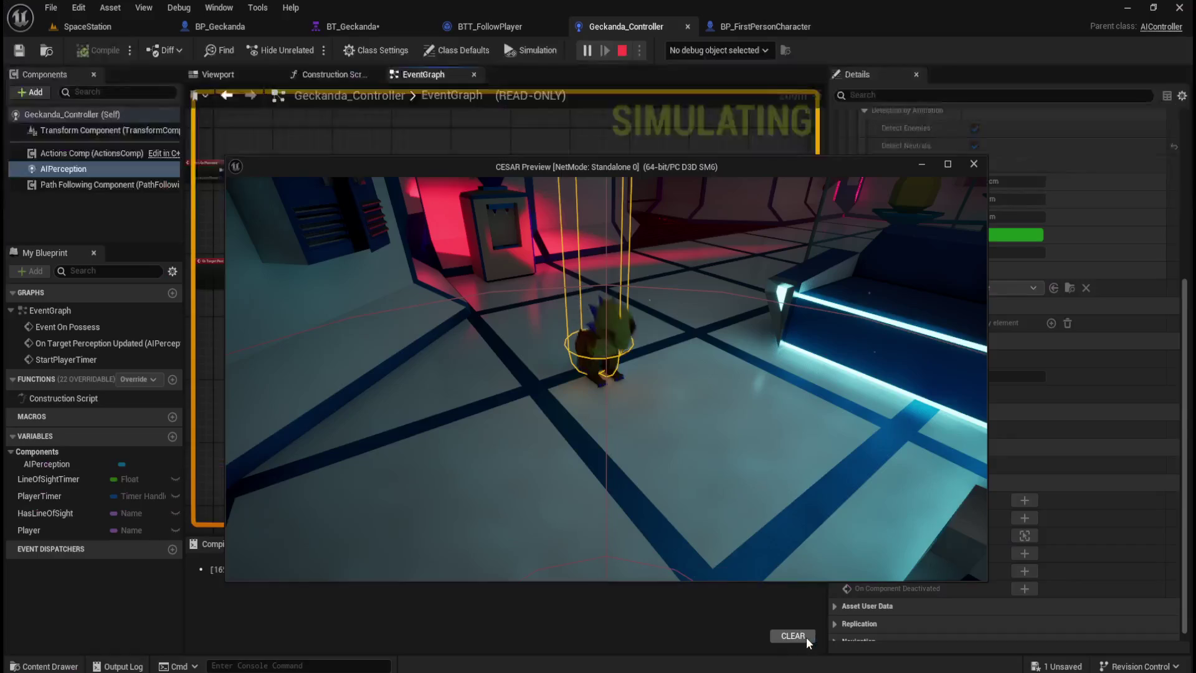
pyautogui.moveTo(777, 166)
pyautogui.mouseDown()
pyautogui.moveTo(1194, 134)
pyautogui.moveTo(1147, 129)
pyautogui.mouseUp()
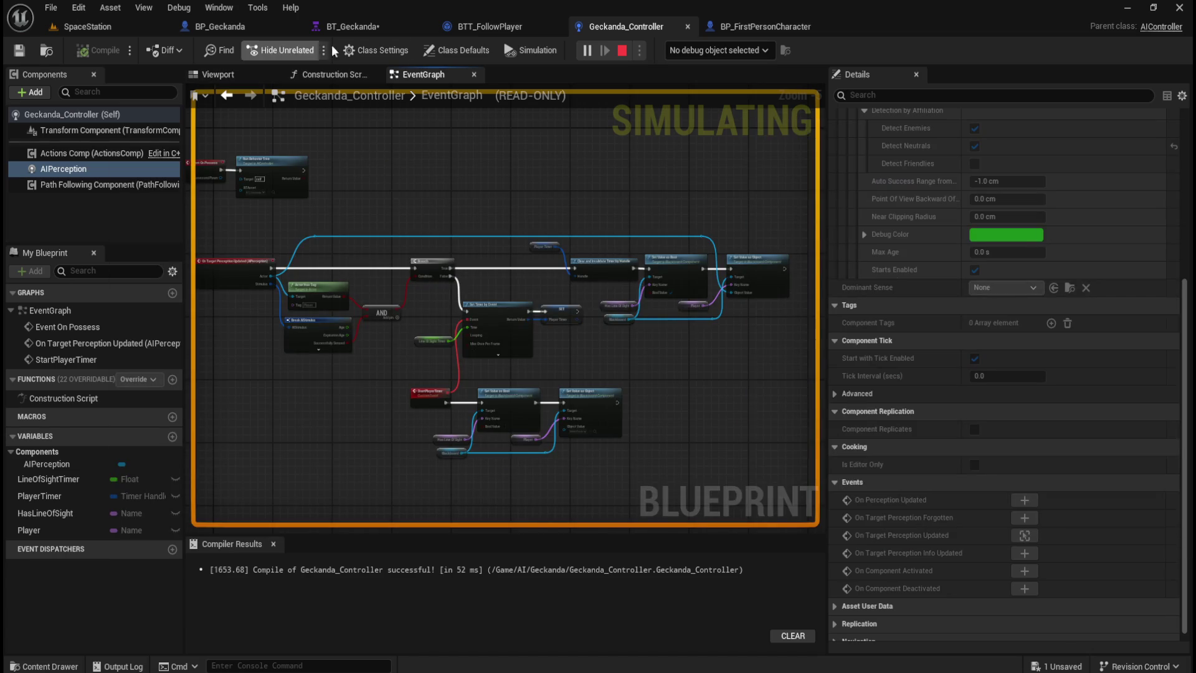
pyautogui.click(368, 24)
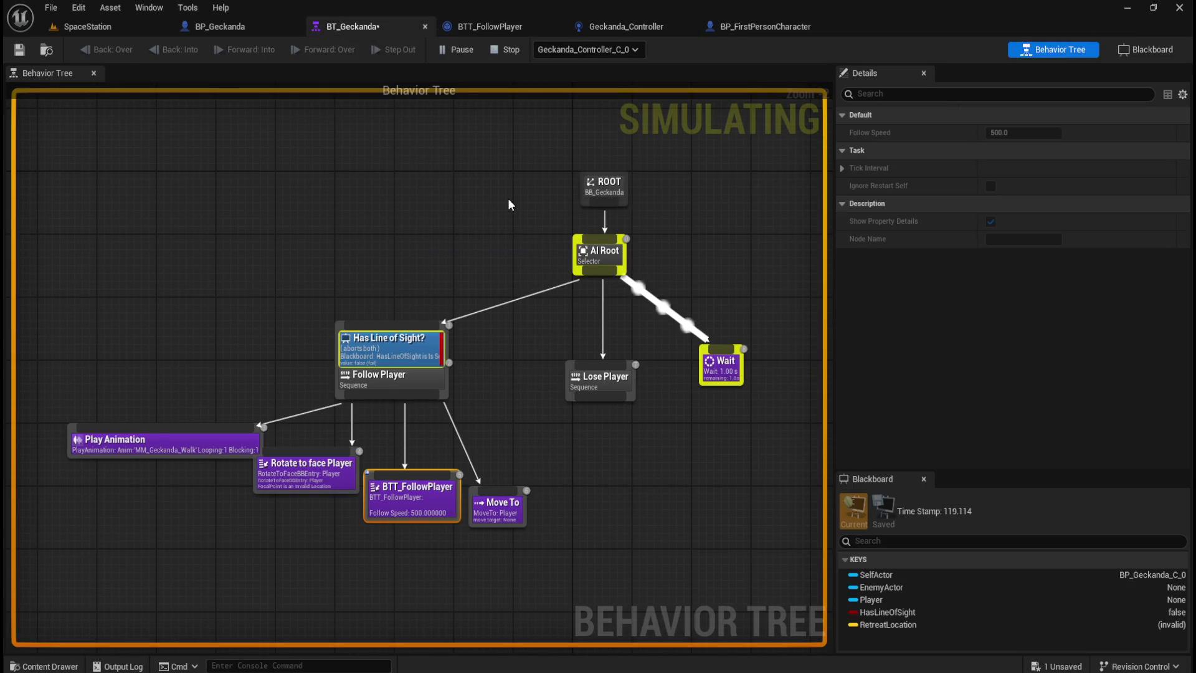
# Look over the Follow Player branch, then float BT_Geckanda in its own enlarged window.
pyautogui.scroll(2, 783, 361)
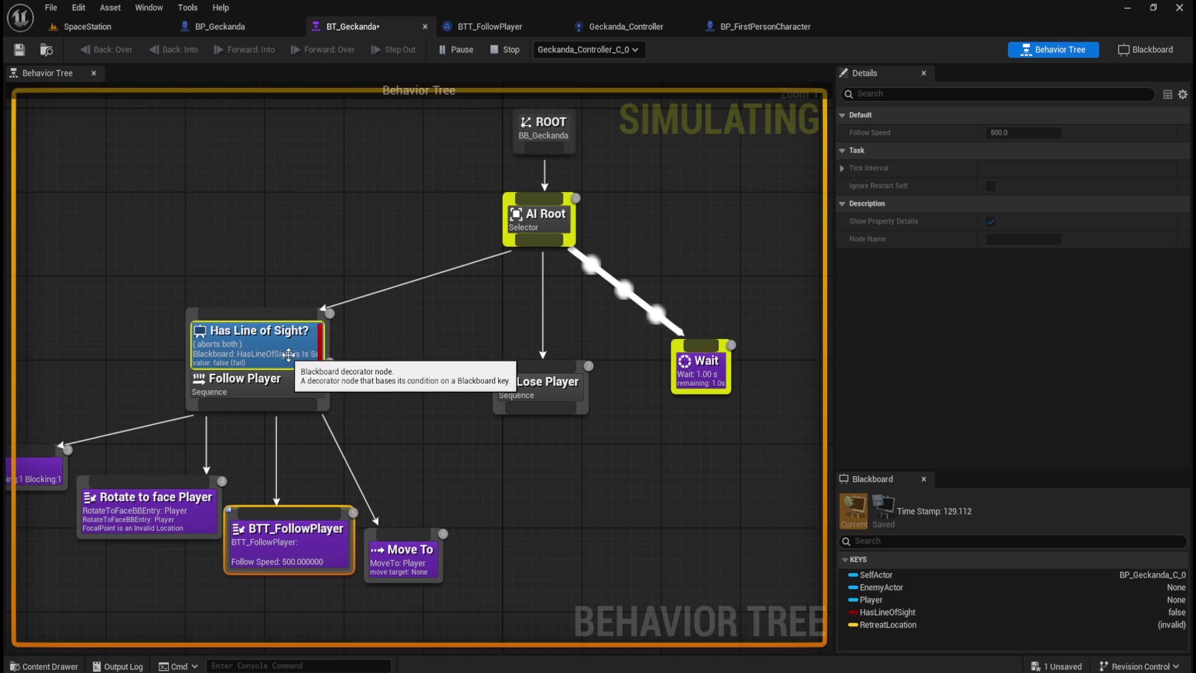
pyautogui.moveTo(413, 425); pyautogui.dragTo(518, 397)
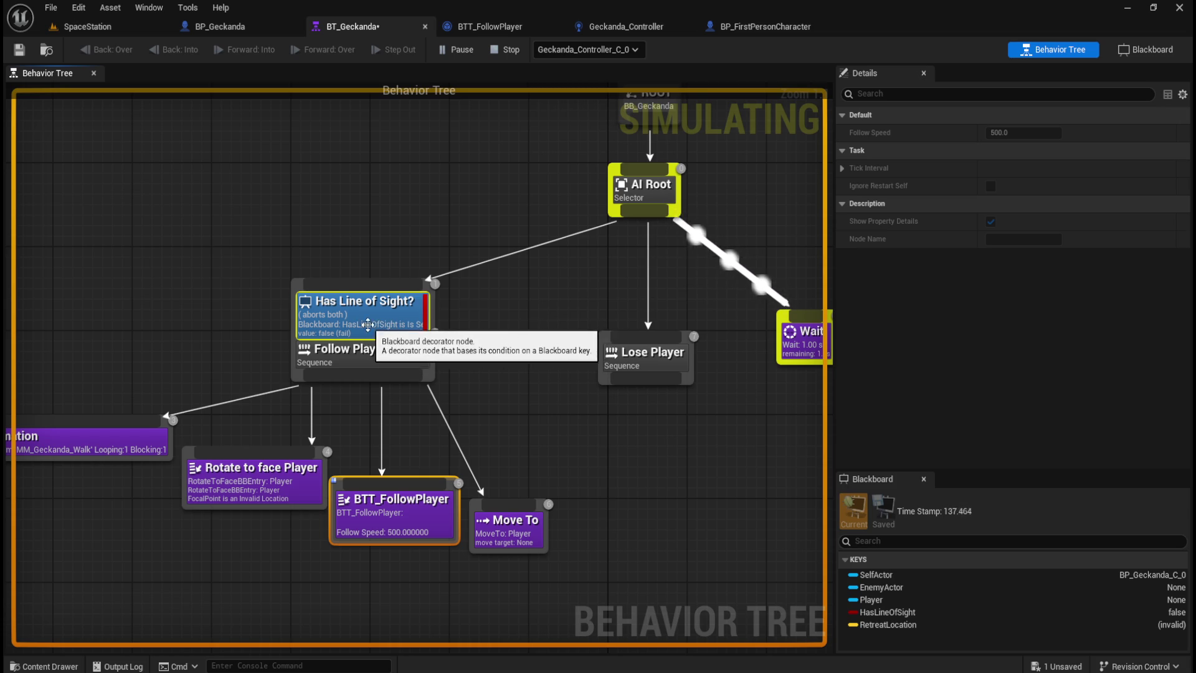
pyautogui.scroll(-2, 507, 356)
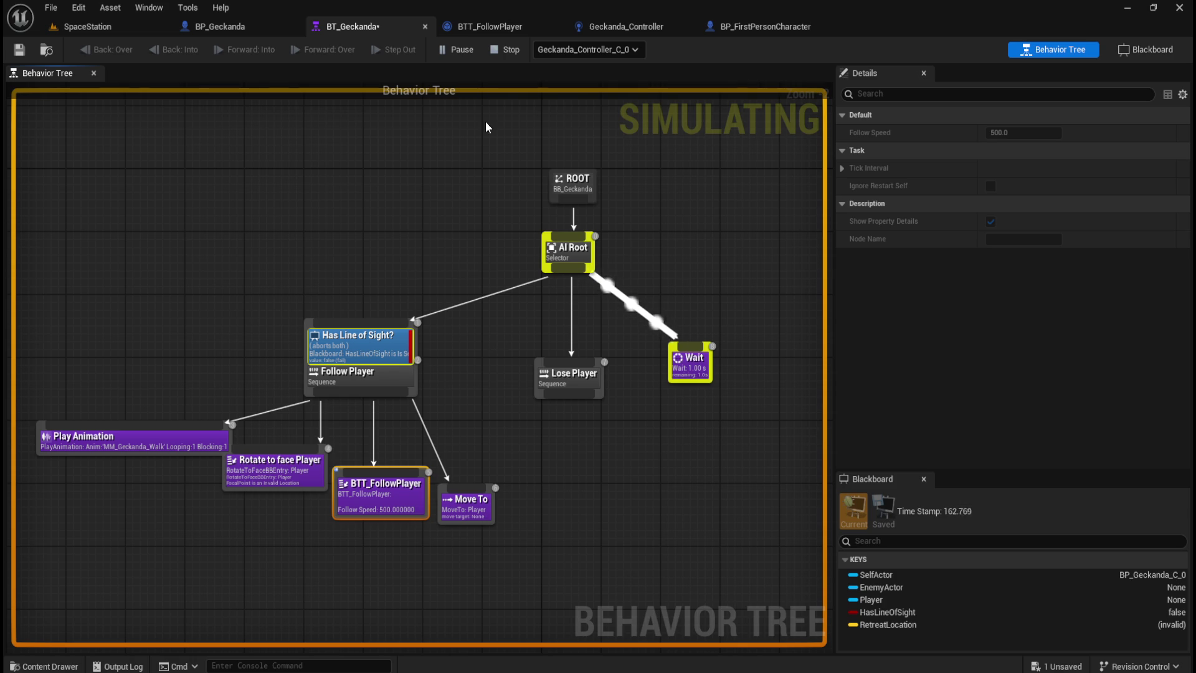
pyautogui.click(486, 28)
pyautogui.click(368, 26)
pyautogui.moveTo(353, 28)
pyautogui.mouseDown()
pyautogui.moveTo(222, 114)
pyautogui.moveTo(99, 91)
pyautogui.mouseUp()
pyautogui.moveTo(544, 380)
pyautogui.mouseDown()
pyautogui.moveTo(595, 551)
pyautogui.moveTo(630, 580)
pyautogui.mouseUp()
# Centre the behavior tree, then float Geckanda_Controller in its own widened window.
pyautogui.scroll(-4, 203, 327)
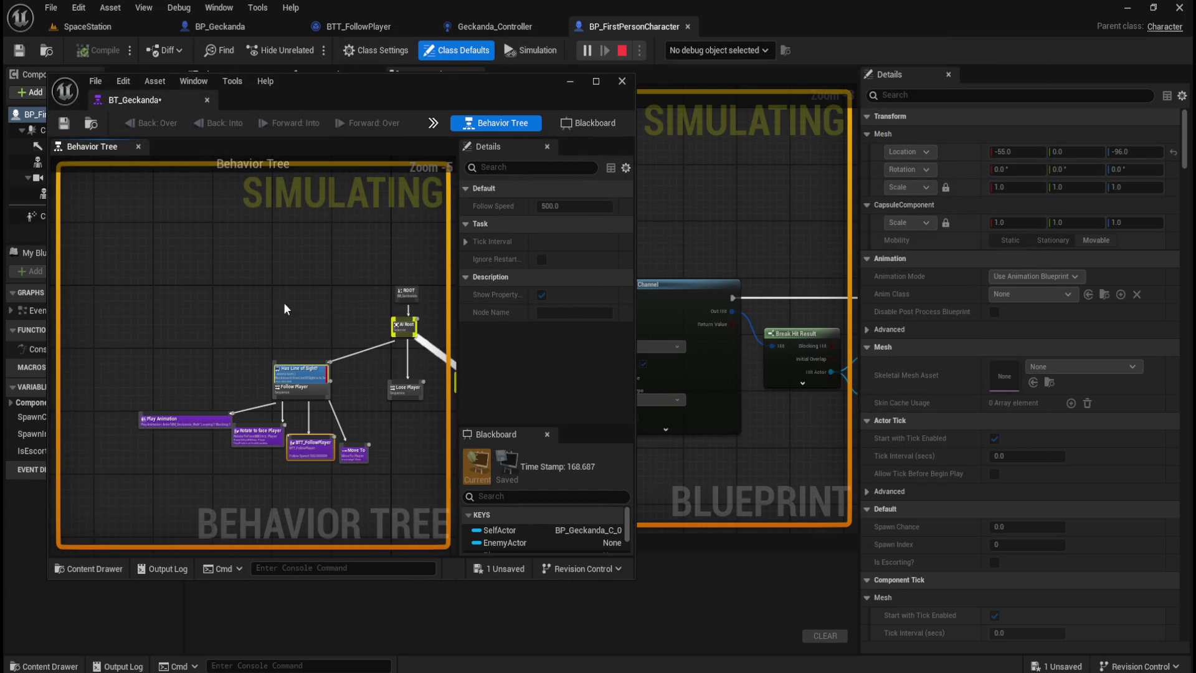
pyautogui.scroll(2, 268, 282)
pyautogui.moveTo(267, 282); pyautogui.dragTo(288, 301)
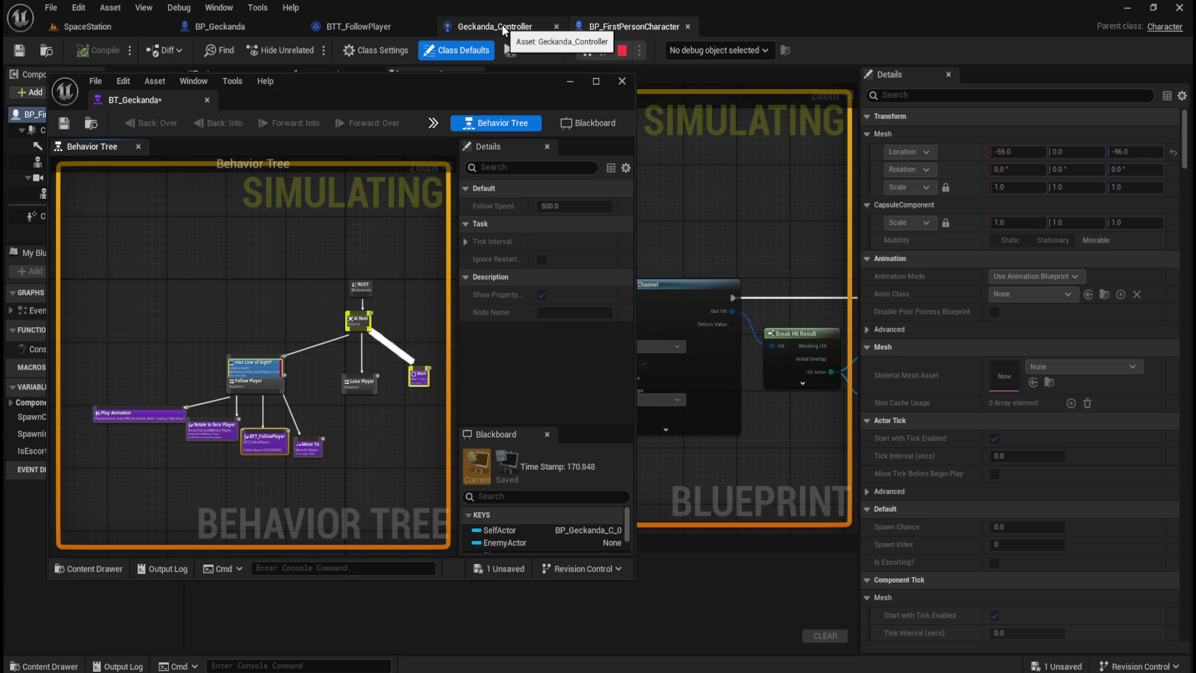
pyautogui.moveTo(506, 28)
pyautogui.mouseDown()
pyautogui.moveTo(715, 188)
pyautogui.moveTo(700, 114)
pyautogui.mouseUp()
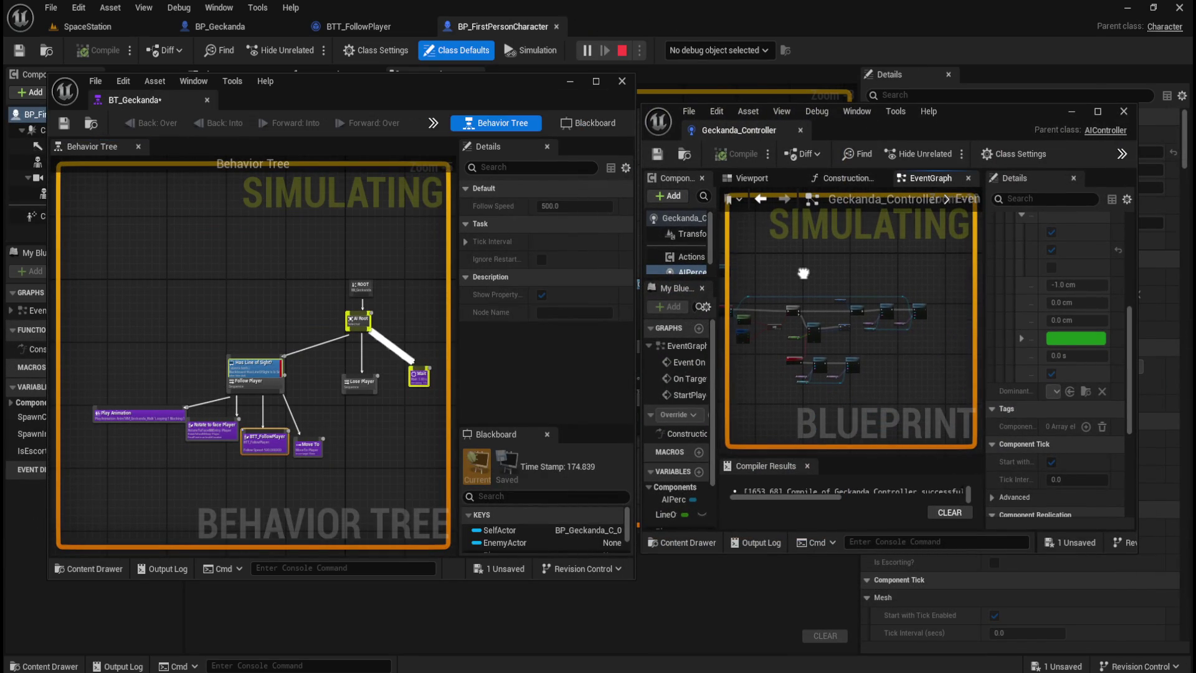
pyautogui.moveTo(639, 510); pyautogui.dragTo(589, 510)
# Inspect the Actor Has Tag check in the perception nodes, then bring the game preview forward.
pyautogui.moveTo(824, 371); pyautogui.dragTo(869, 372)
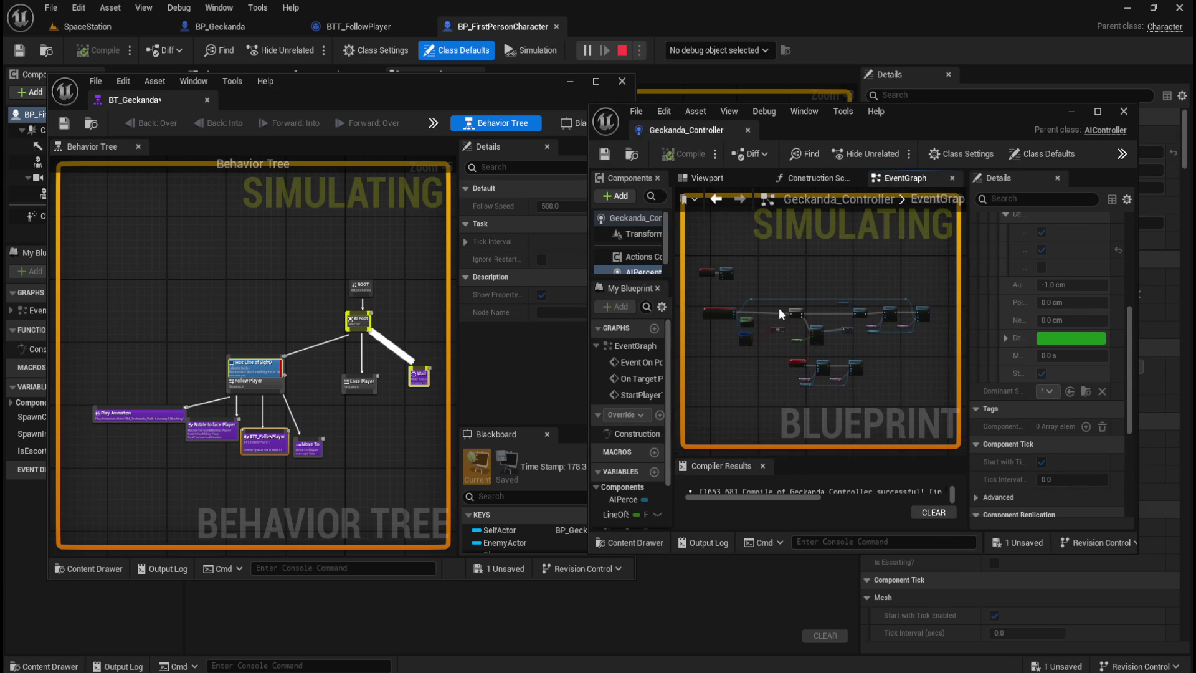
pyautogui.scroll(6, 721, 330)
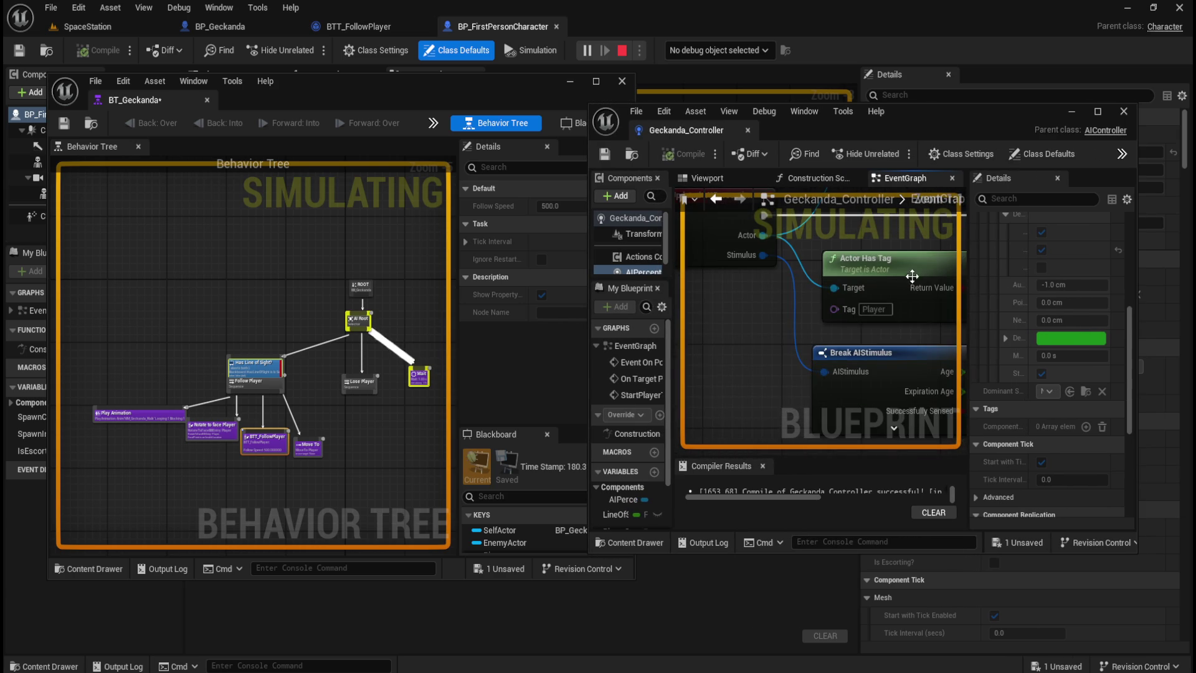
pyautogui.click(925, 265)
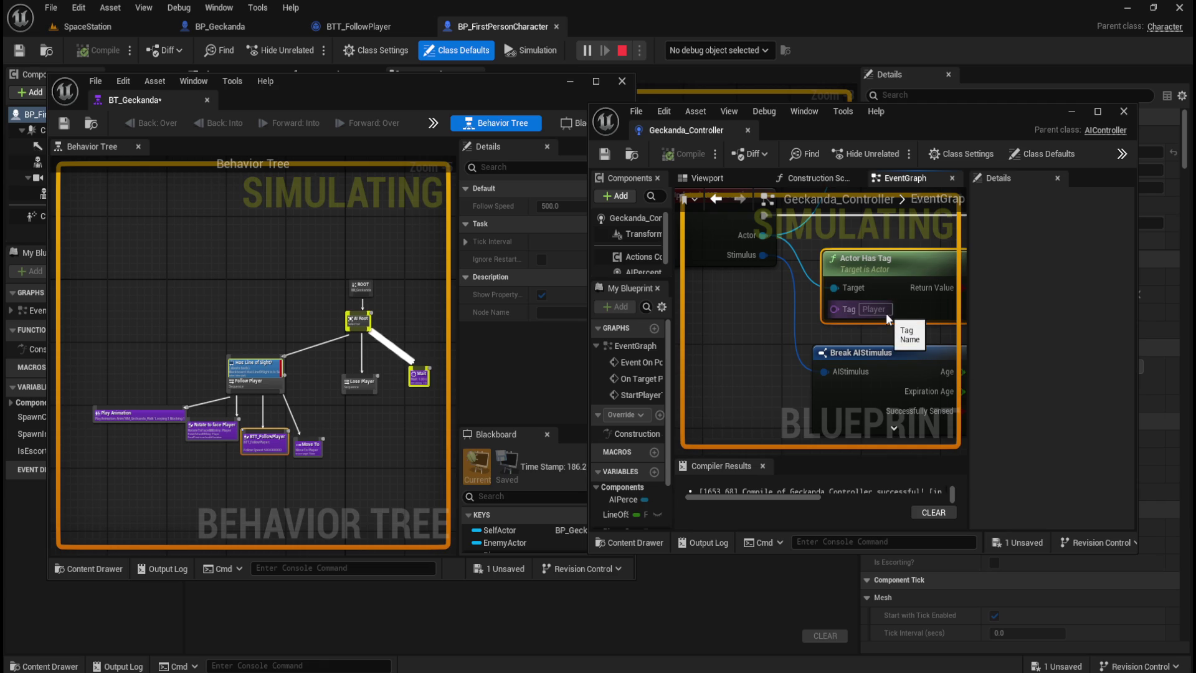
pyautogui.scroll(-2, 725, 349)
pyautogui.scroll(-2, 725, 349)
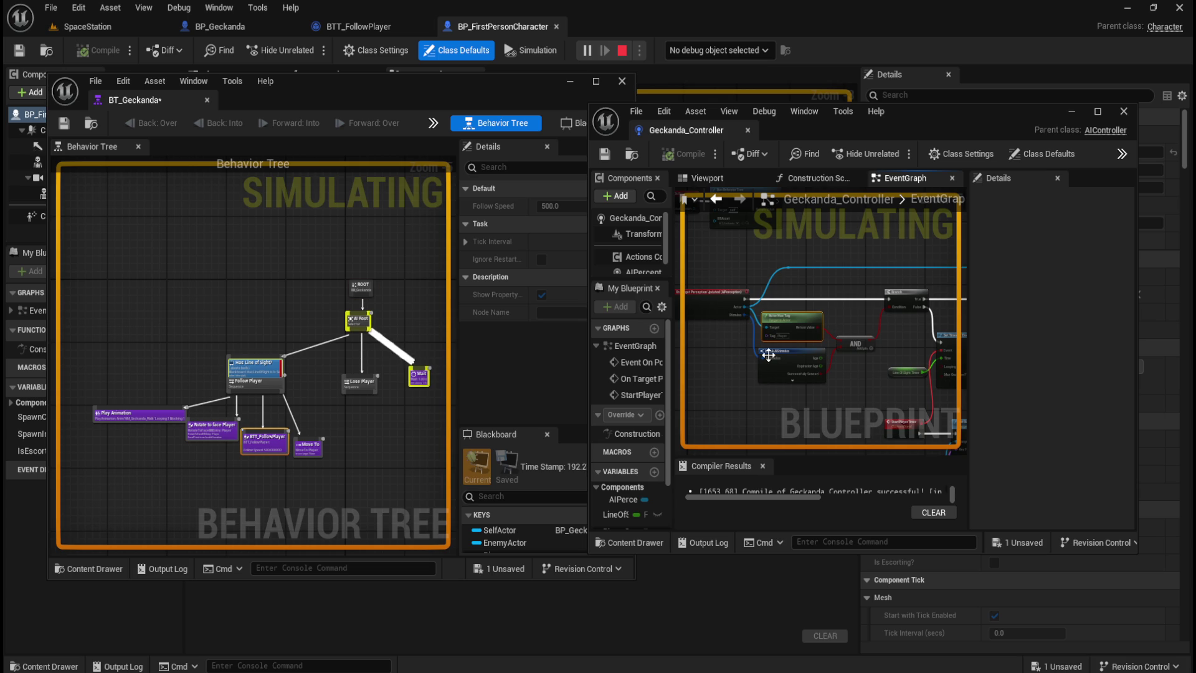
pyautogui.moveTo(765, 671)
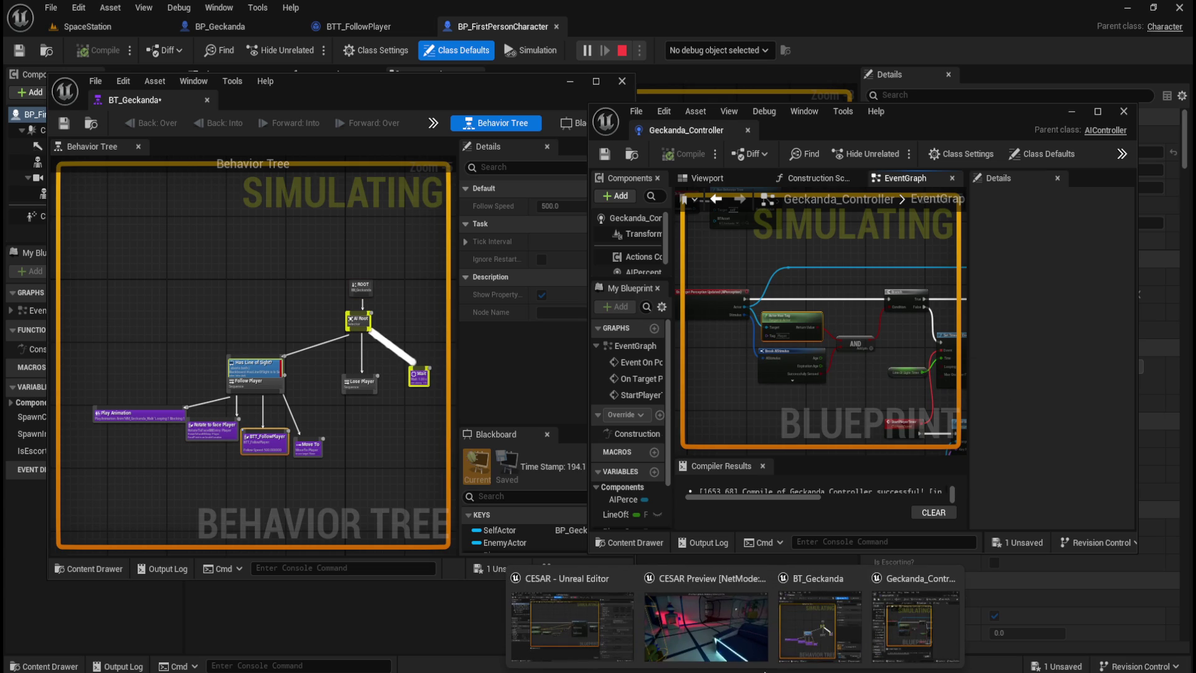
pyautogui.click(667, 648)
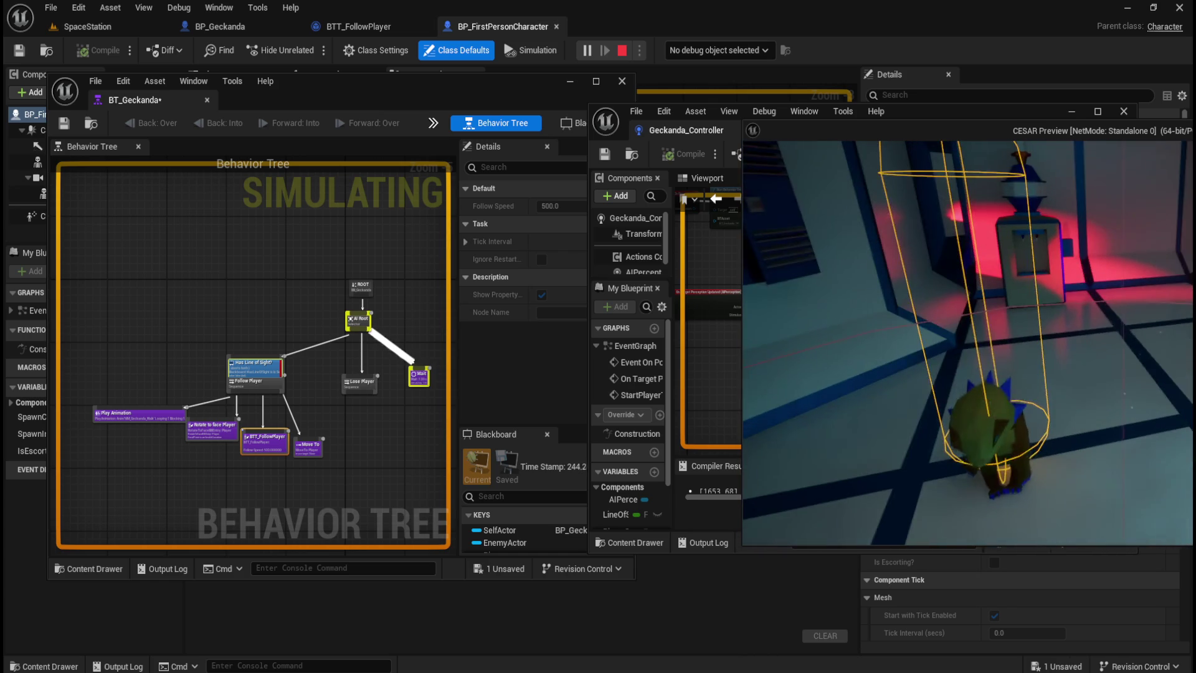
# Dock the floating Geckanda_Controller and BT_Geckanda windows back into the main editor.
pyautogui.hotkey('alt', 'Tab')
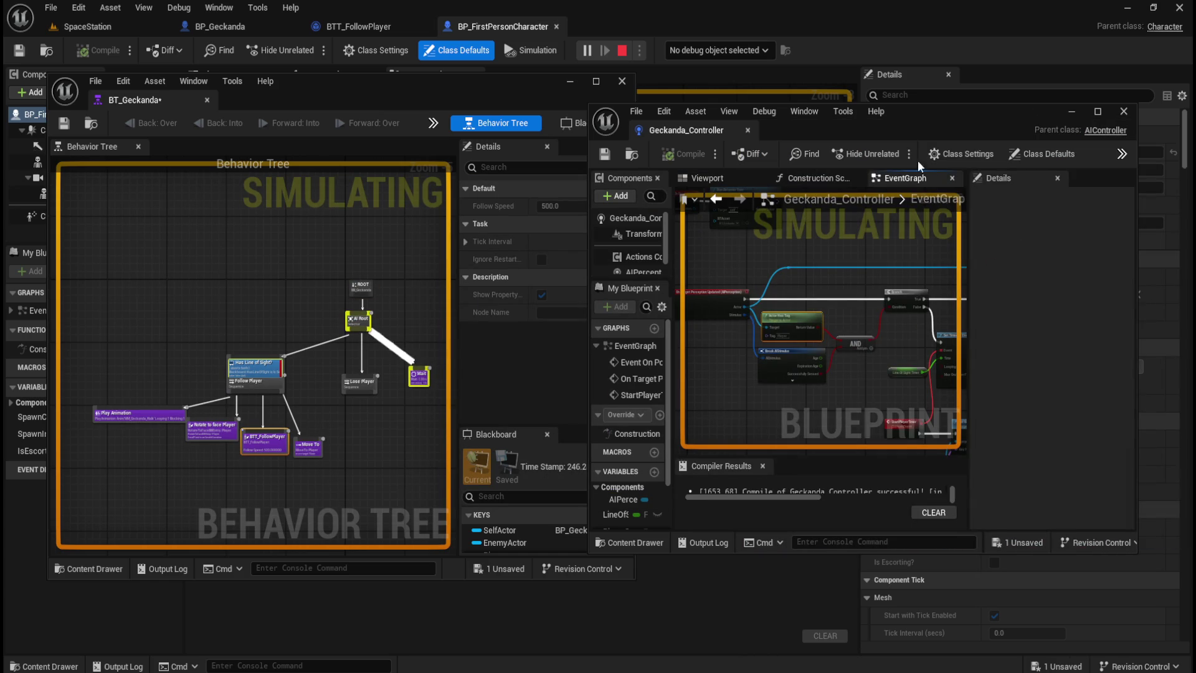
pyautogui.scroll(4, 716, 333)
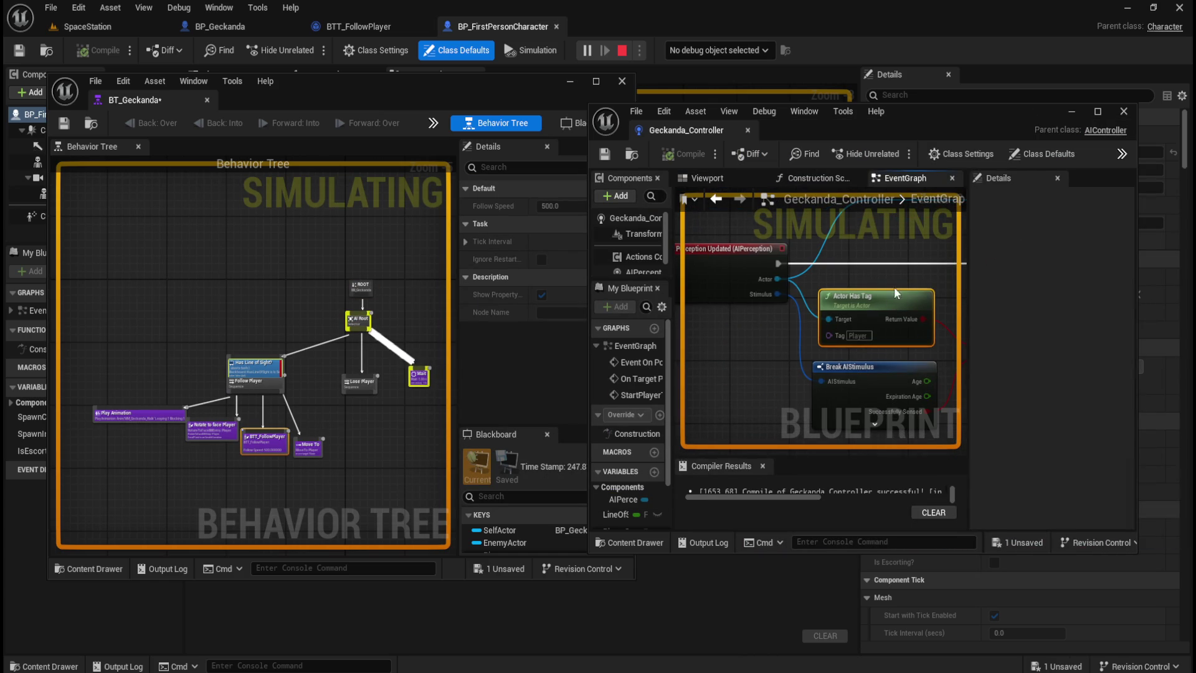
pyautogui.moveTo(907, 278)
pyautogui.mouseDown()
pyautogui.moveTo(766, 268)
pyautogui.moveTo(815, 265)
pyautogui.mouseUp()
pyautogui.moveTo(704, 130); pyautogui.dragTo(672, 31)
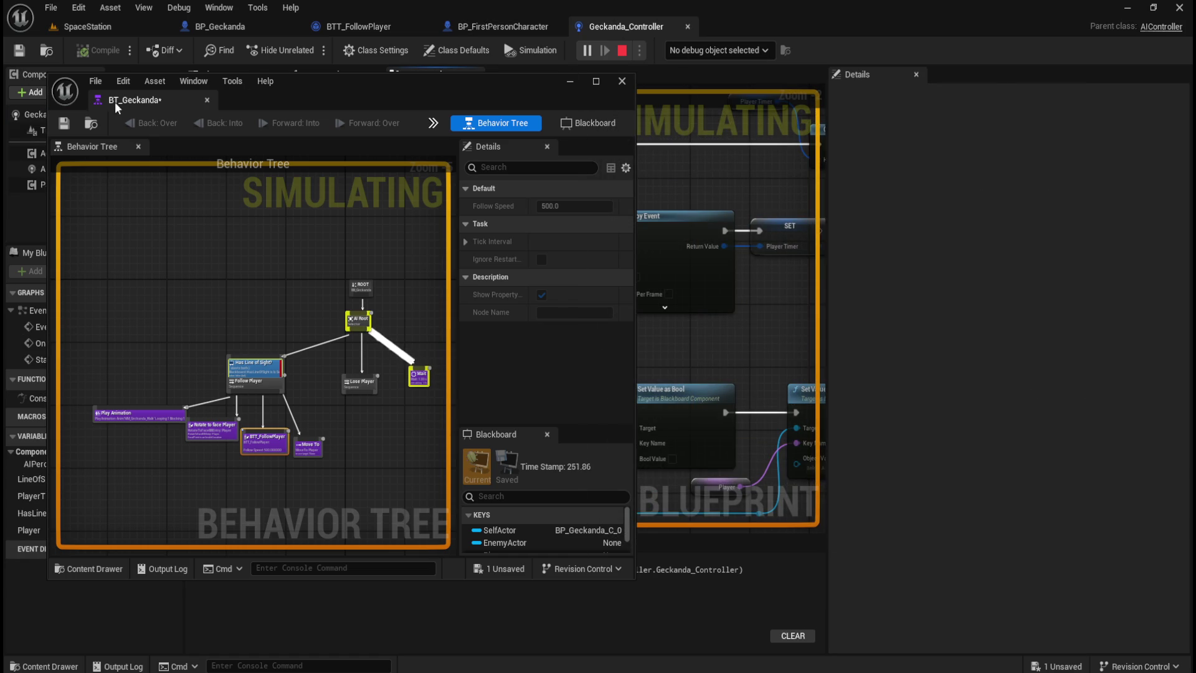
pyautogui.moveTo(115, 109); pyautogui.dragTo(700, 32)
# Review the On Target Perception Updated event, Branch, and Break AIStimulus outputs.
pyautogui.click(648, 21)
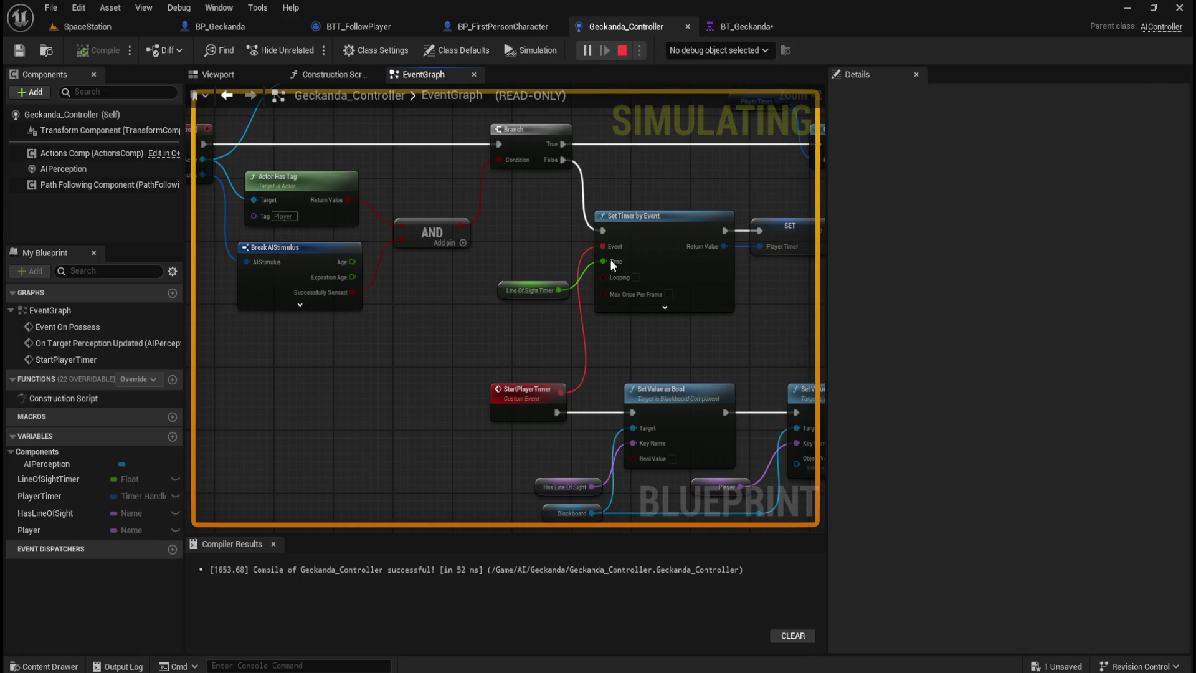
pyautogui.moveTo(438, 338)
pyautogui.mouseDown()
pyautogui.moveTo(534, 419)
pyautogui.moveTo(681, 431)
pyautogui.mouseUp()
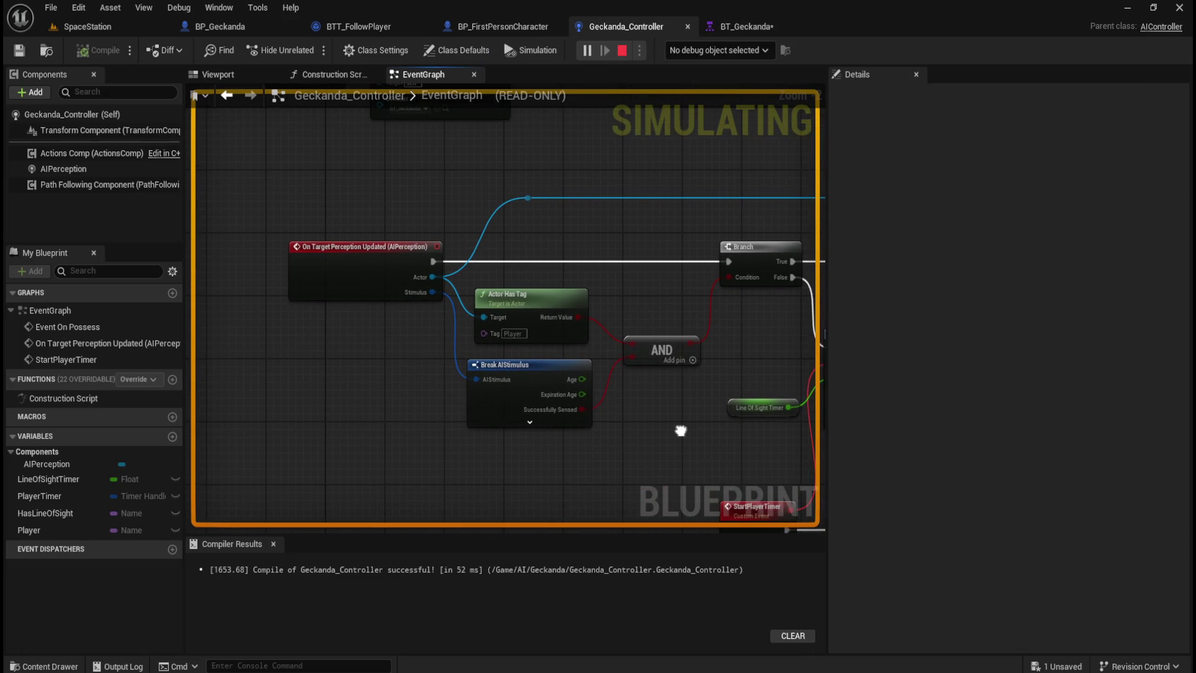
pyautogui.moveTo(267, 193); pyautogui.dragTo(450, 314)
pyautogui.moveTo(639, 233)
pyautogui.mouseDown()
pyautogui.moveTo(356, 244)
pyautogui.moveTo(662, 248)
pyautogui.moveTo(748, 200)
pyautogui.mouseUp()
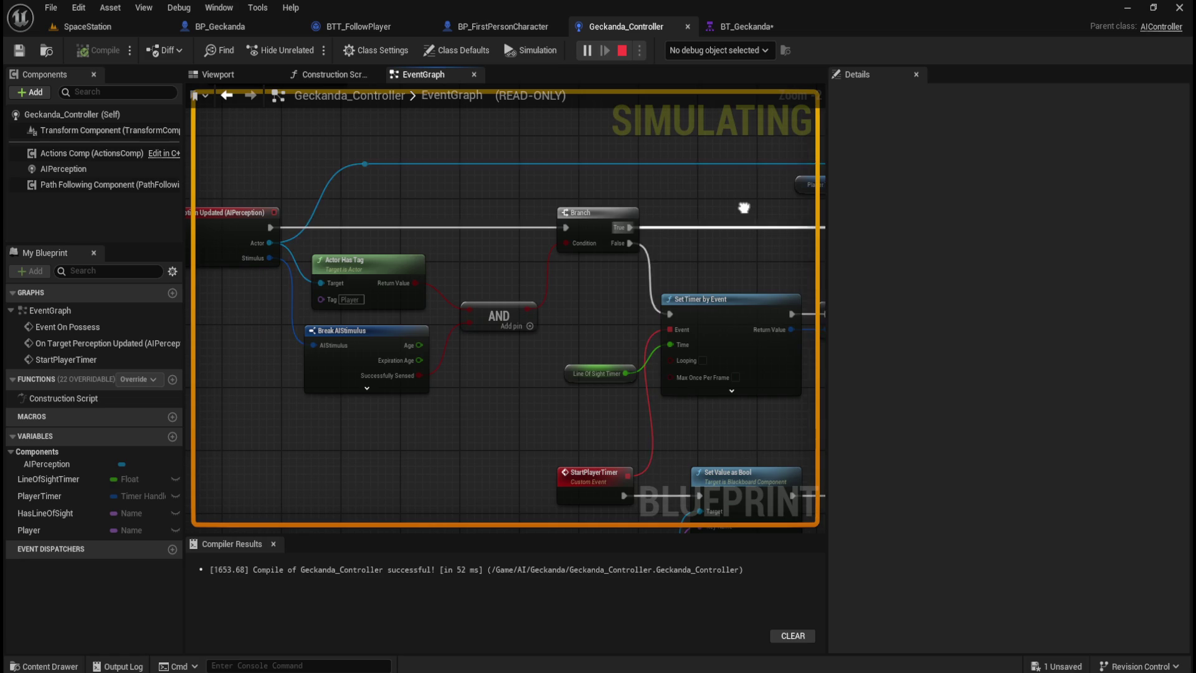
pyautogui.click(367, 389)
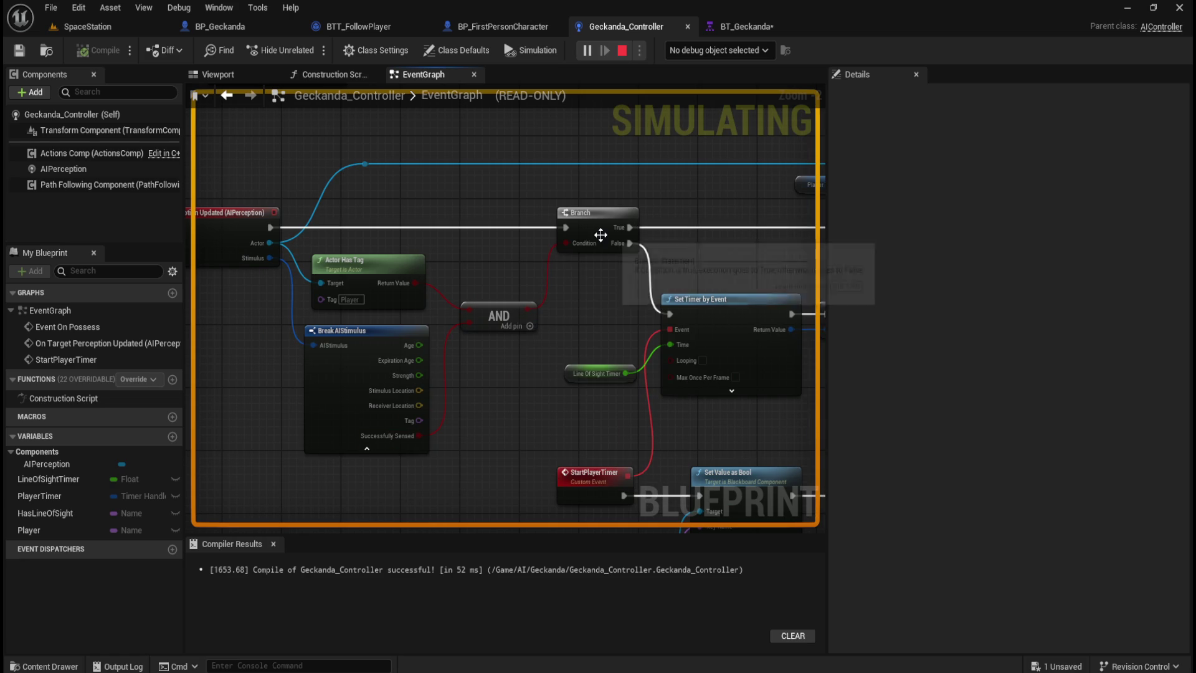
pyautogui.click(382, 451)
# Look over the StartPlayerTimer blackboard setters, stop the play session, and inspect HasLineOfSight.
pyautogui.moveTo(383, 451); pyautogui.dragTo(195, 427)
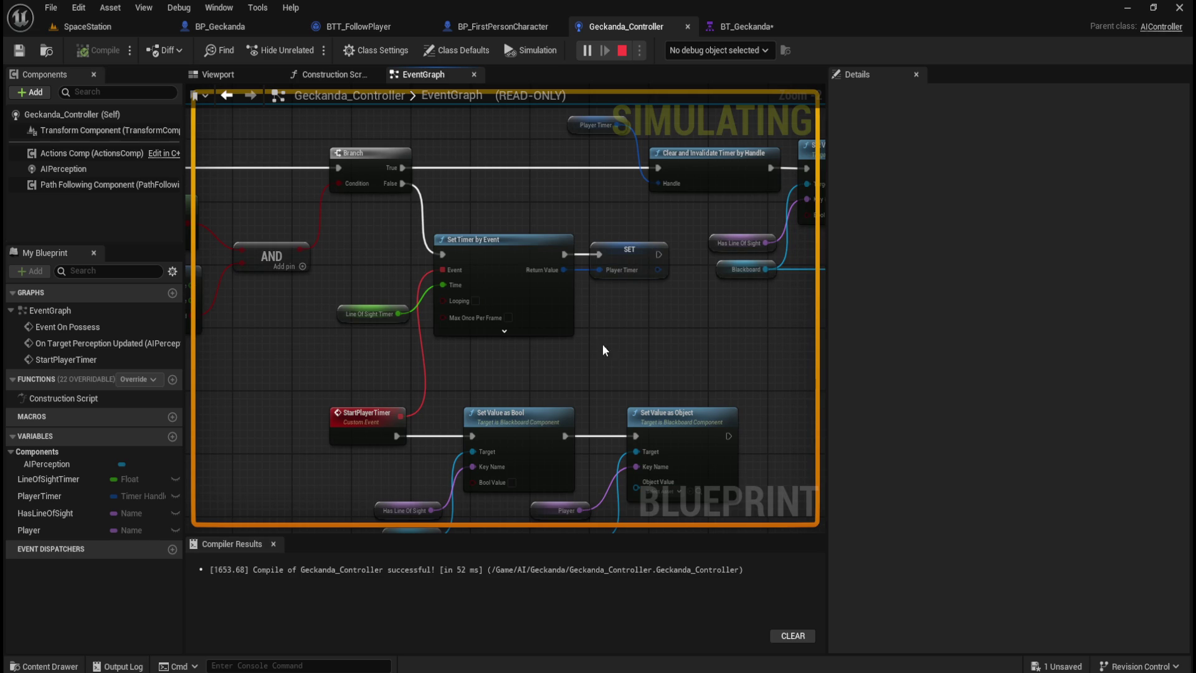
pyautogui.moveTo(609, 370); pyautogui.dragTo(643, 291)
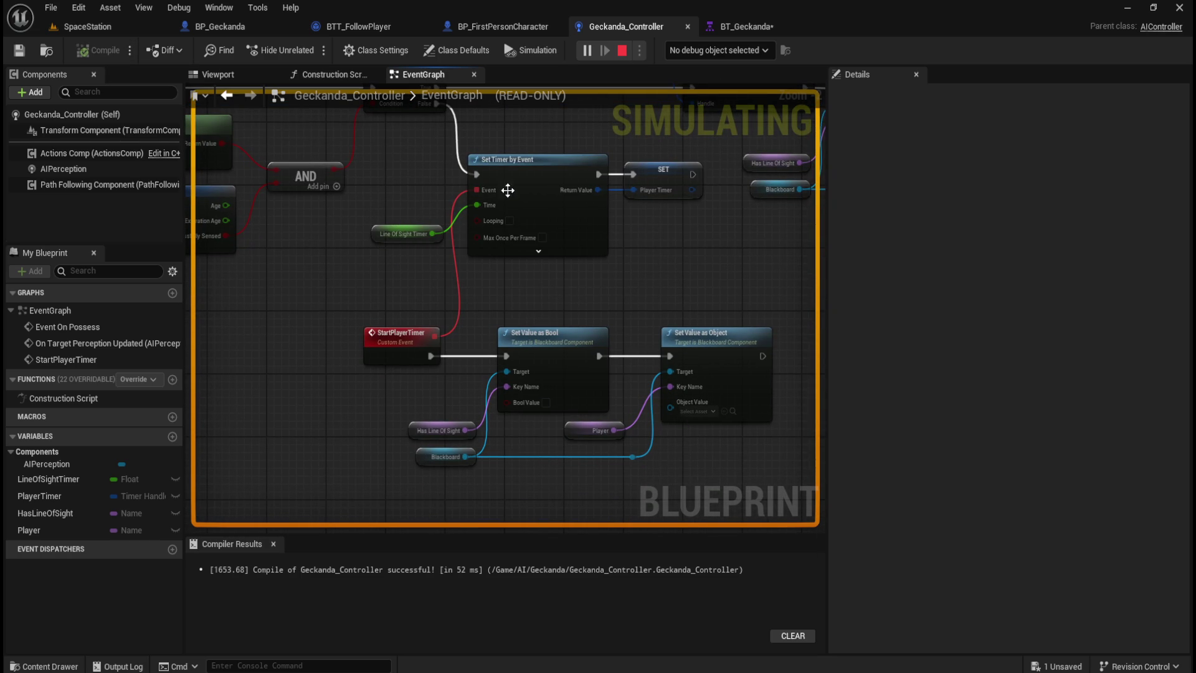
pyautogui.press('Escape')
pyautogui.click(422, 422)
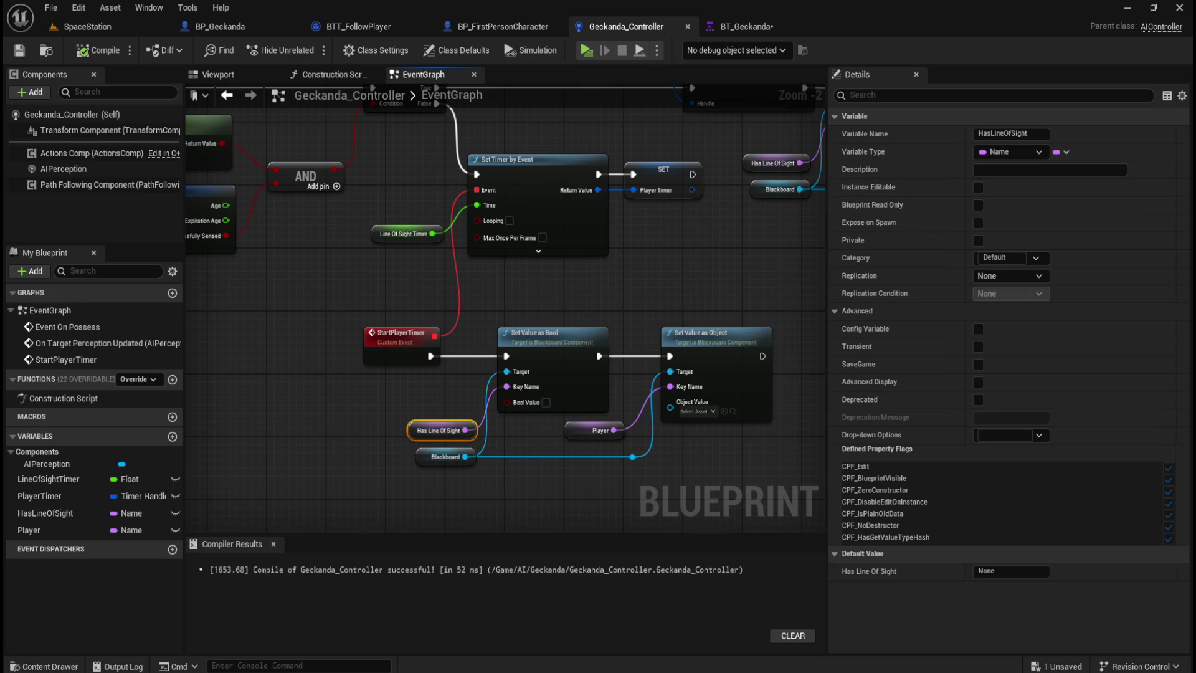
# Select the Player getter to confirm it is a Name variable with default value None.
pyautogui.click(587, 432)
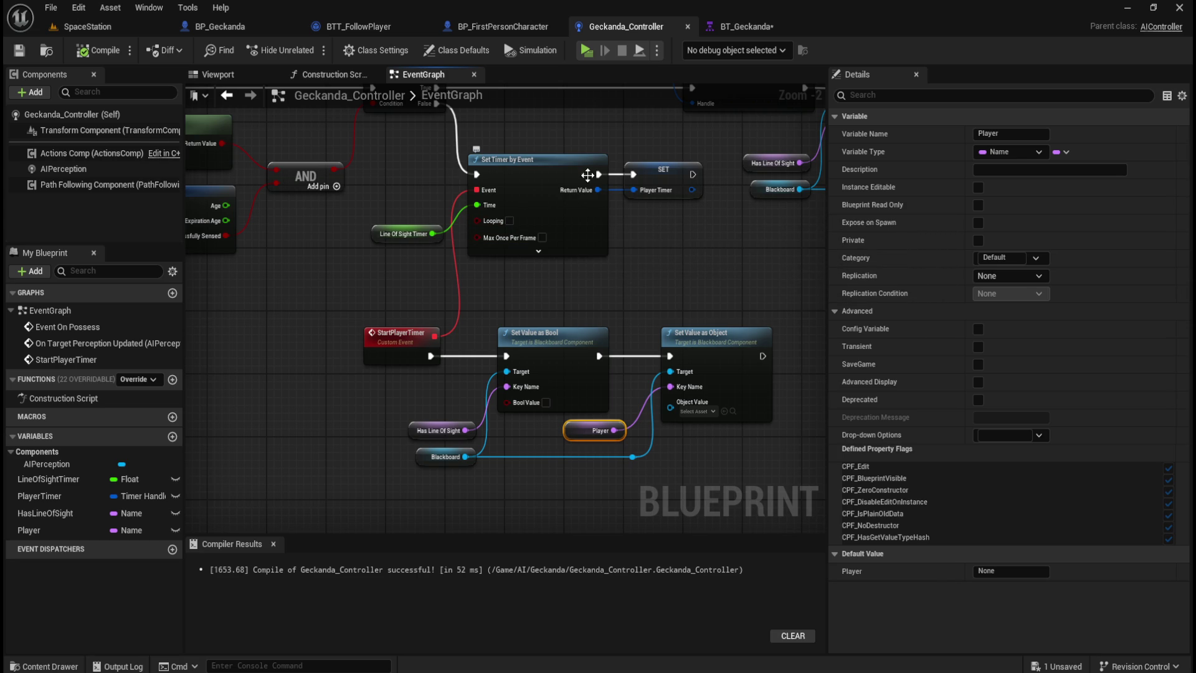
# In BT_Geckanda, look over the EnemyActor, Player and HasLineOfSight keys and its blackboard asset settings.
pyautogui.click(757, 28)
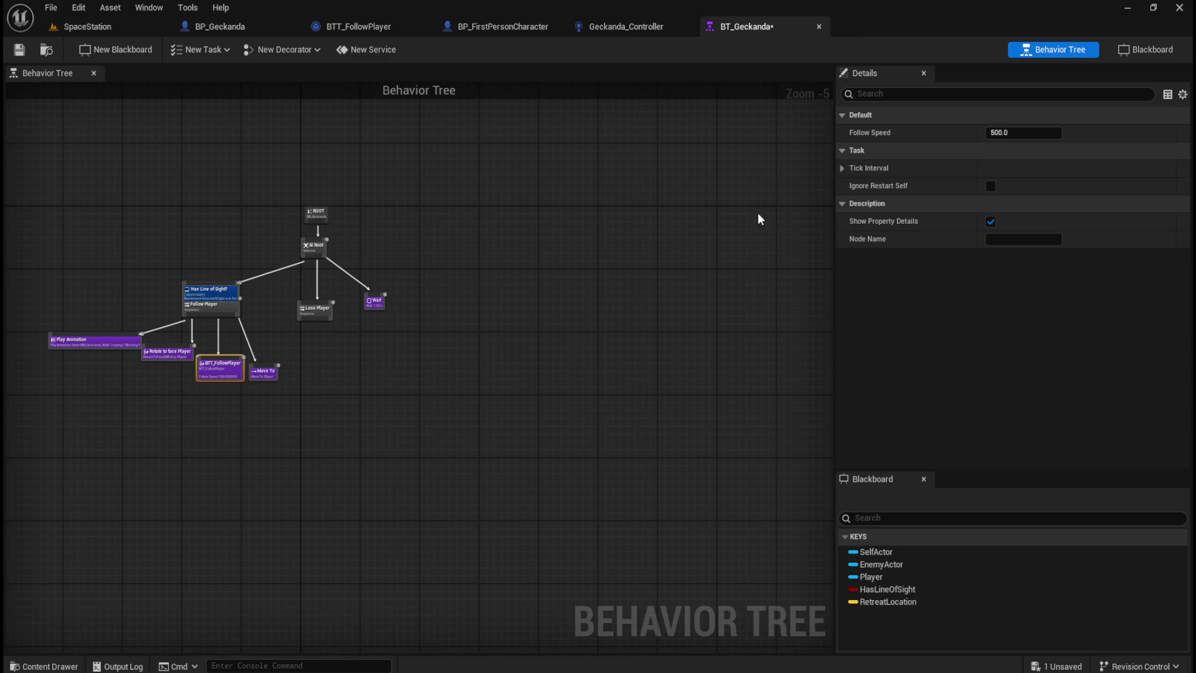
pyautogui.click(899, 564)
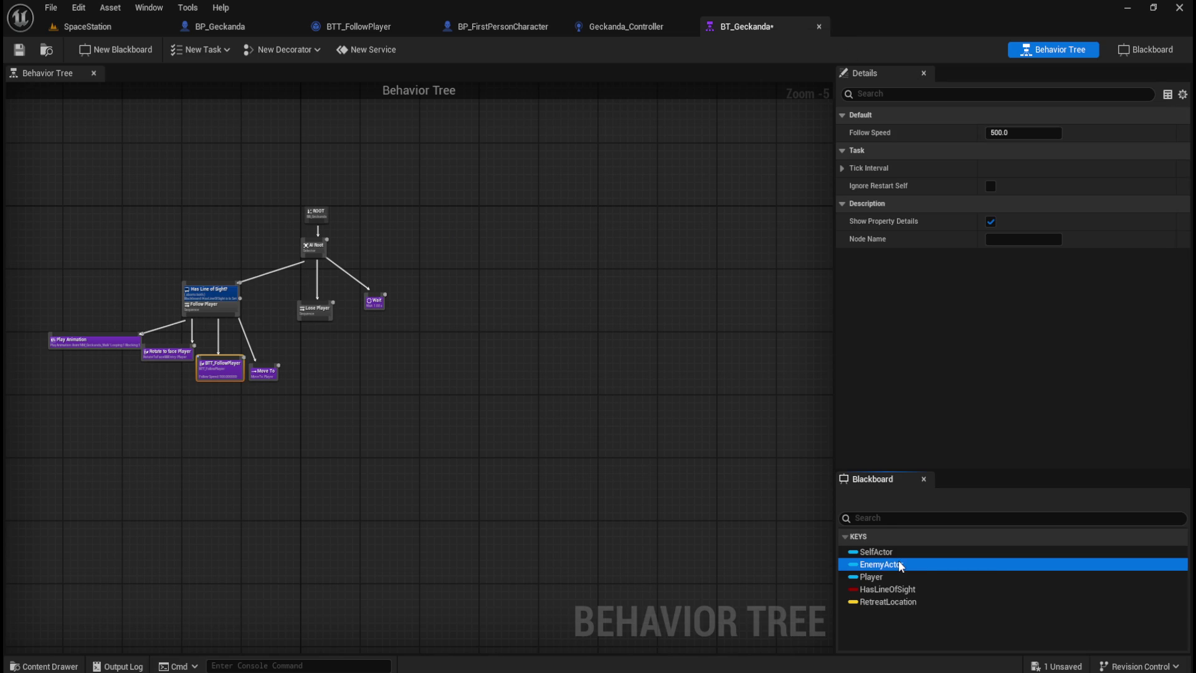
pyautogui.click(899, 576)
pyautogui.click(895, 587)
pyautogui.click(903, 577)
pyautogui.click(909, 565)
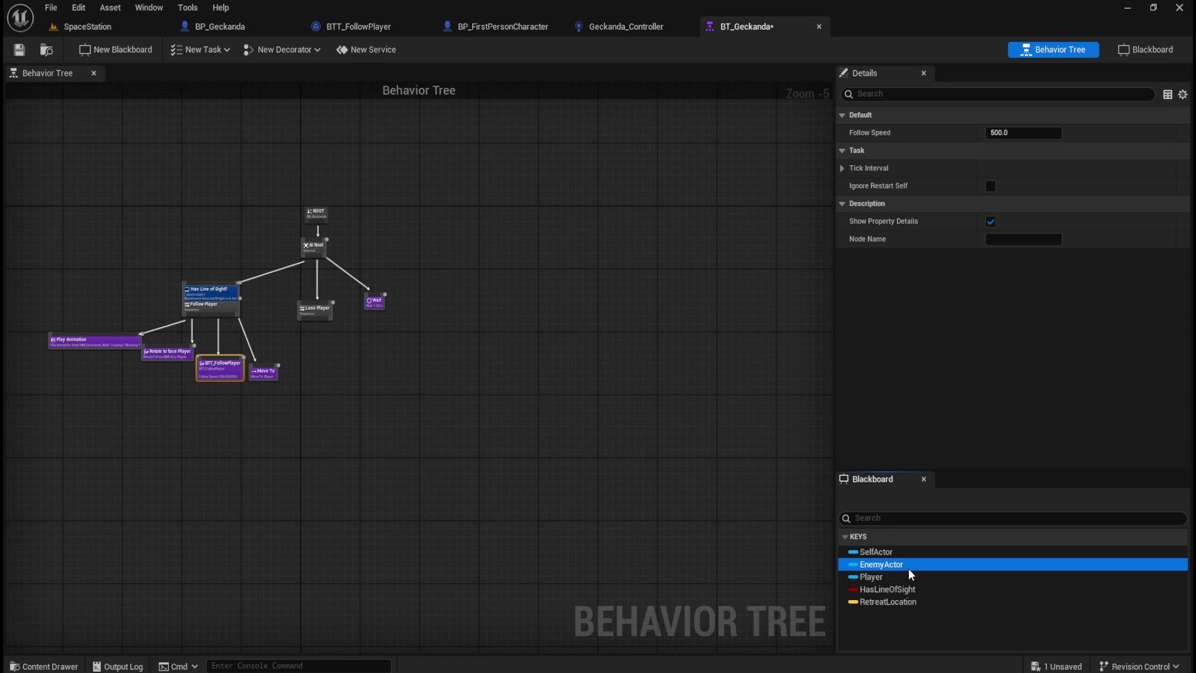
pyautogui.click(501, 232)
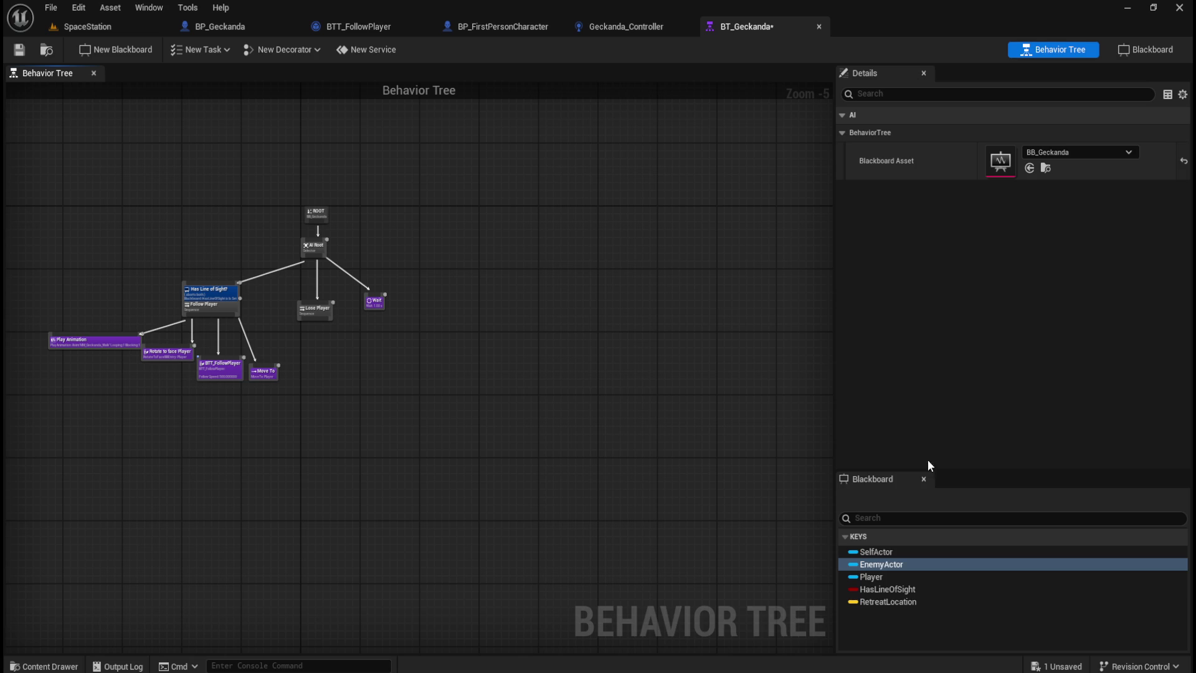
# In Blackboard mode, review the Player and EnemyActor key settings, then show the AI/RobotA folder.
pyautogui.click(1145, 50)
pyautogui.click(96, 182)
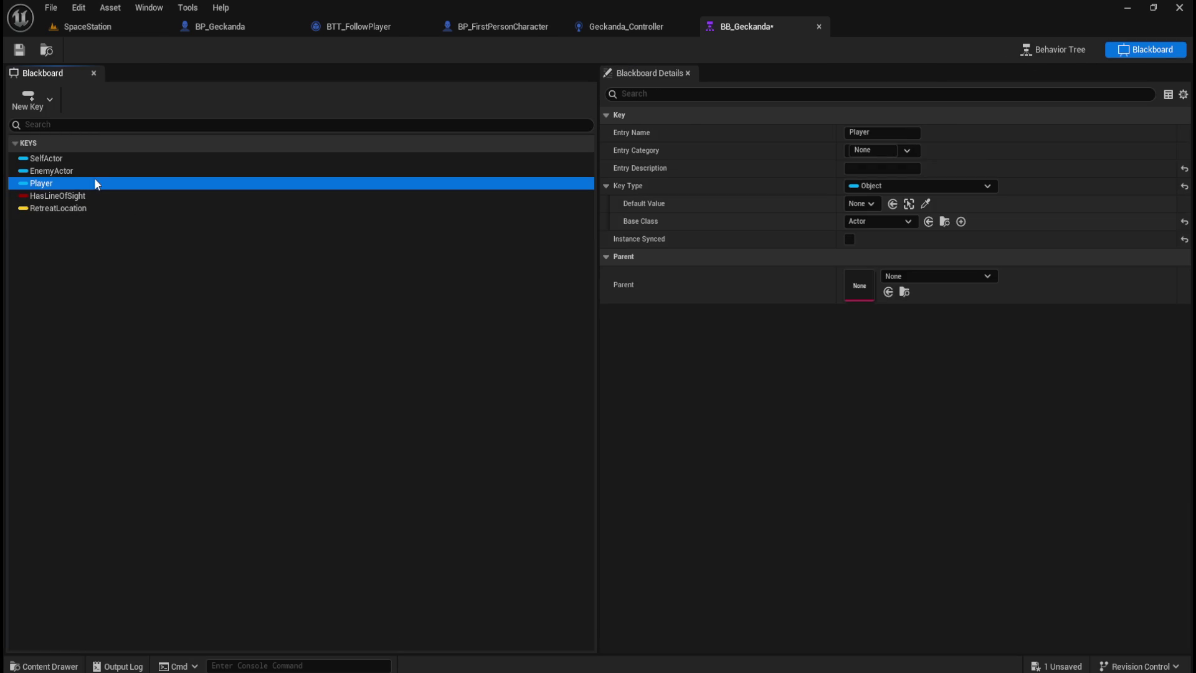
pyautogui.click(111, 167)
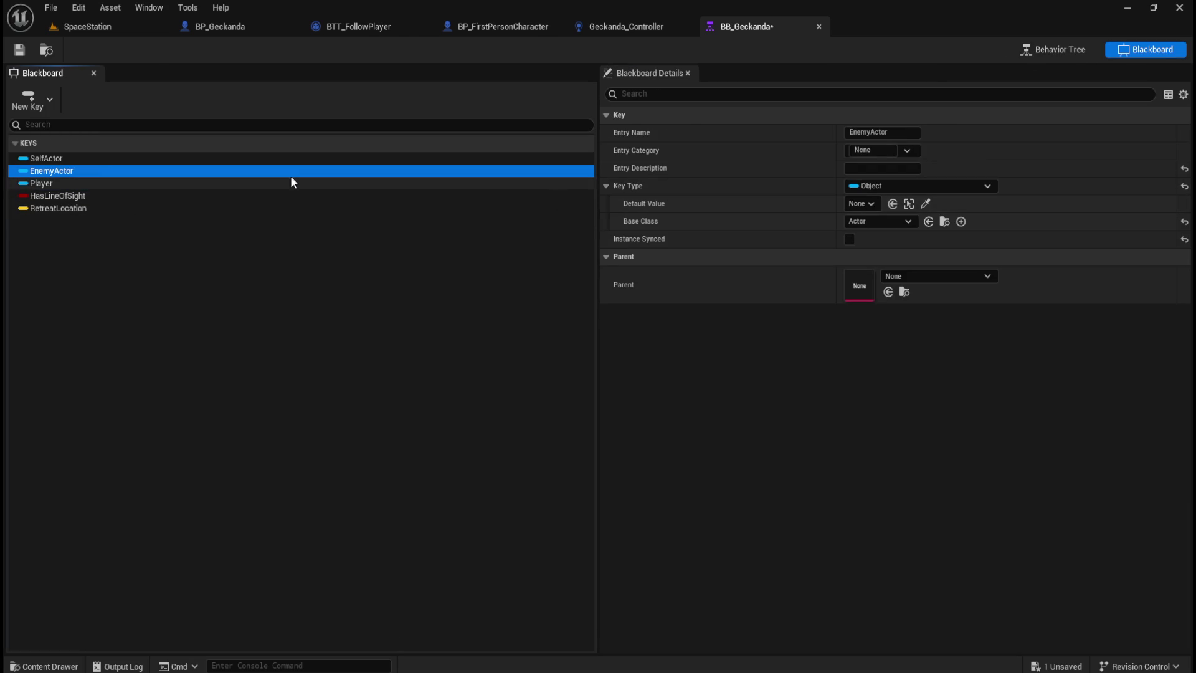
pyautogui.click(72, 182)
pyautogui.click(871, 205)
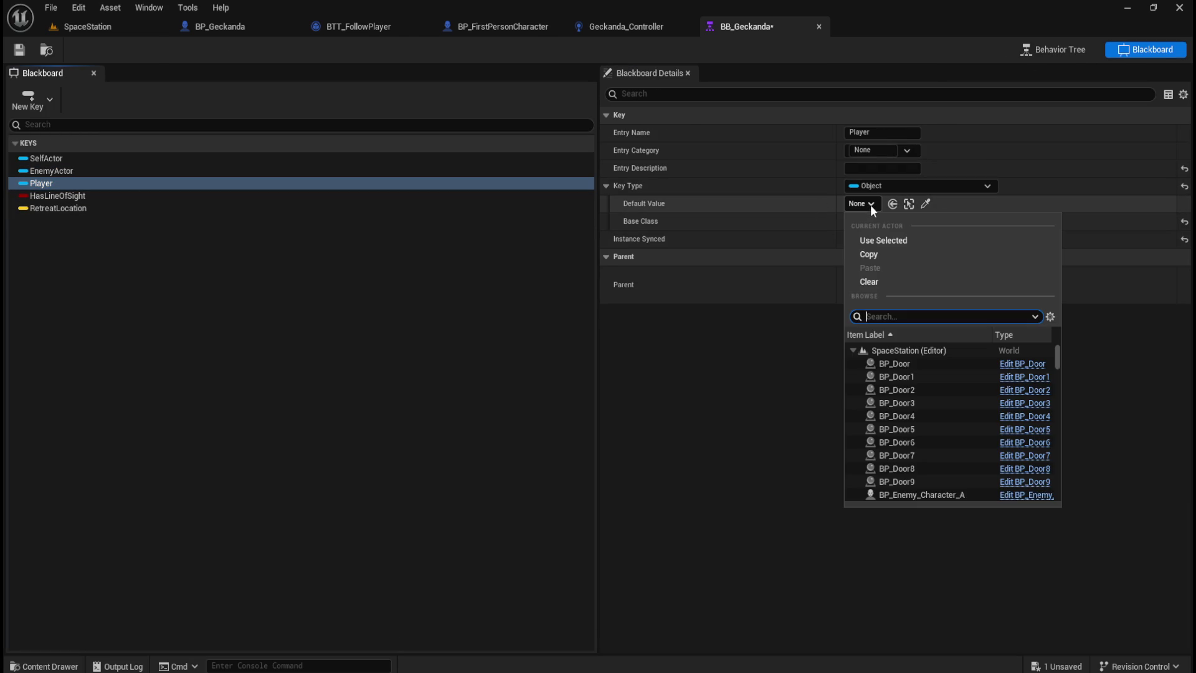
pyautogui.click(459, 290)
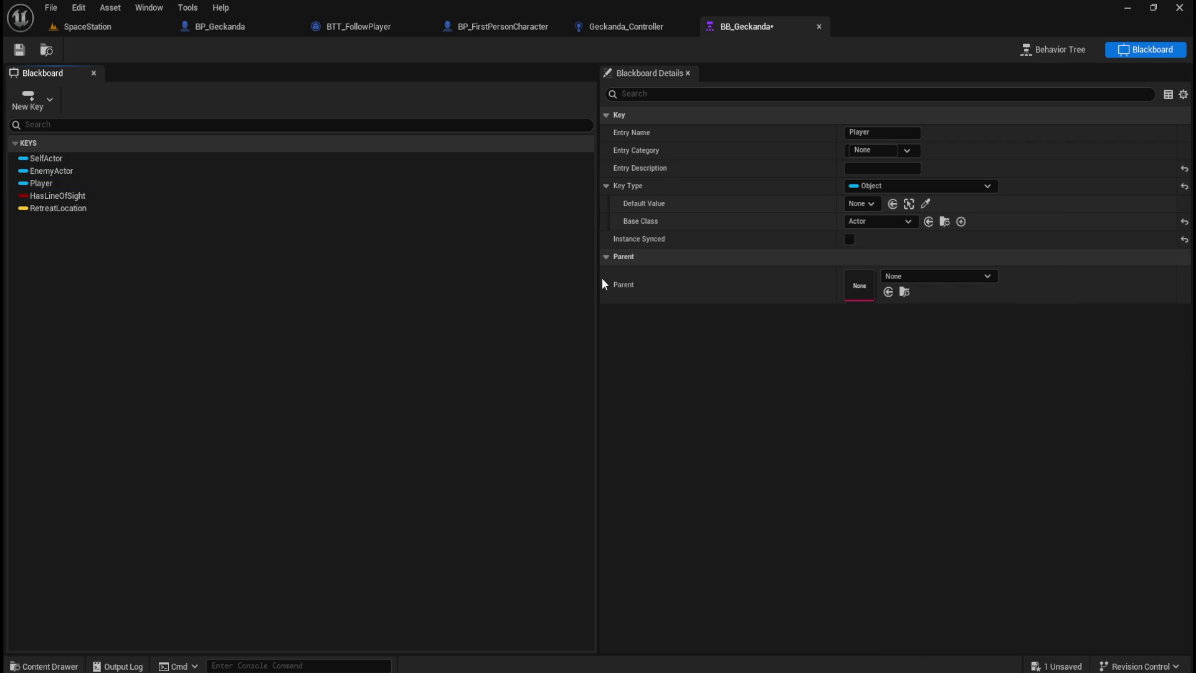
pyautogui.hotkey('ctrl', 'space')
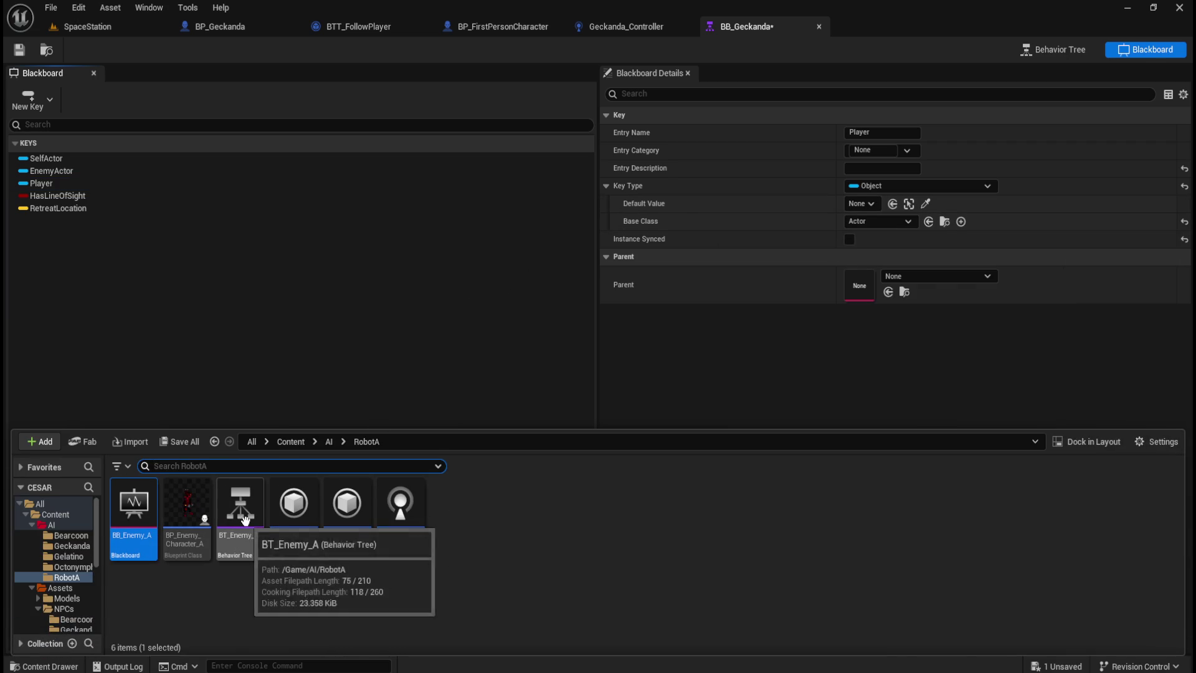
pyautogui.doubleClick(241, 508)
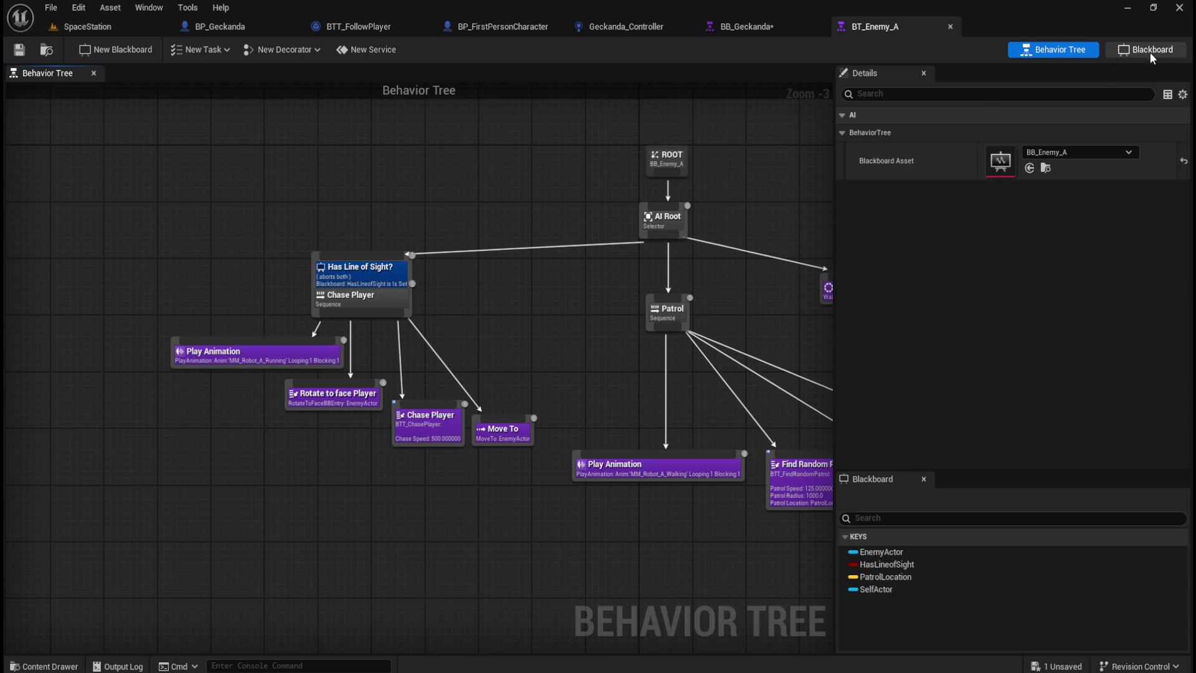
pyautogui.click(1147, 50)
pyautogui.click(87, 199)
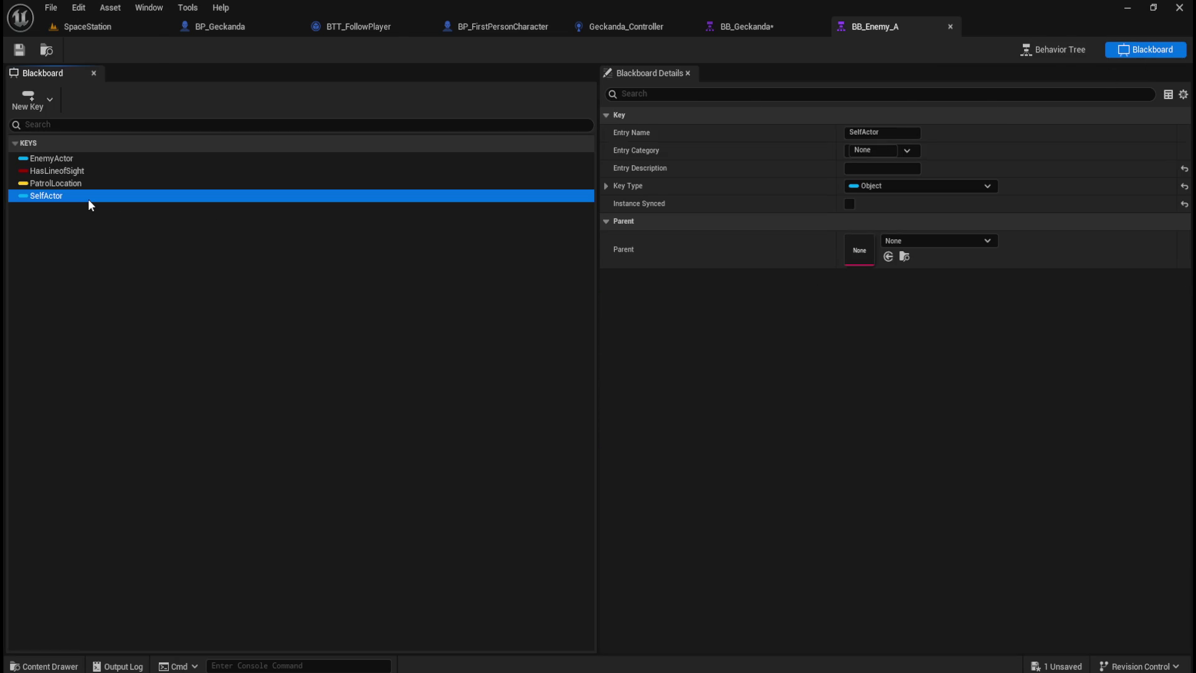
pyautogui.click(606, 185)
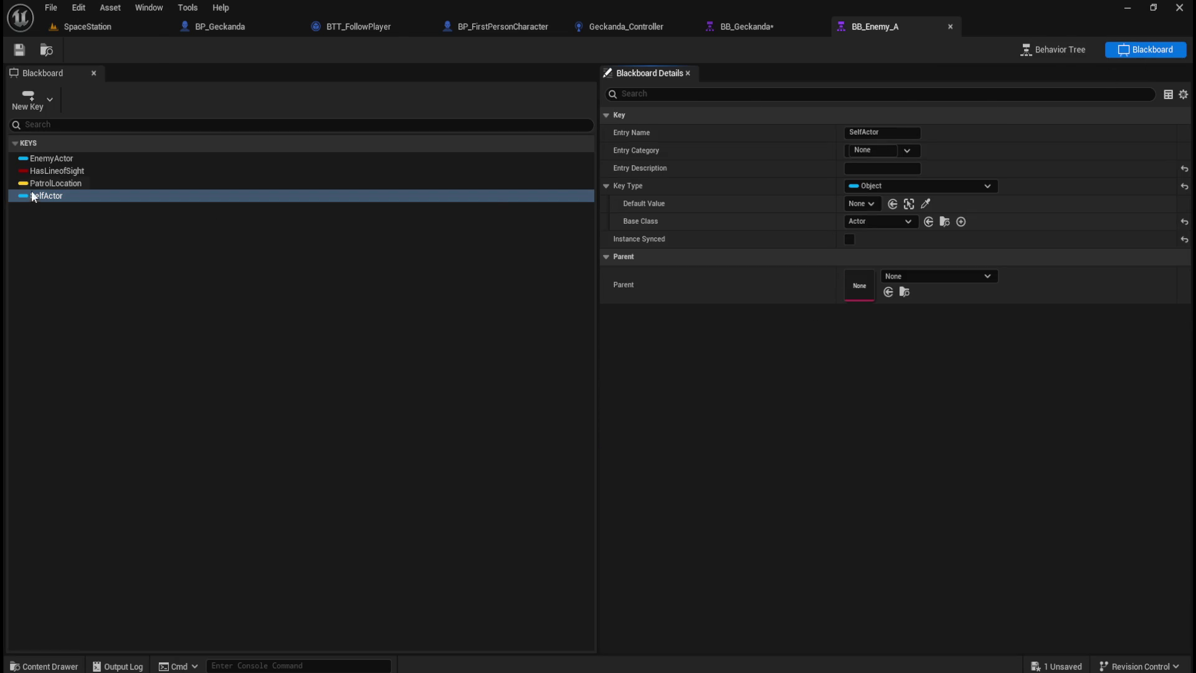
pyautogui.click(75, 159)
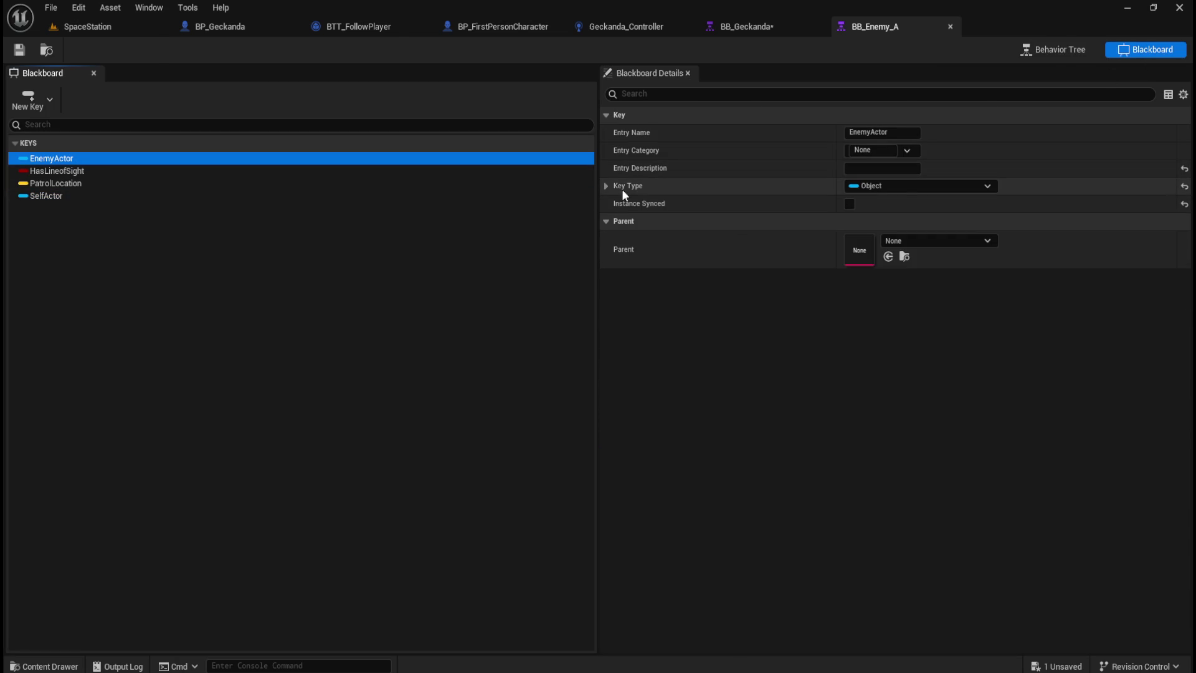
pyautogui.click(607, 185)
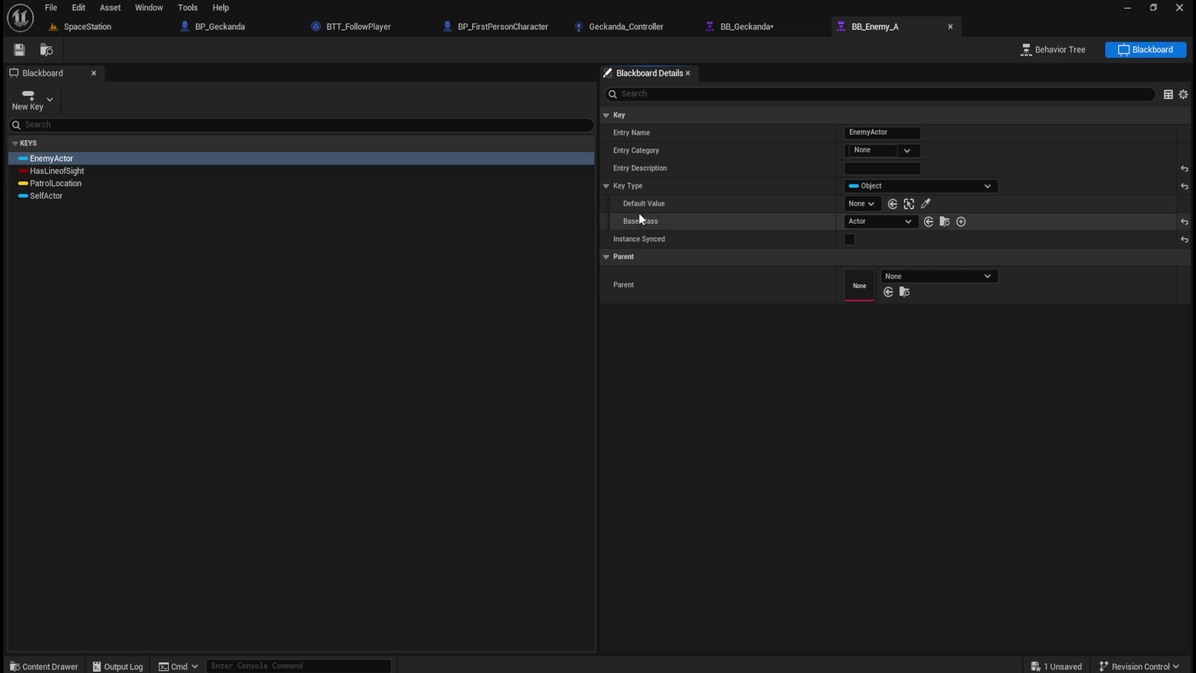
pyautogui.click(951, 27)
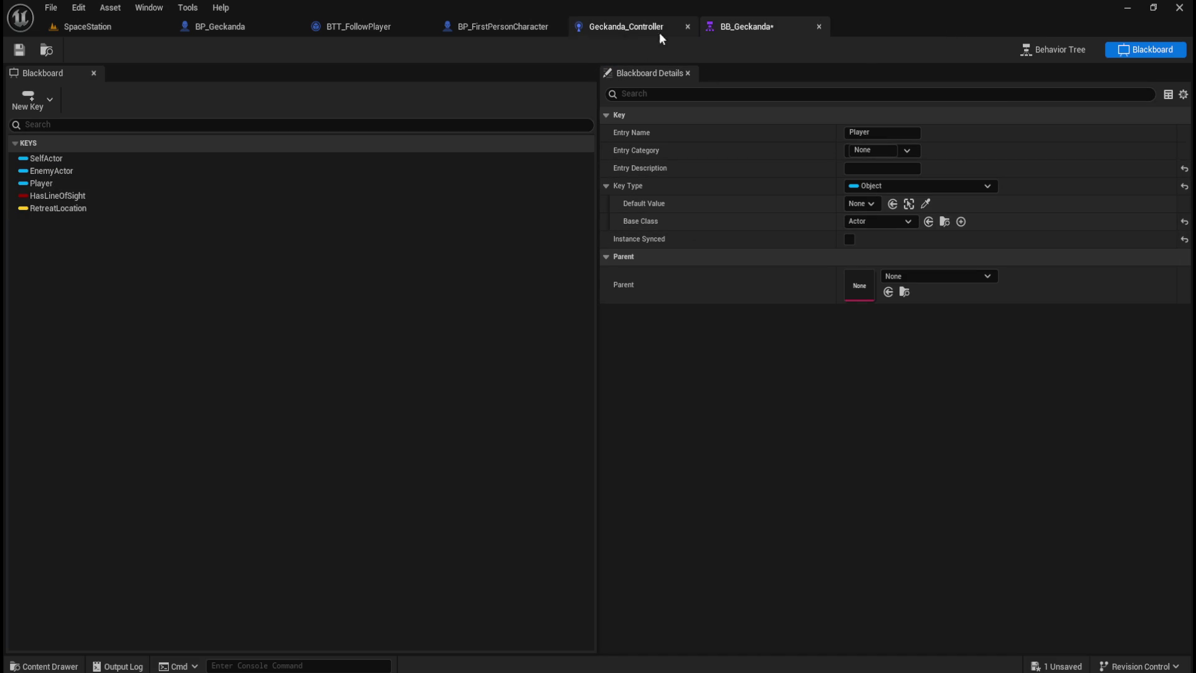
# Return to the BT_Geckanda tree graph and center the Follow Player branch.
pyautogui.click(1037, 50)
pyautogui.moveTo(510, 378); pyautogui.dragTo(547, 435)
pyautogui.scroll(4, 407, 421)
pyautogui.moveTo(625, 334); pyautogui.dragTo(788, 334)
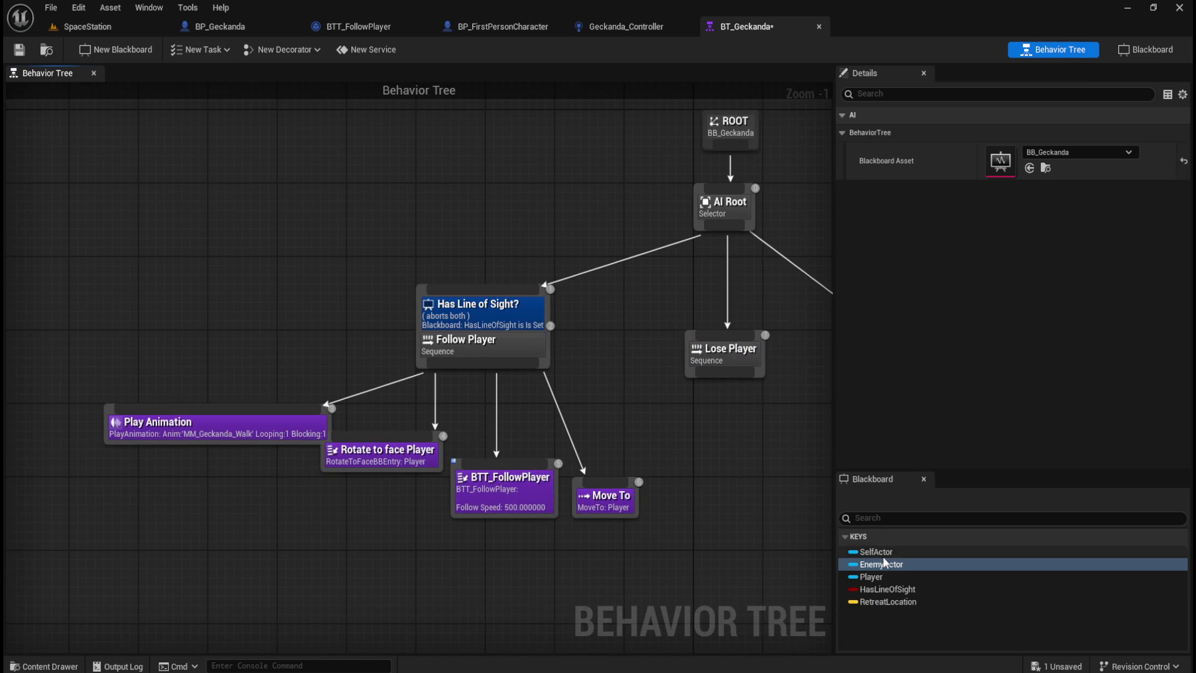
pyautogui.click(885, 577)
# Confirm the Move To task keeps the Player key, then view the Geckanda_Controller perception nodes.
pyautogui.click(490, 498)
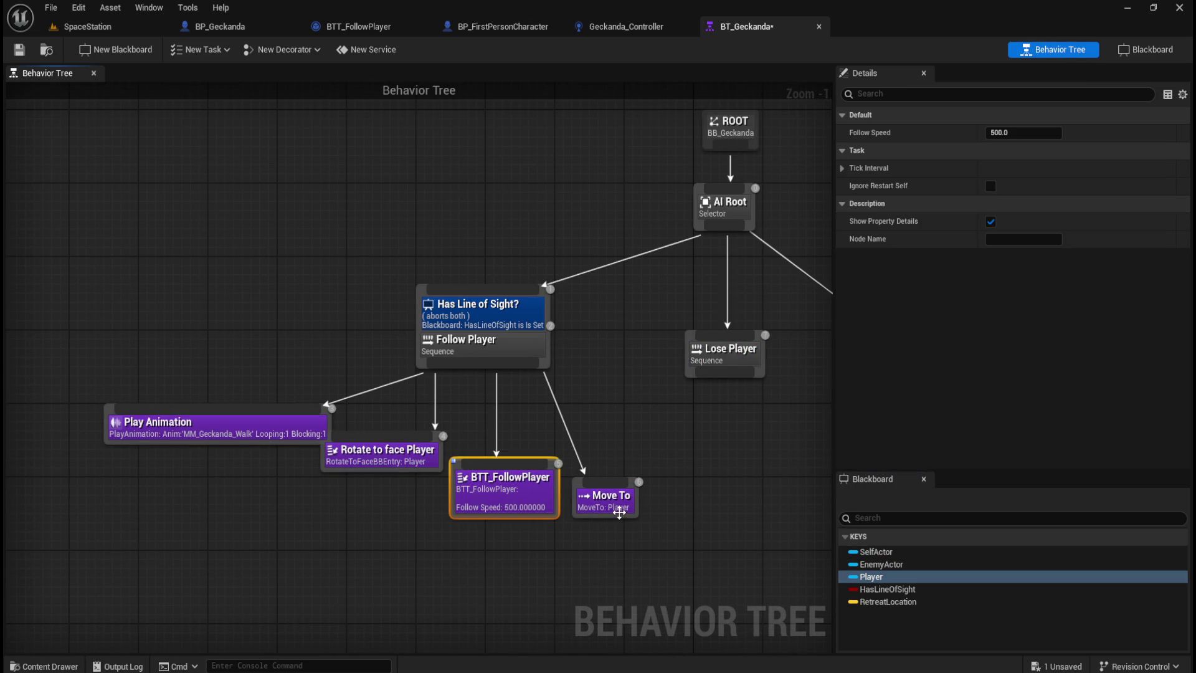
pyautogui.click(621, 509)
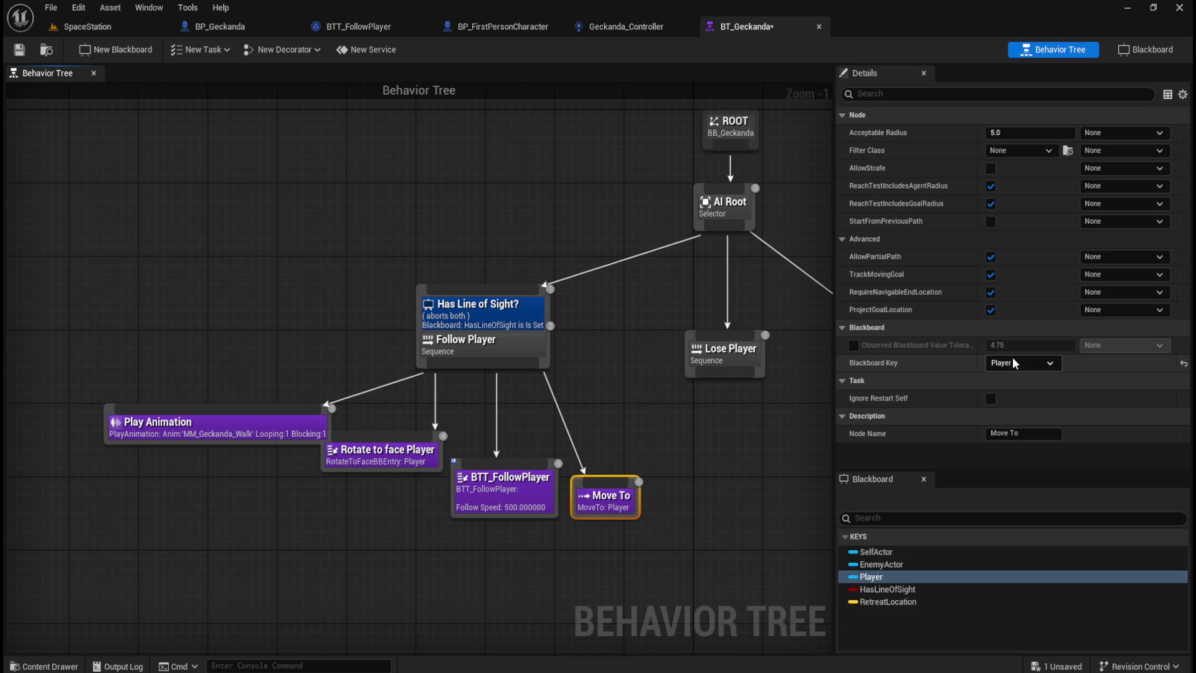
pyautogui.click(1028, 363)
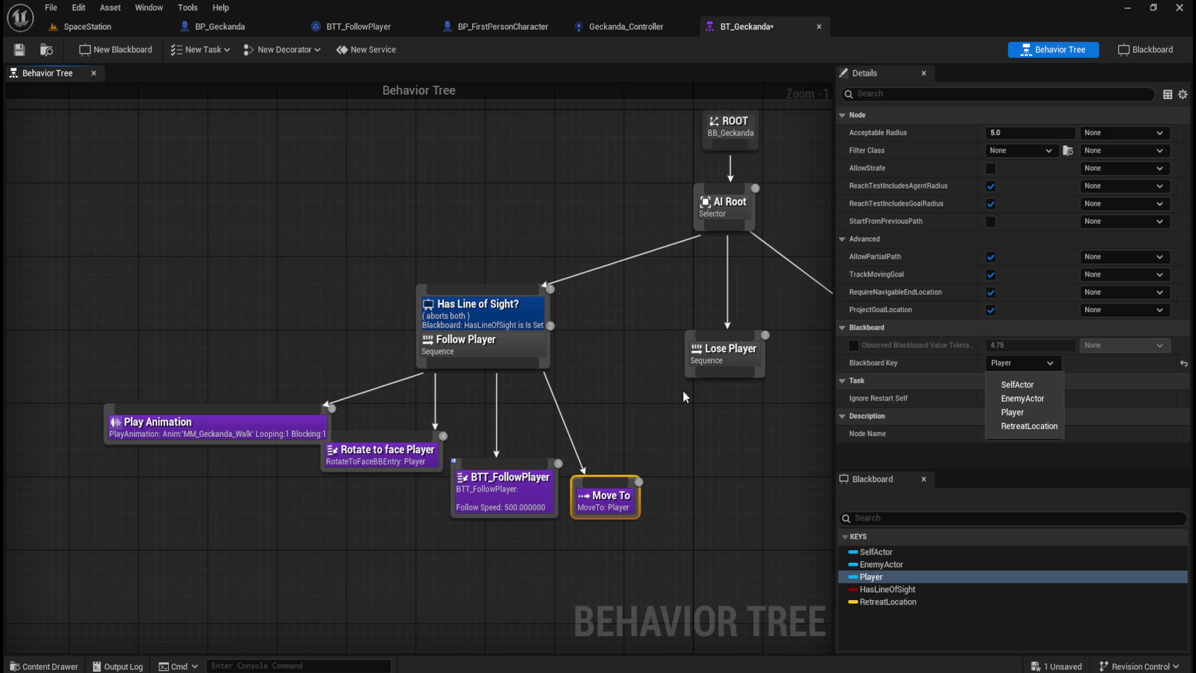
pyautogui.click(523, 259)
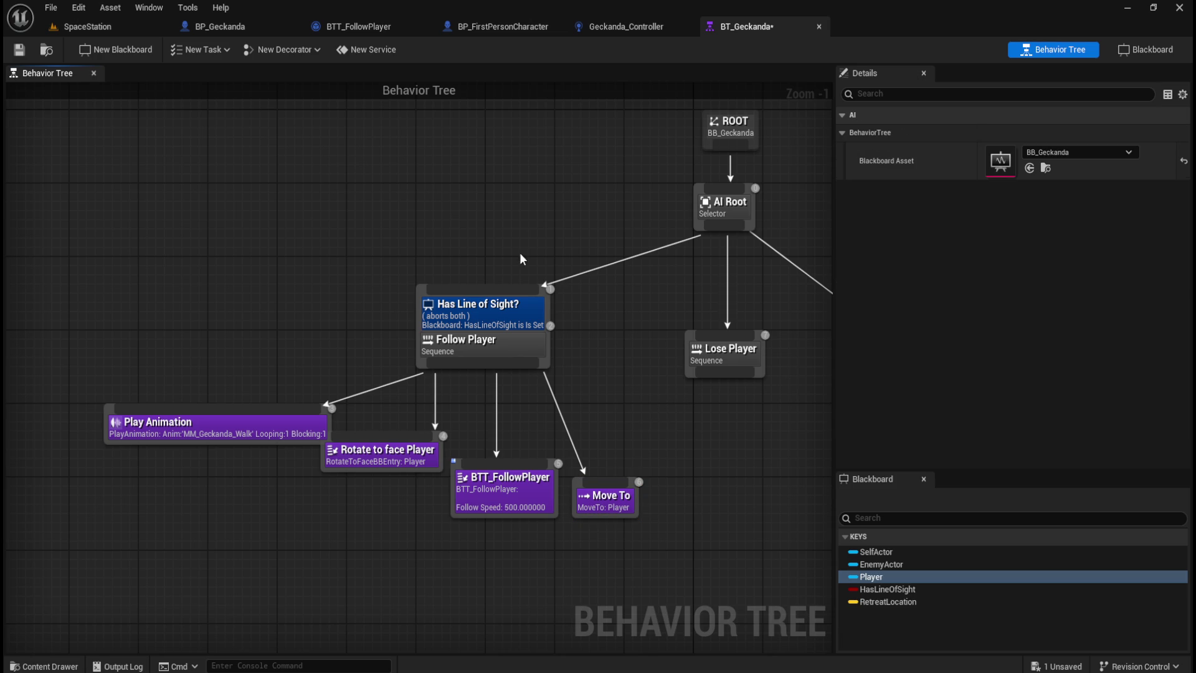
pyautogui.click(605, 29)
pyautogui.moveTo(460, 382)
pyautogui.mouseDown()
pyautogui.moveTo(470, 227)
pyautogui.moveTo(419, 281)
pyautogui.moveTo(499, 355)
pyautogui.mouseUp()
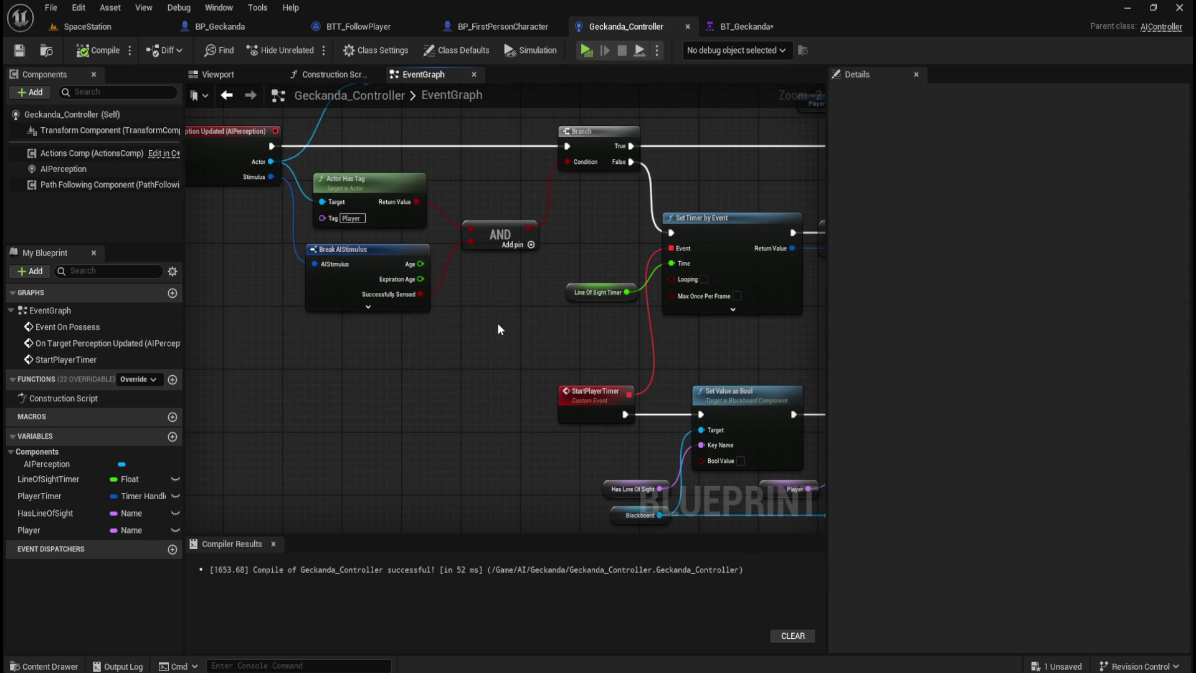
pyautogui.click(352, 219)
pyautogui.press('End')
pyautogui.click(475, 297)
pyautogui.moveTo(457, 307)
pyautogui.mouseDown()
pyautogui.moveTo(428, 350)
pyautogui.moveTo(374, 330)
pyautogui.moveTo(431, 334)
pyautogui.mouseUp()
pyautogui.click(65, 531)
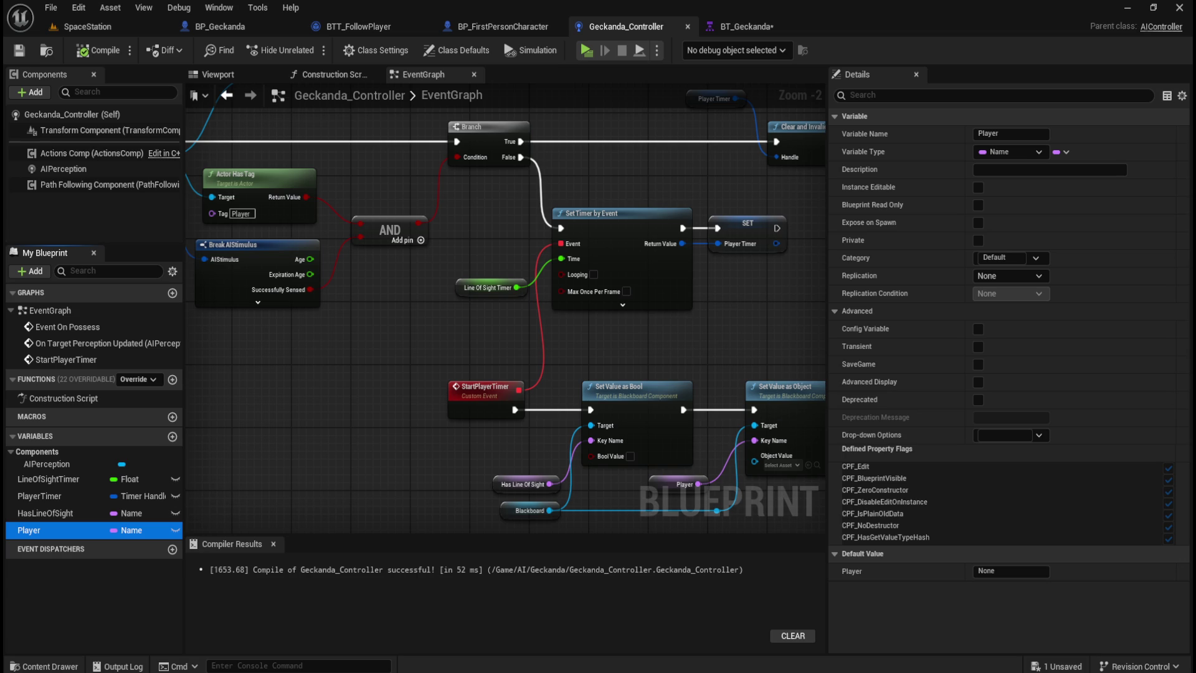
pyautogui.doubleClick(106, 344)
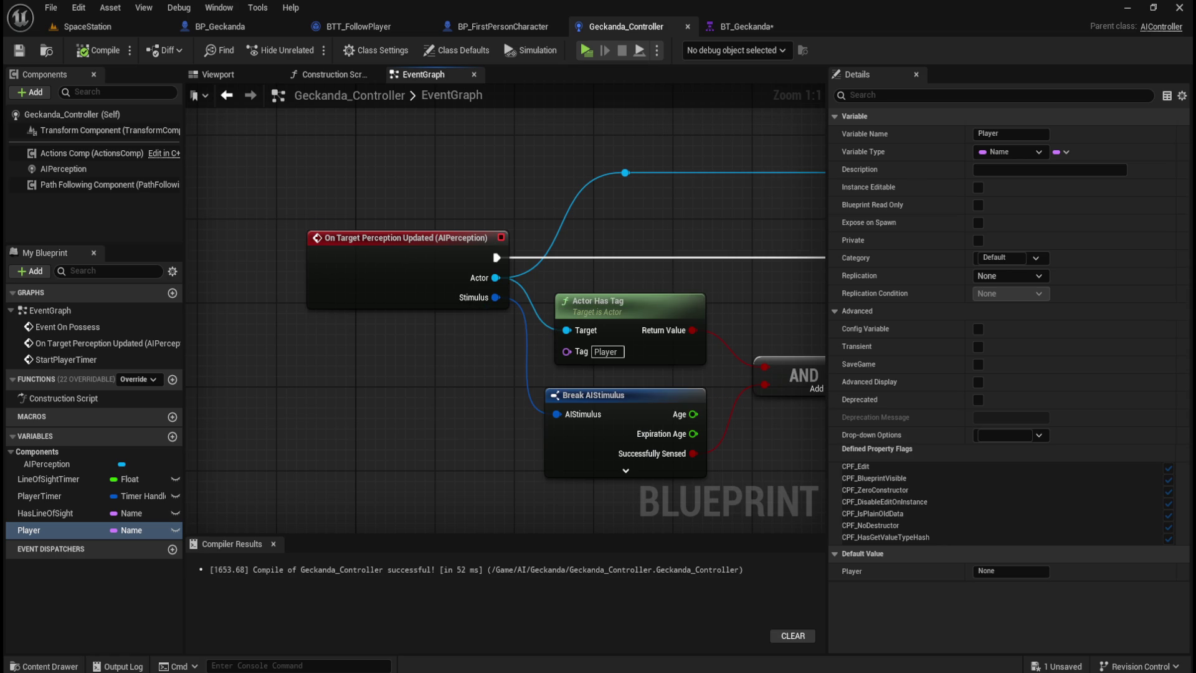
pyautogui.moveTo(674, 321); pyautogui.dragTo(443, 299)
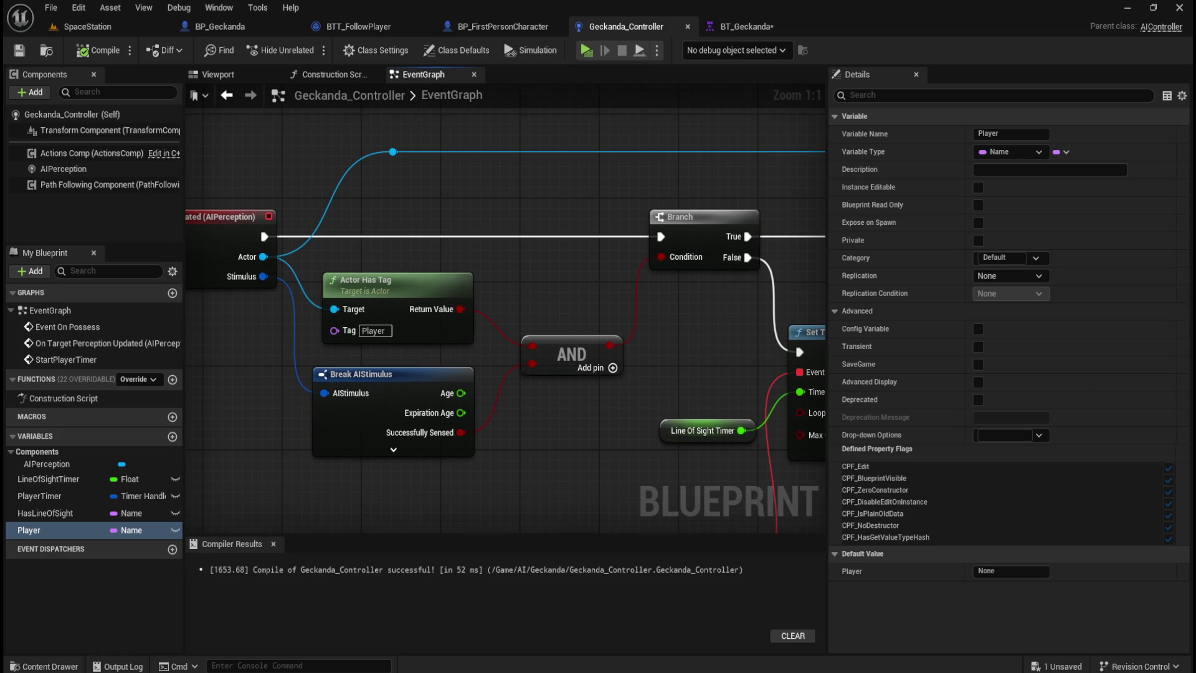
pyautogui.moveTo(634, 432); pyautogui.dragTo(452, 380)
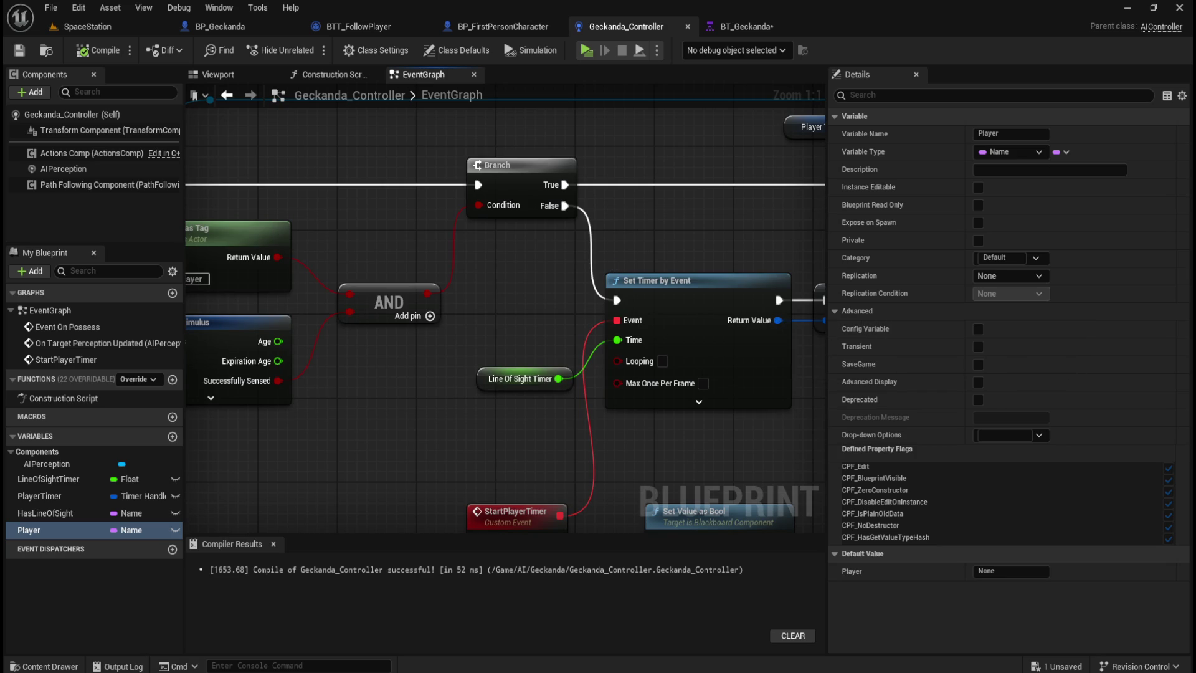
pyautogui.moveTo(685, 313); pyautogui.dragTo(496, 317)
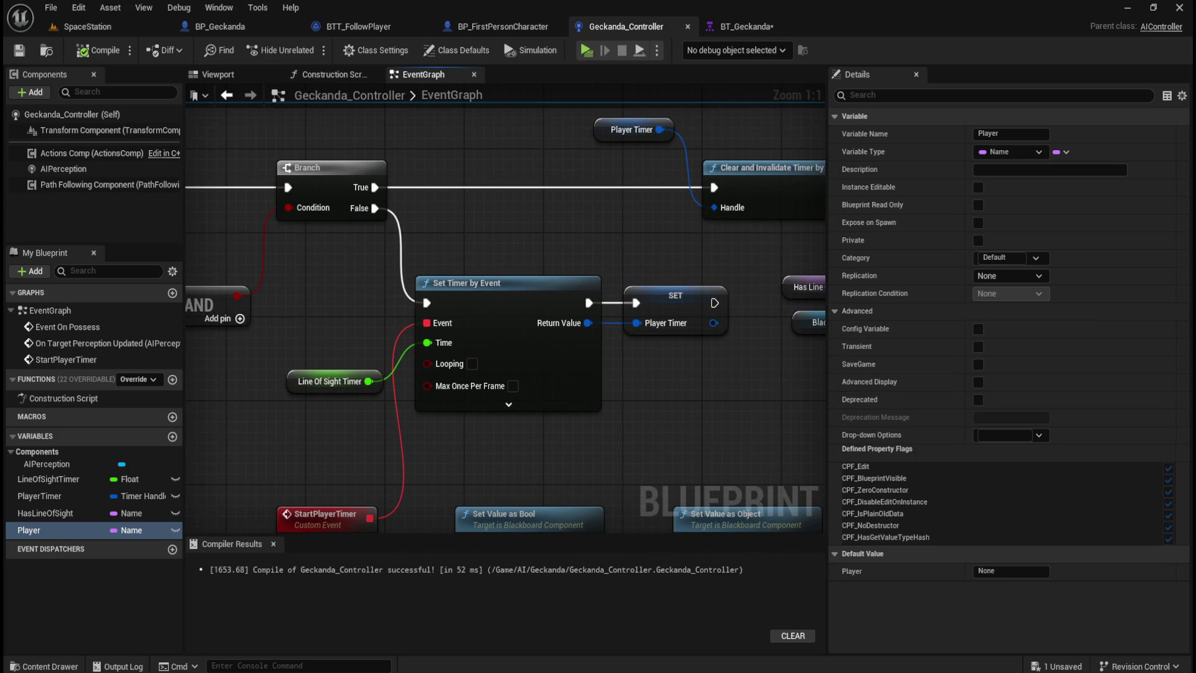
pyautogui.moveTo(712, 466); pyautogui.dragTo(768, 265)
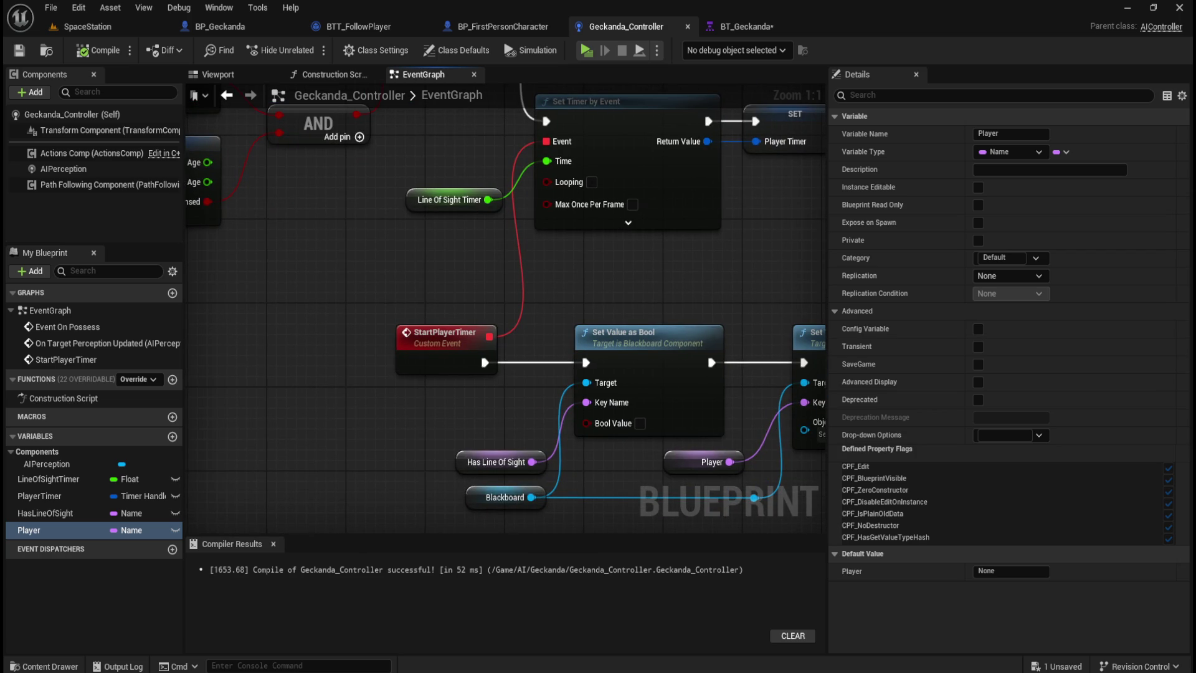
pyautogui.moveTo(388, 424); pyautogui.dragTo(231, 329)
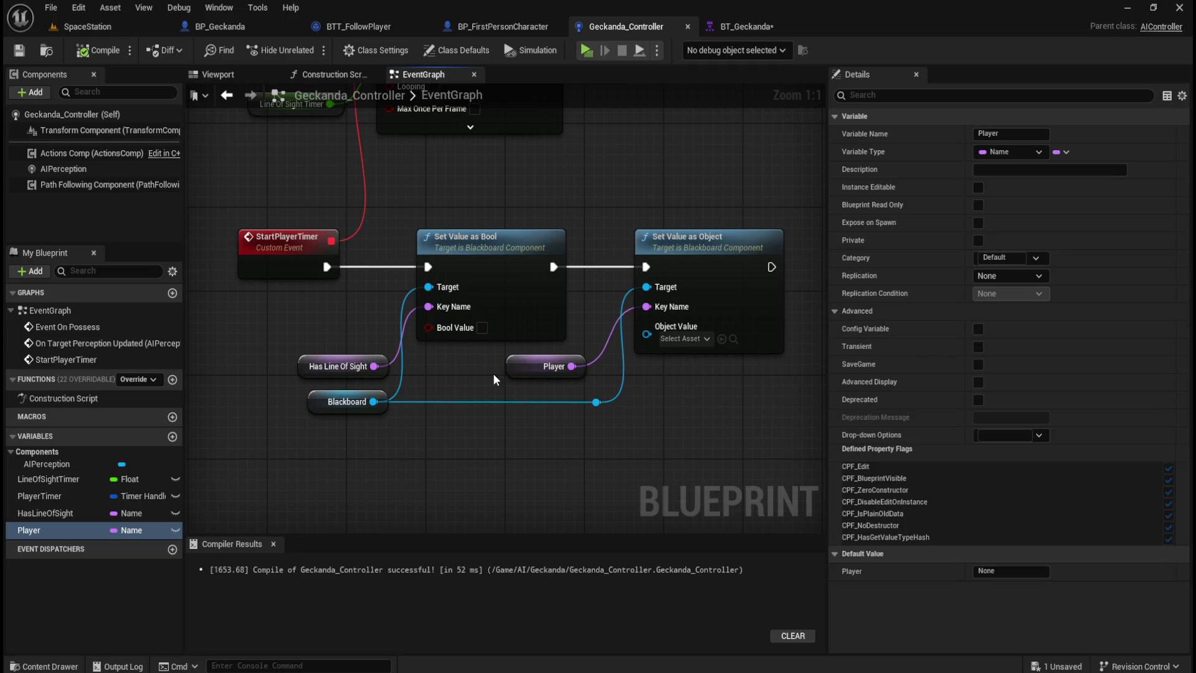
# Set the Player variable's default value to 'Player'.
pyautogui.click(536, 371)
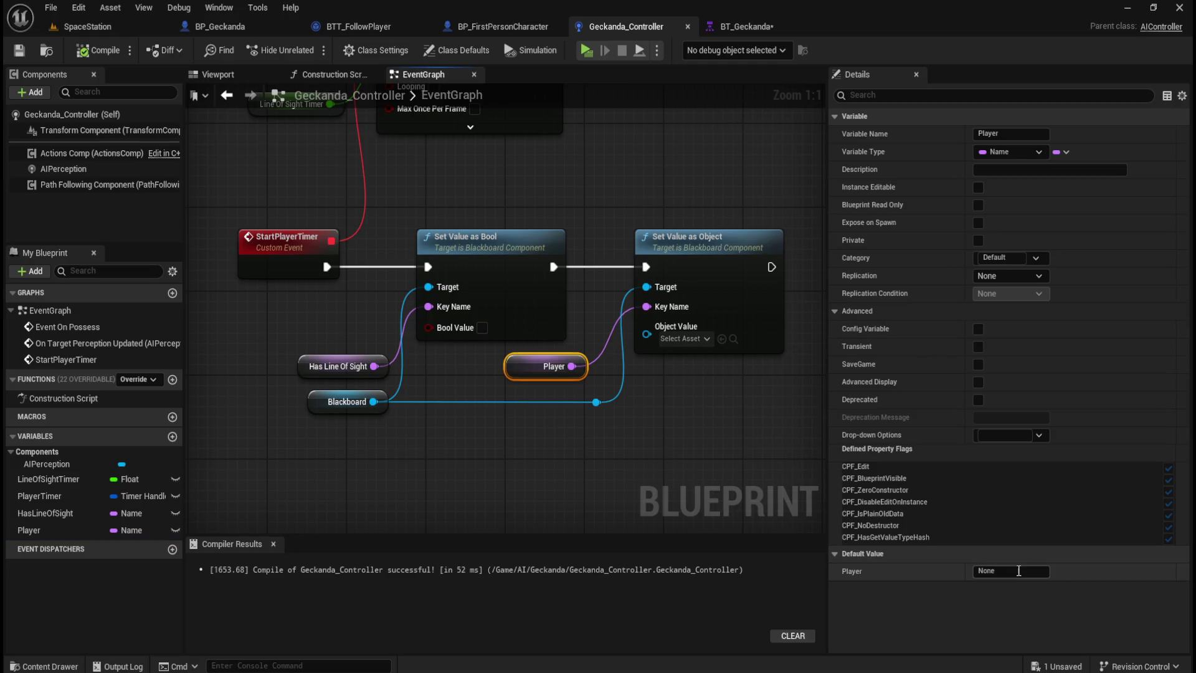
pyautogui.click(334, 360)
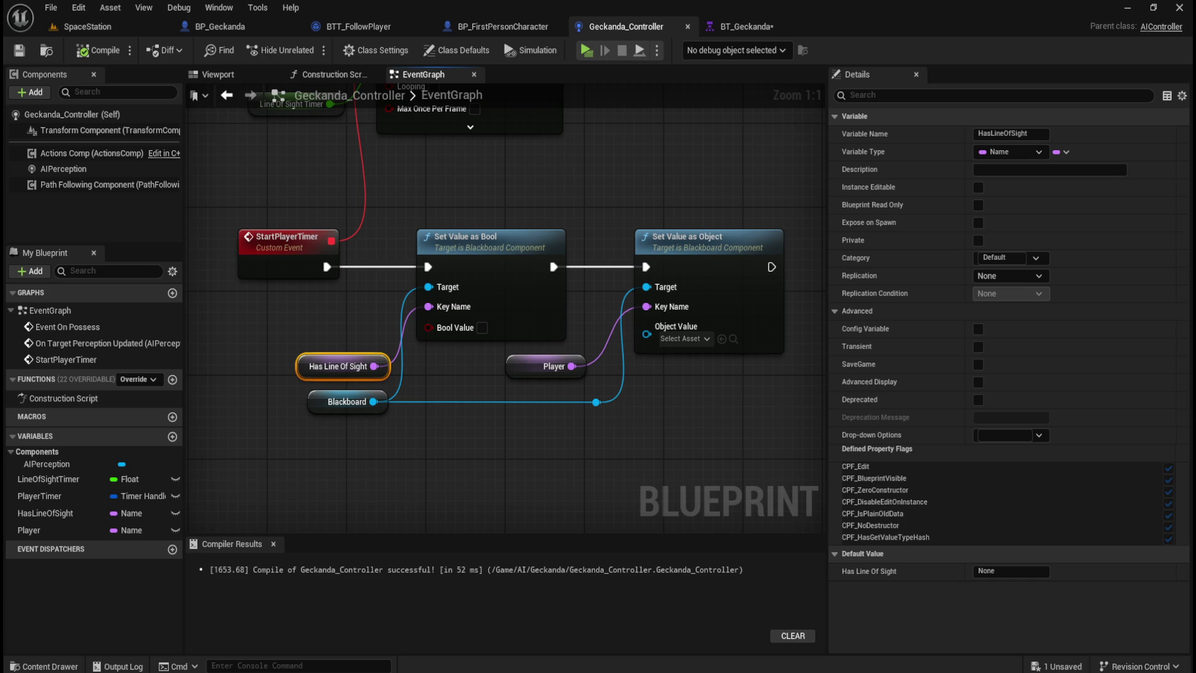
pyautogui.click(539, 359)
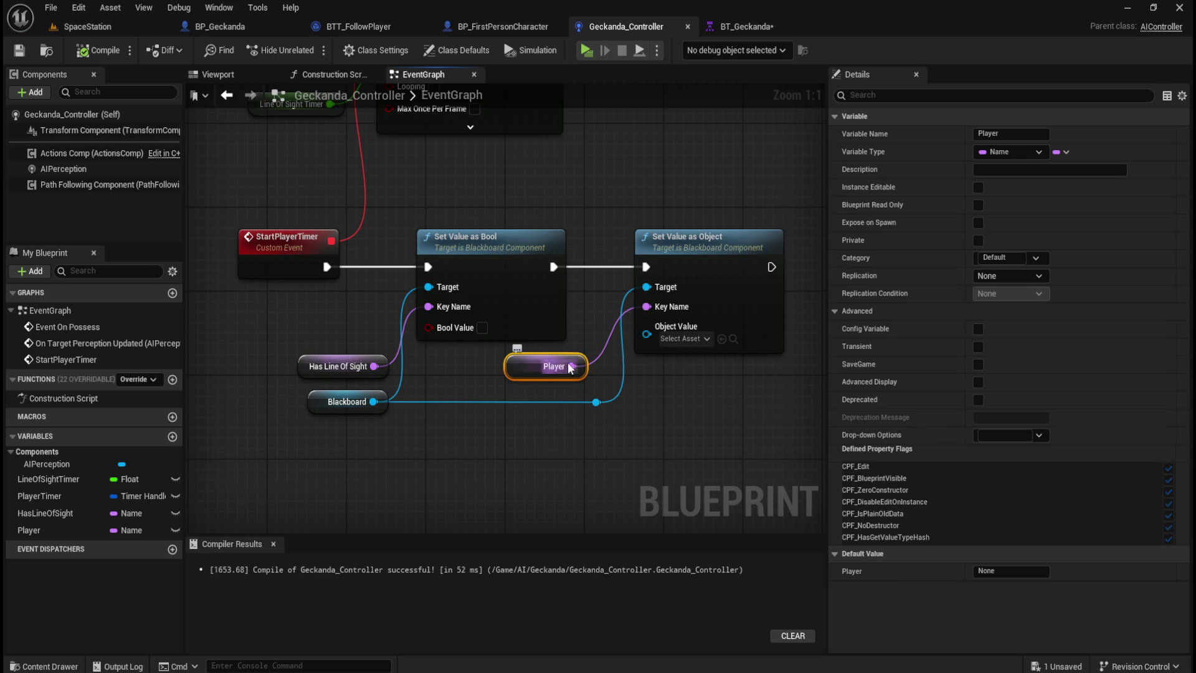
pyautogui.click(1009, 133)
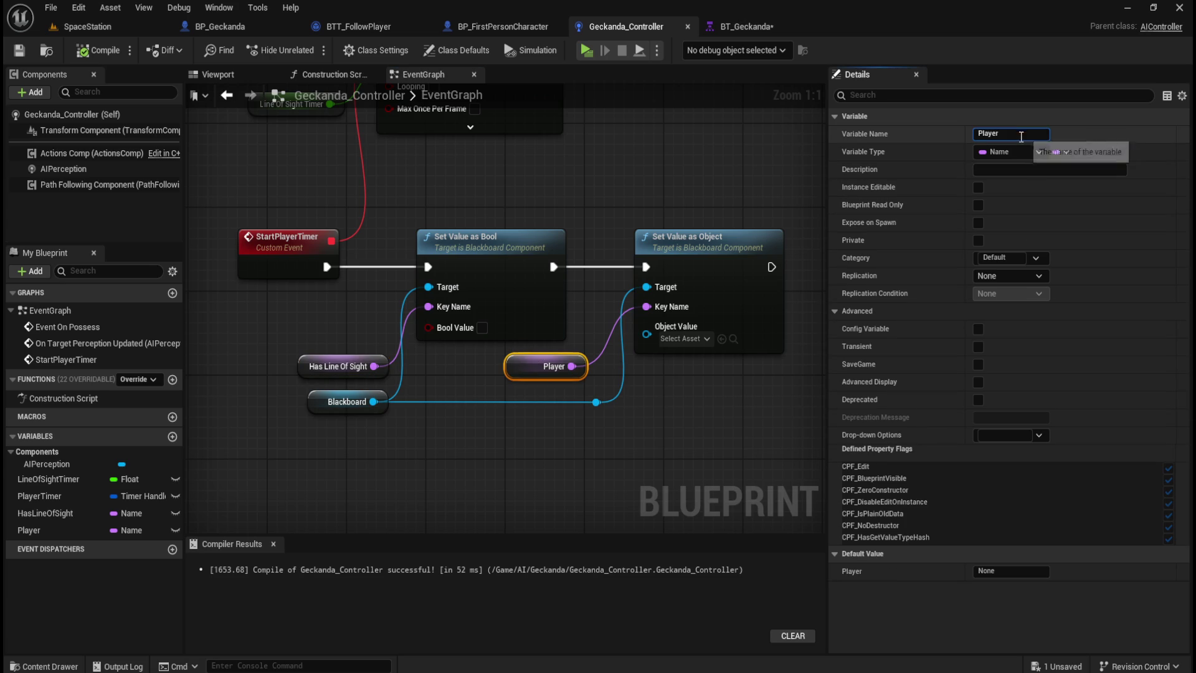
pyautogui.click(1013, 570)
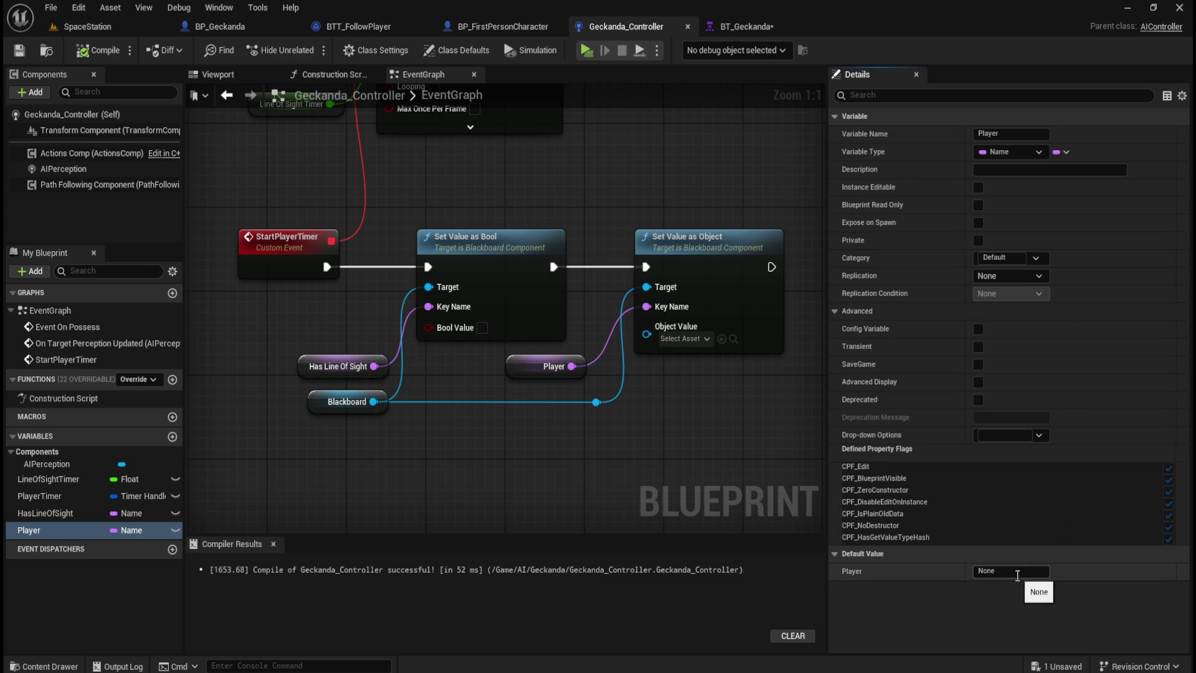
pyautogui.write('Player')
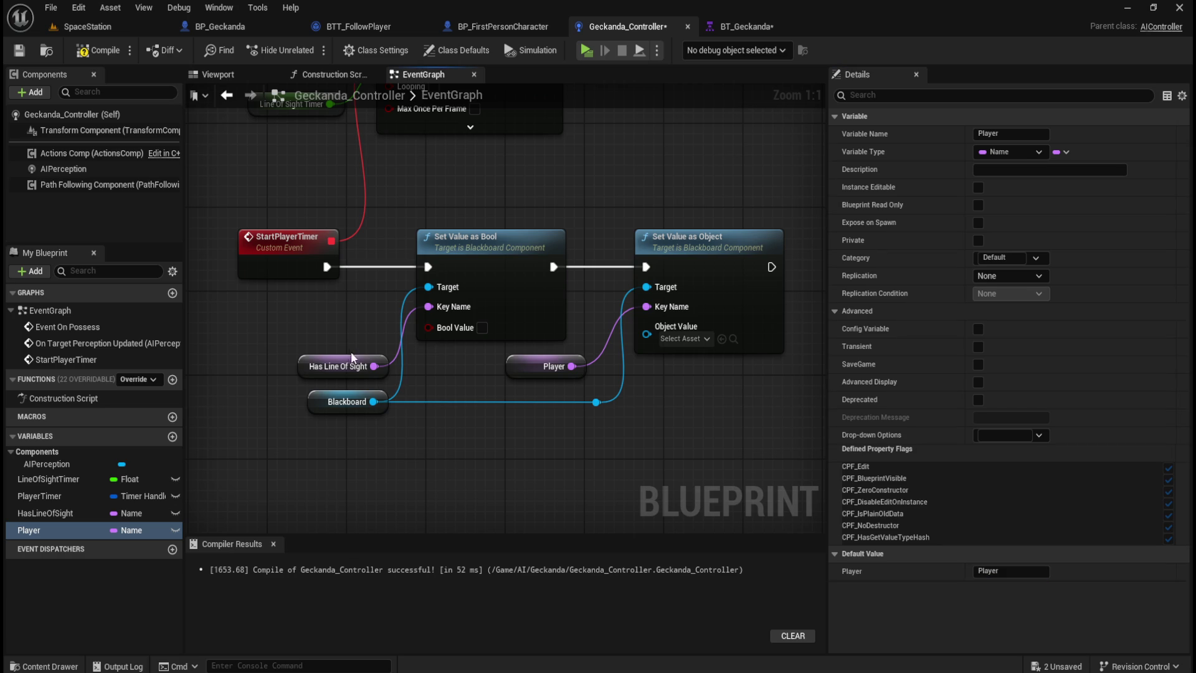
# Set the HasLineOfSight variable's default value to 'HasLineOfSight' and verify both nodes.
pyautogui.click(344, 365)
pyautogui.click(1011, 570)
pyautogui.write('HasLineOfSight')
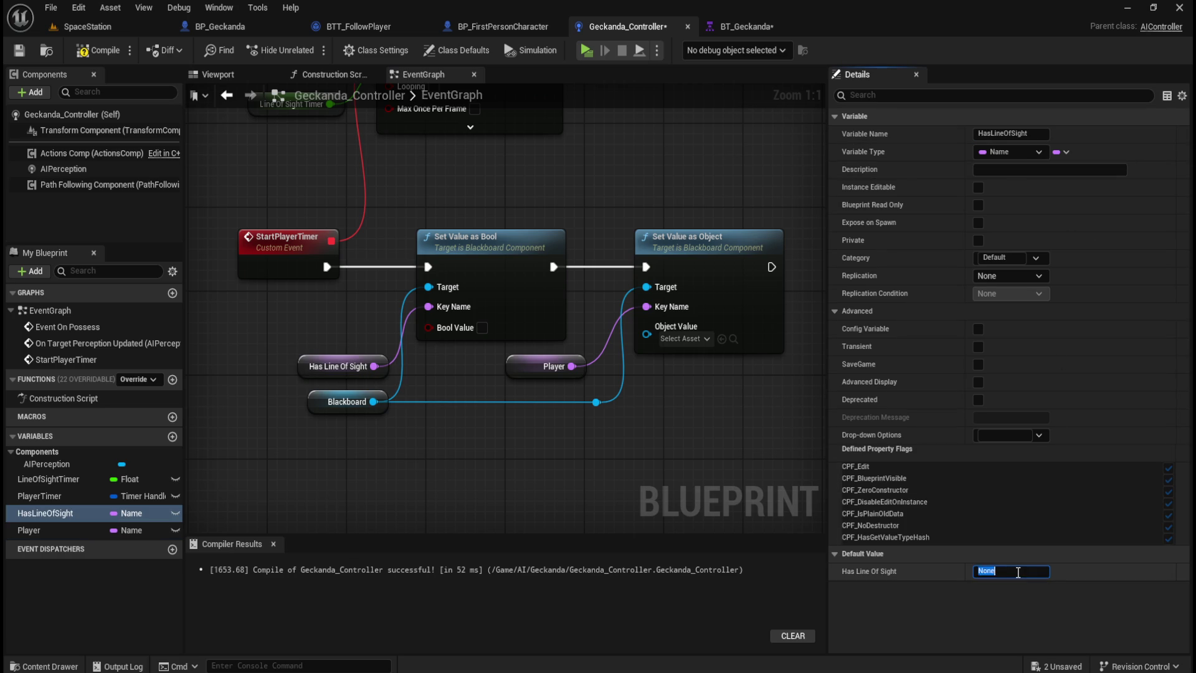
pyautogui.press('Return')
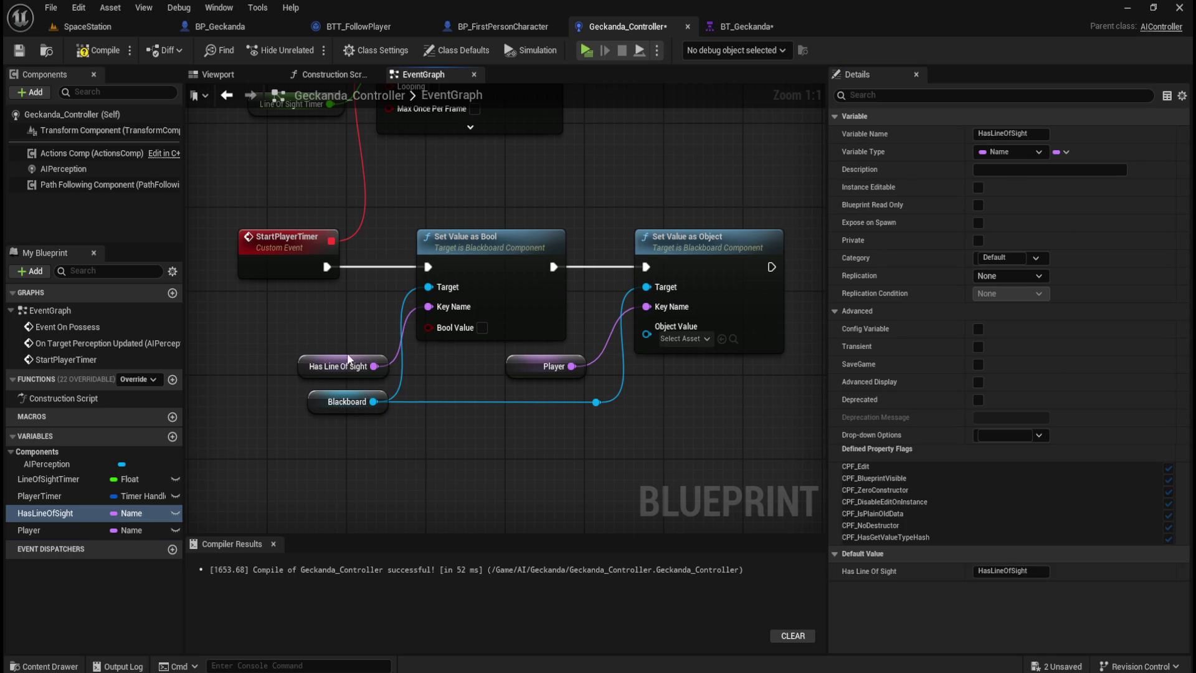
pyautogui.click(344, 366)
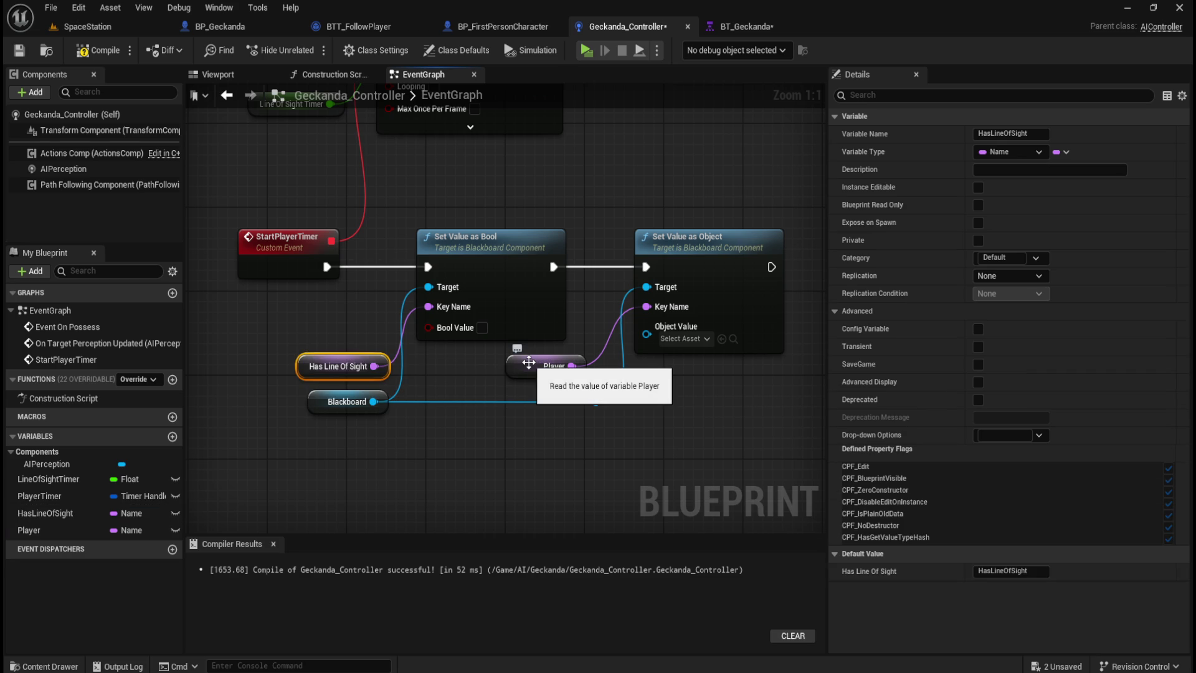
pyautogui.click(529, 363)
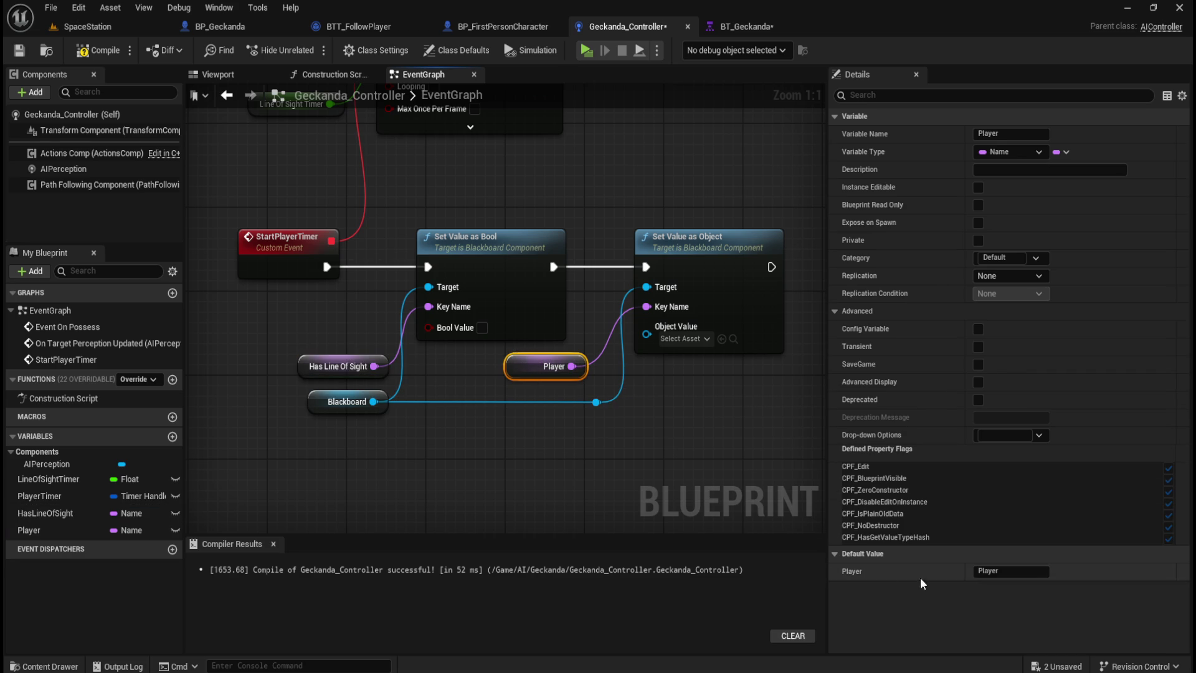
pyautogui.click(342, 366)
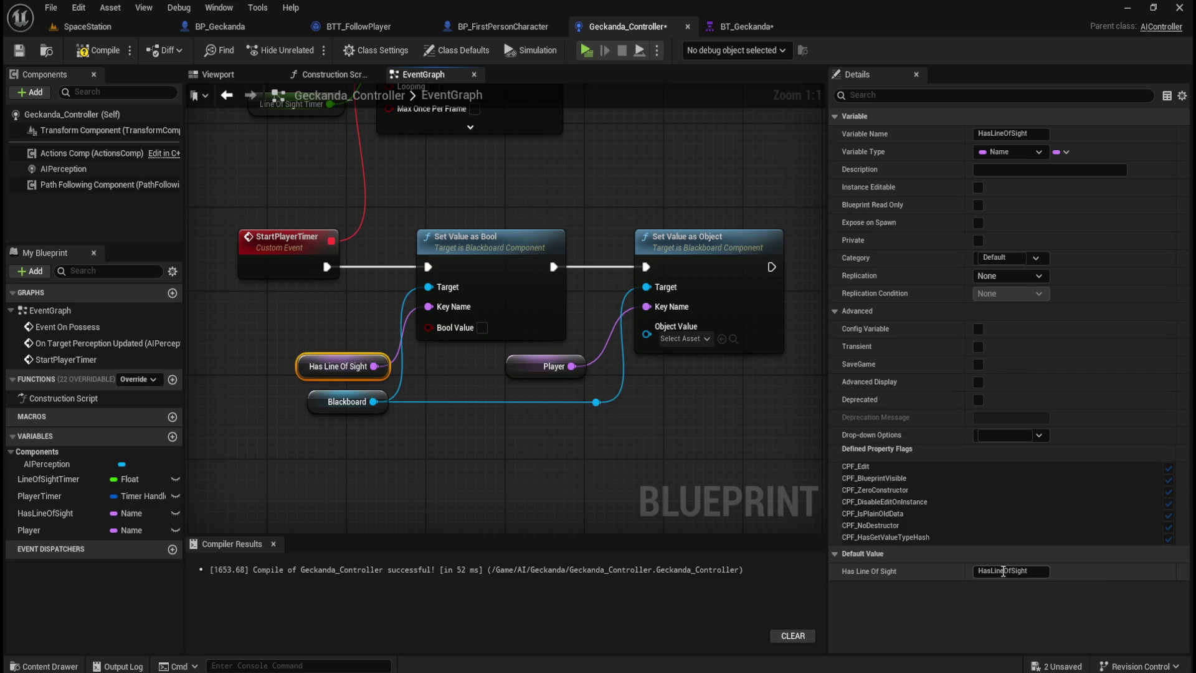
# Check the second Player node near the timer, then compile and save Geckanda_Controller.
pyautogui.moveTo(623, 281); pyautogui.dragTo(598, 467)
pyautogui.moveTo(634, 348); pyautogui.dragTo(567, 466)
pyautogui.moveTo(653, 304); pyautogui.dragTo(506, 295)
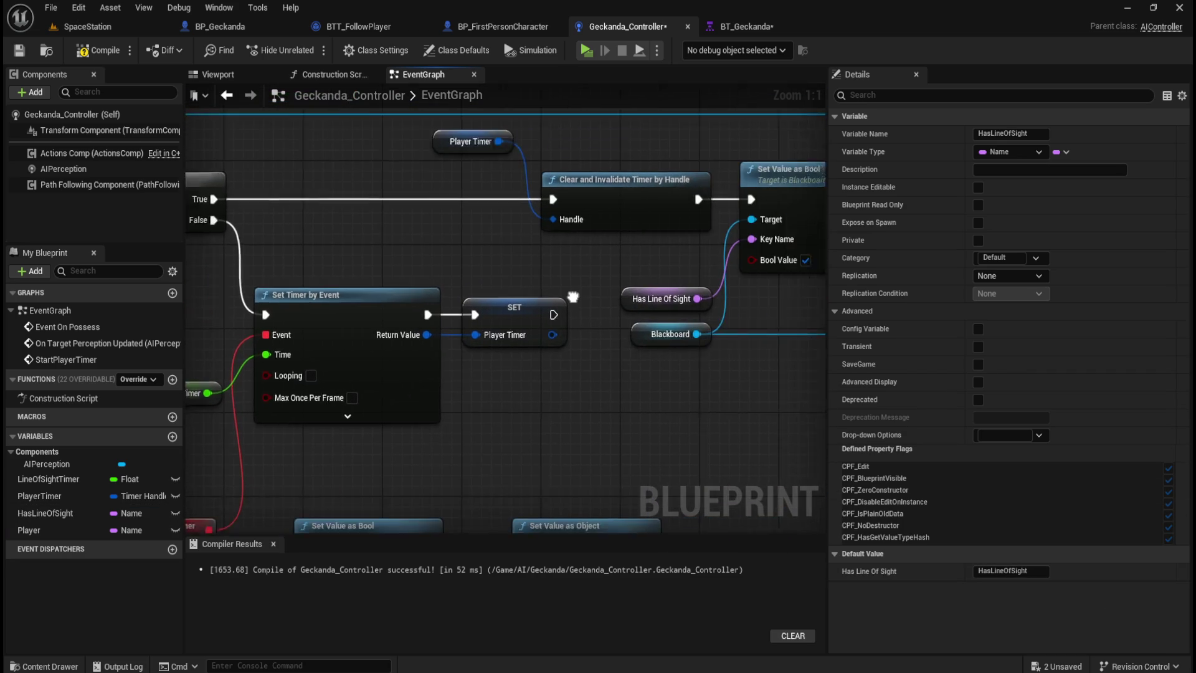
pyautogui.click(710, 300)
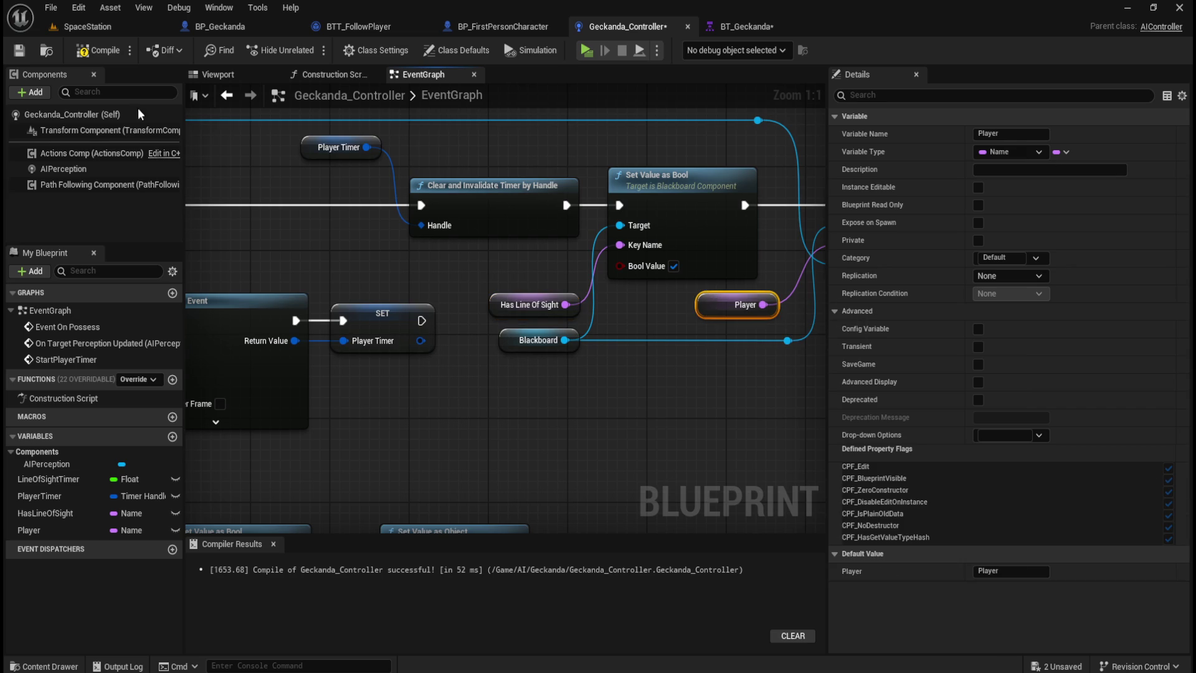
pyautogui.click(18, 50)
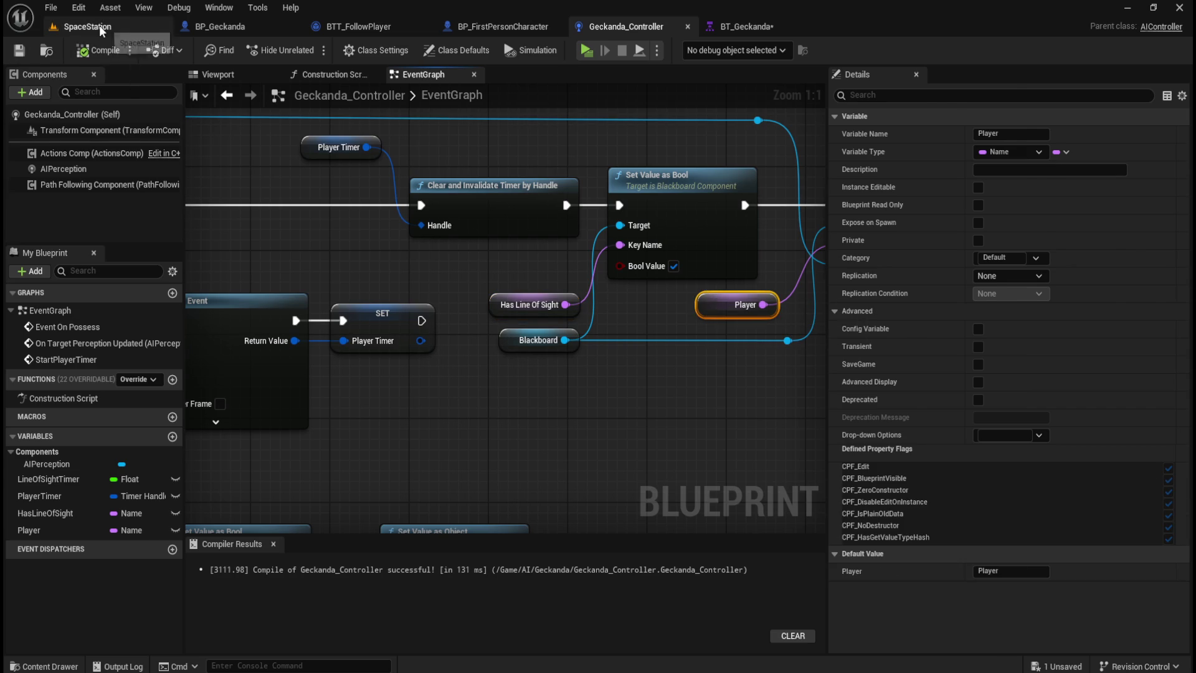
# Run a brief simulation of the SpaceStation level and stop it.
pyautogui.click(93, 26)
pyautogui.click(332, 51)
pyautogui.click(622, 266)
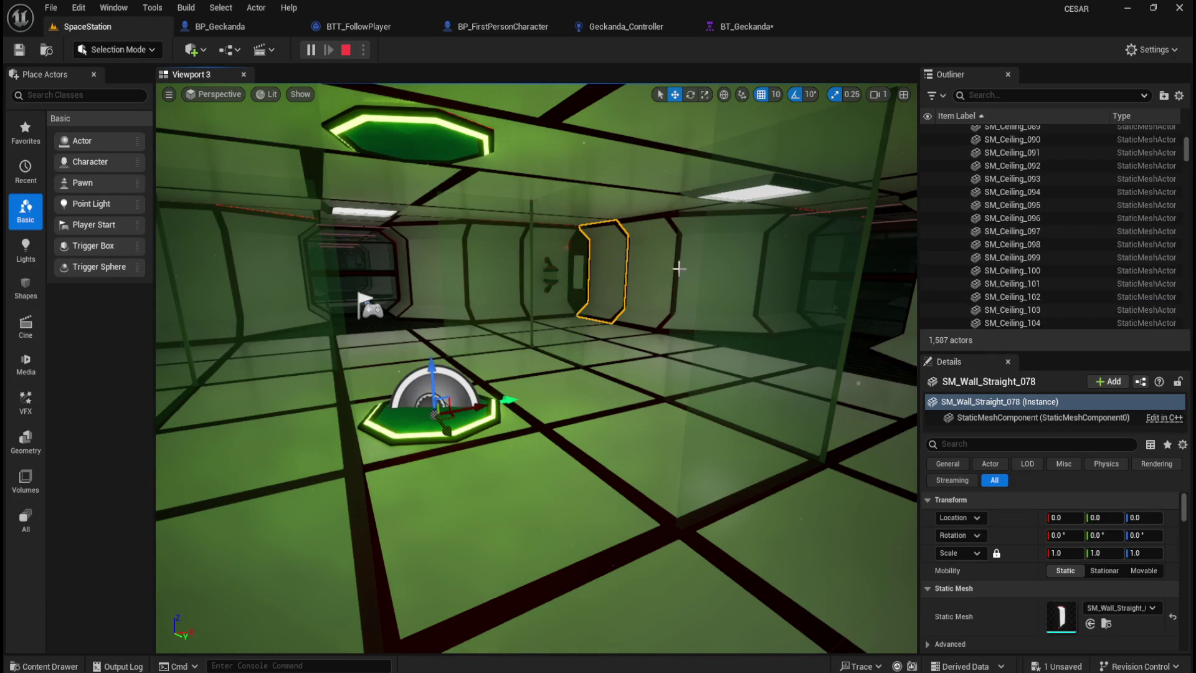
pyautogui.click(346, 50)
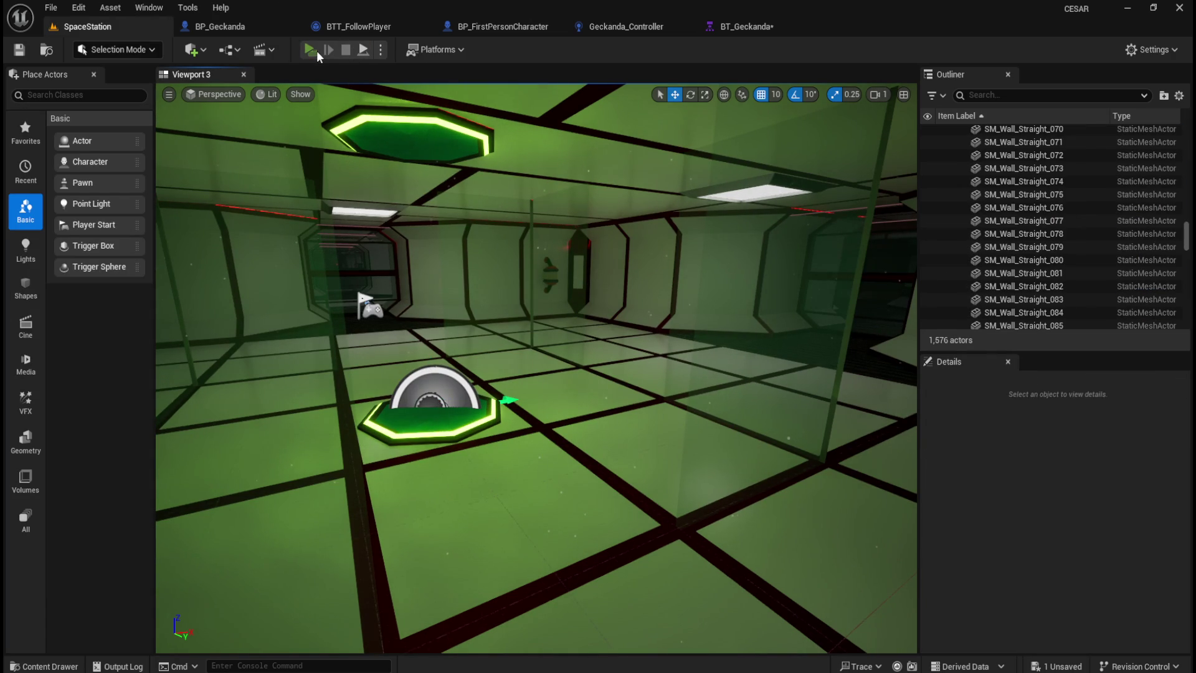
# Try a standalone game preview full screen, close it, and launch it again.
pyautogui.click(317, 53)
pyautogui.moveTo(976, 128); pyautogui.dragTo(392, 159)
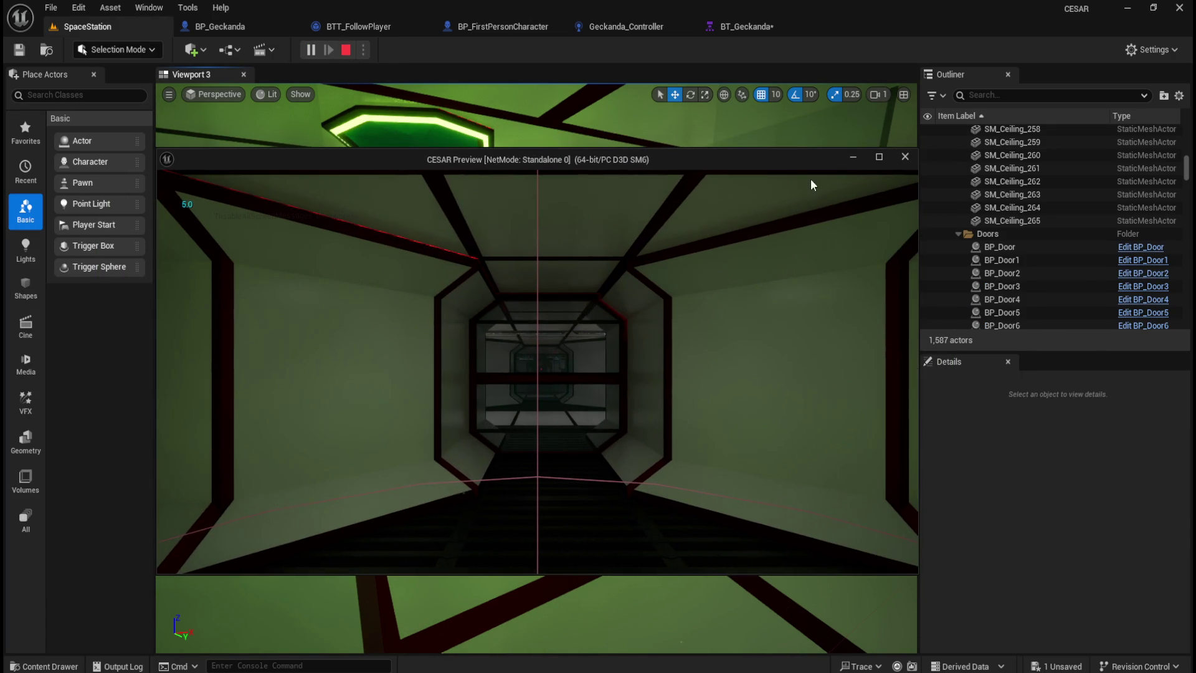
pyautogui.click(878, 157)
pyautogui.press('Escape')
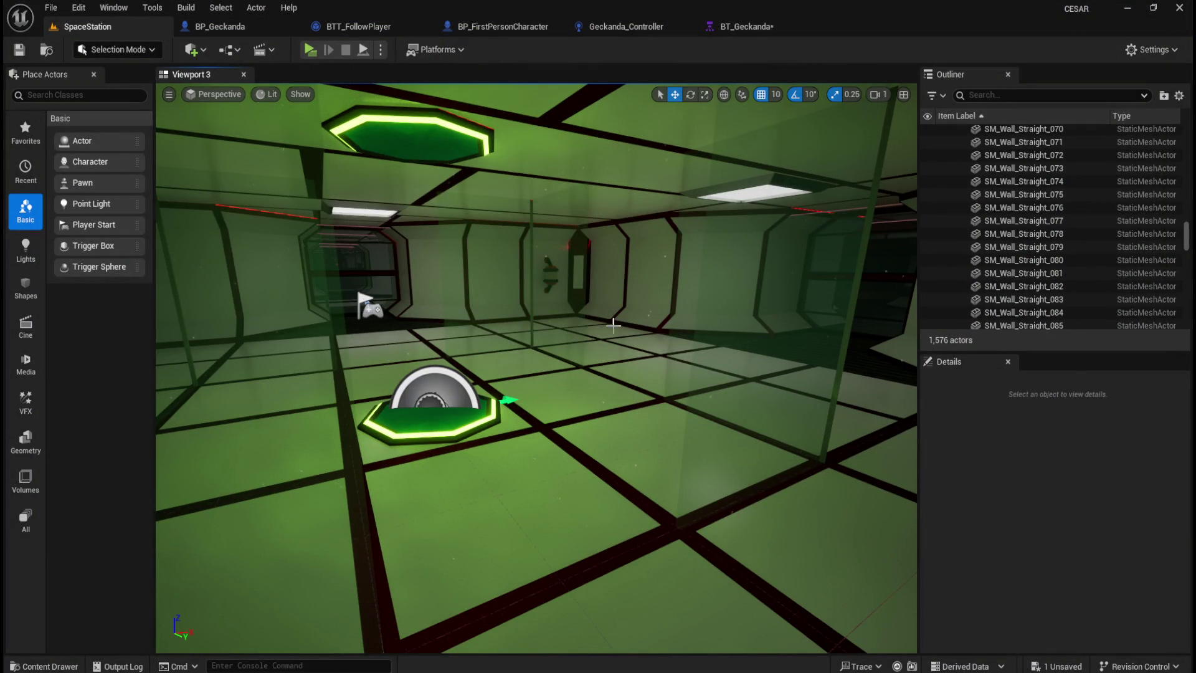
pyautogui.click(305, 48)
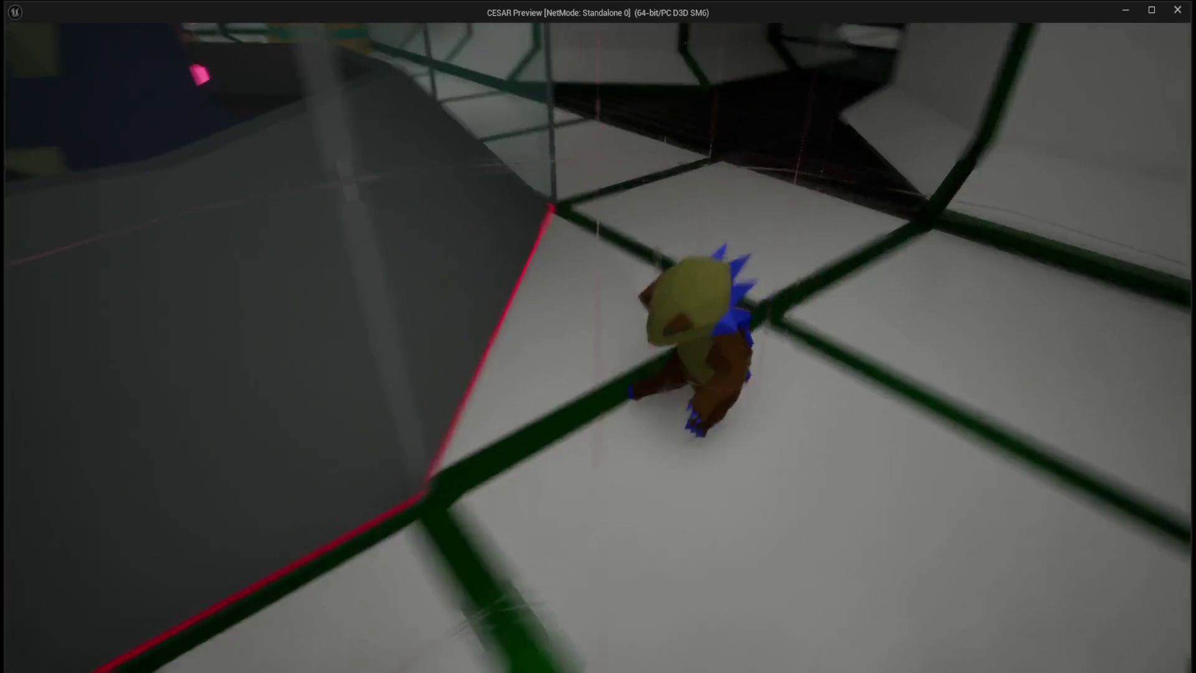
pyautogui.press('w')
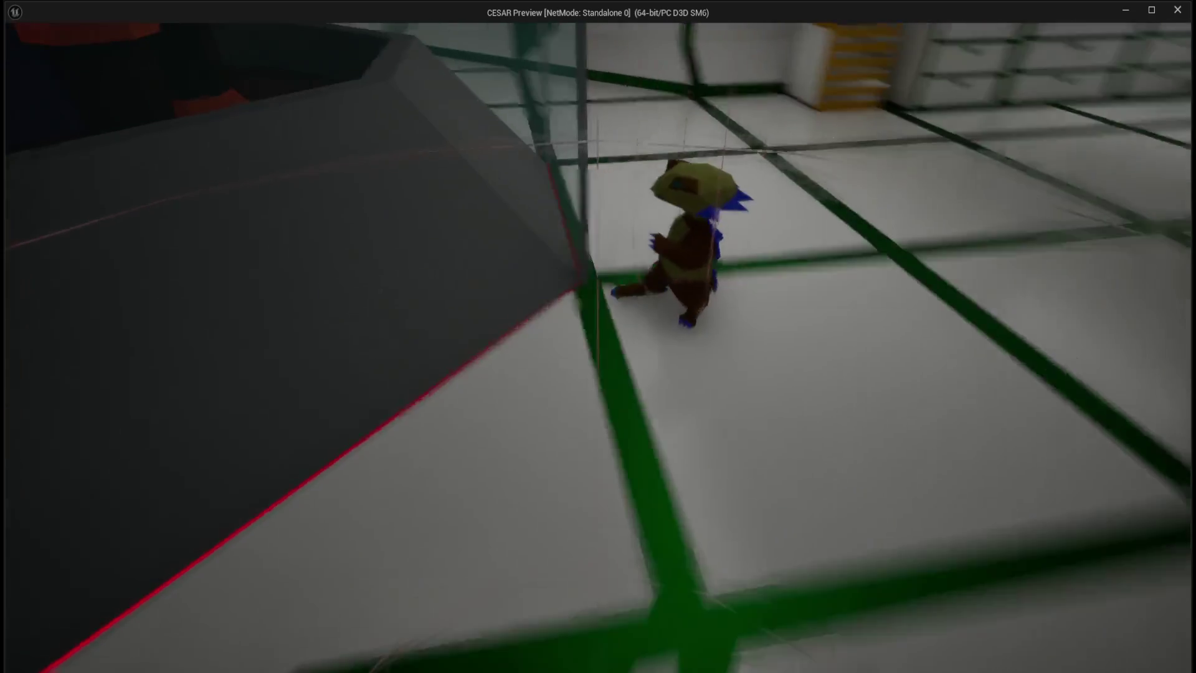
pyautogui.press('w')
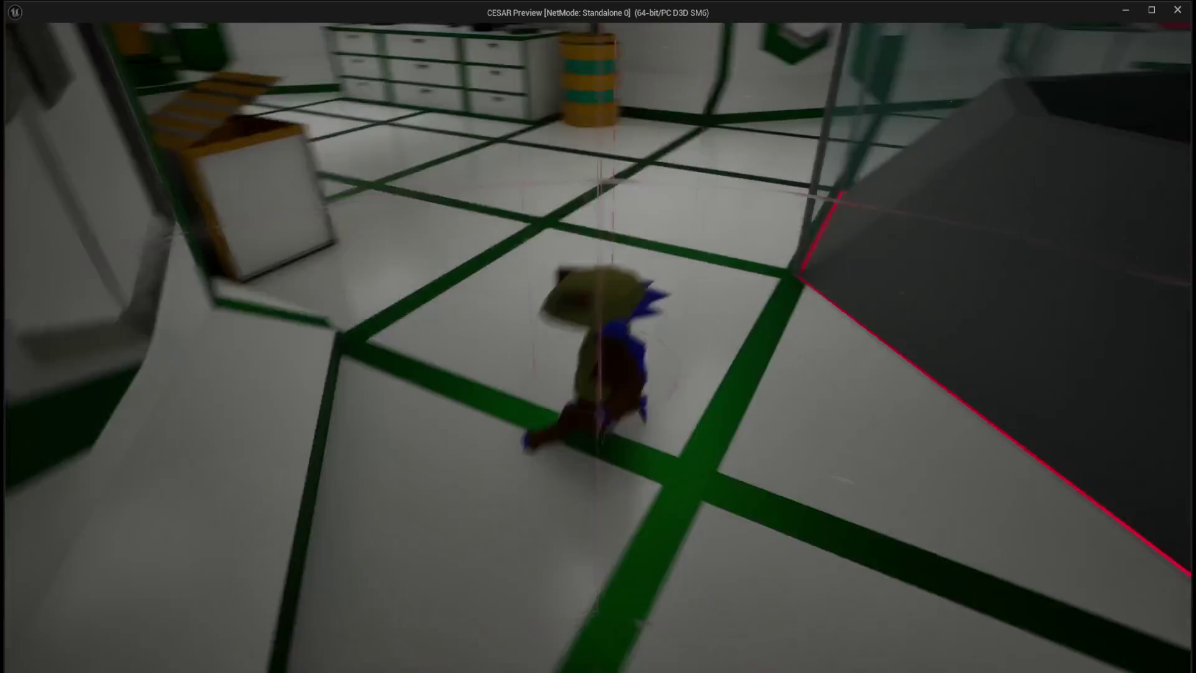
pyautogui.press('w')
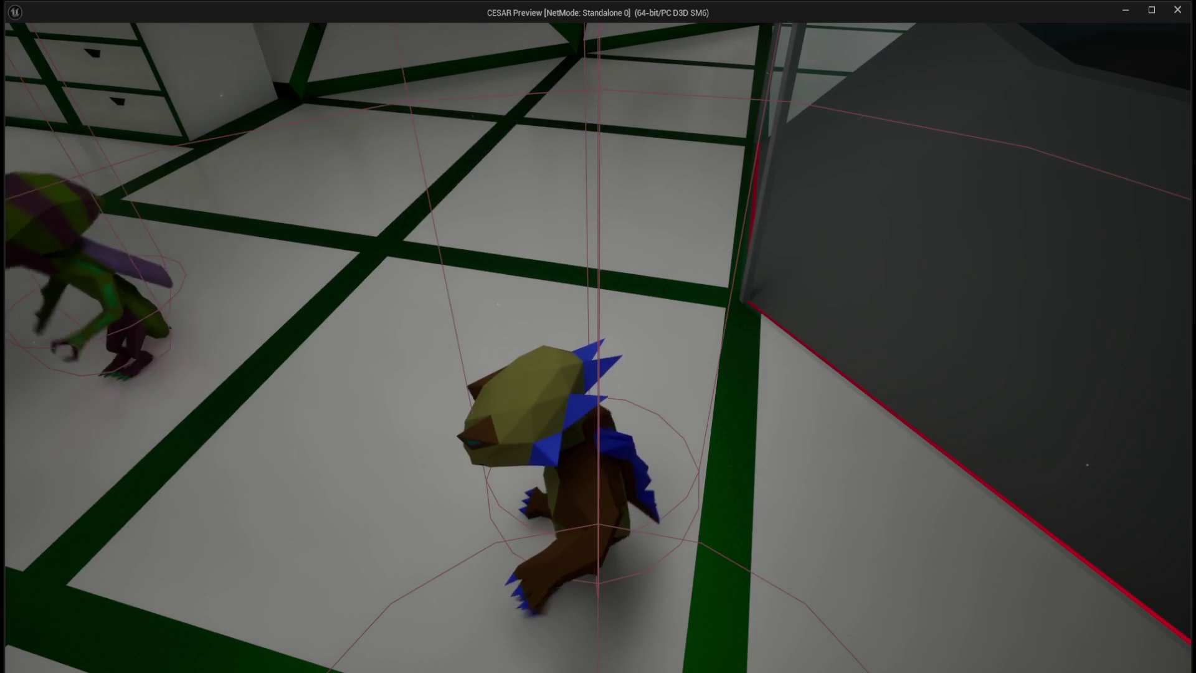
pyautogui.press('w')
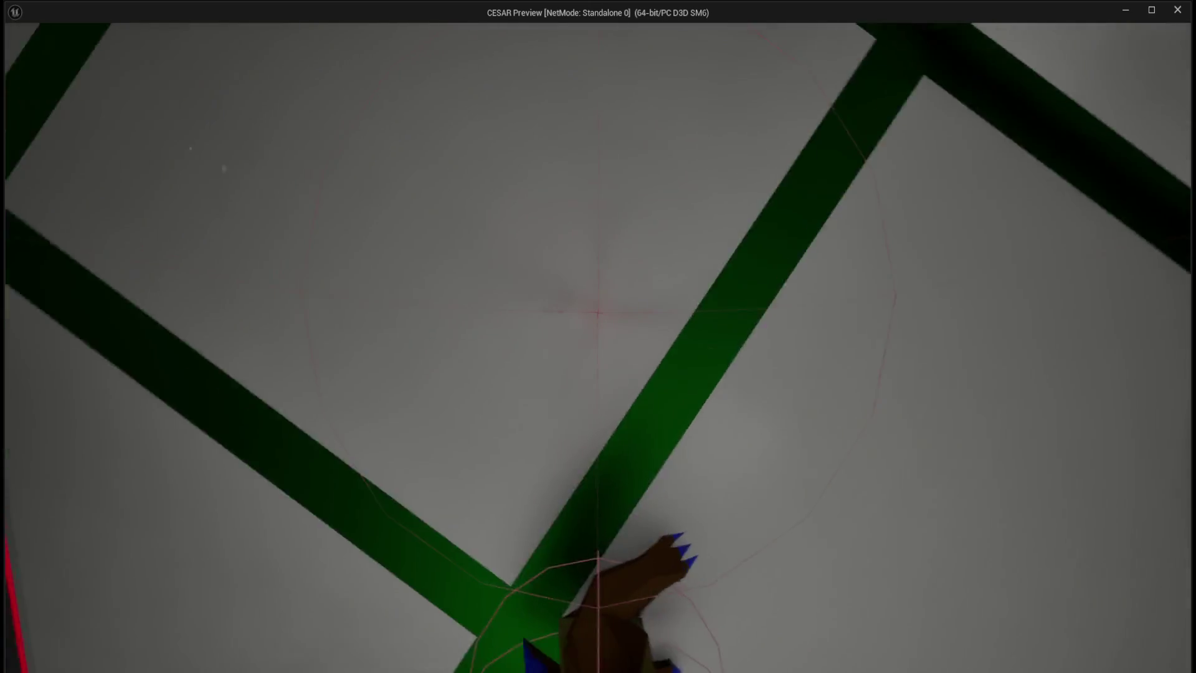
pyautogui.press('w')
pyautogui.press('w')
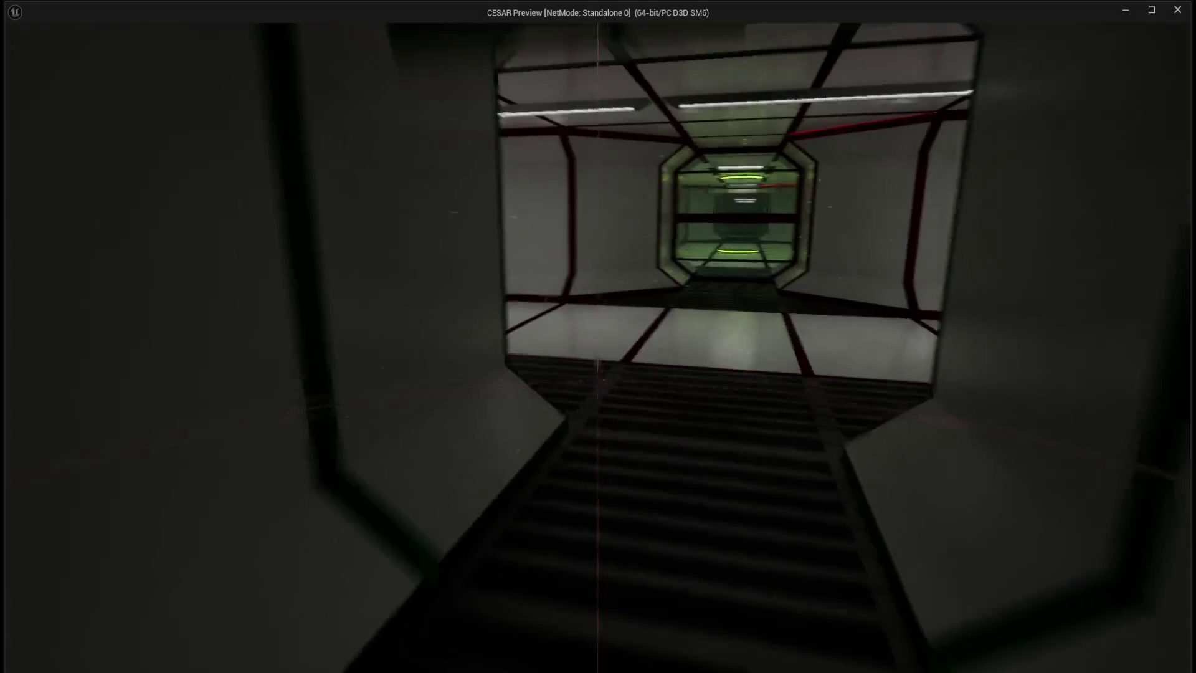
pyautogui.press('w')
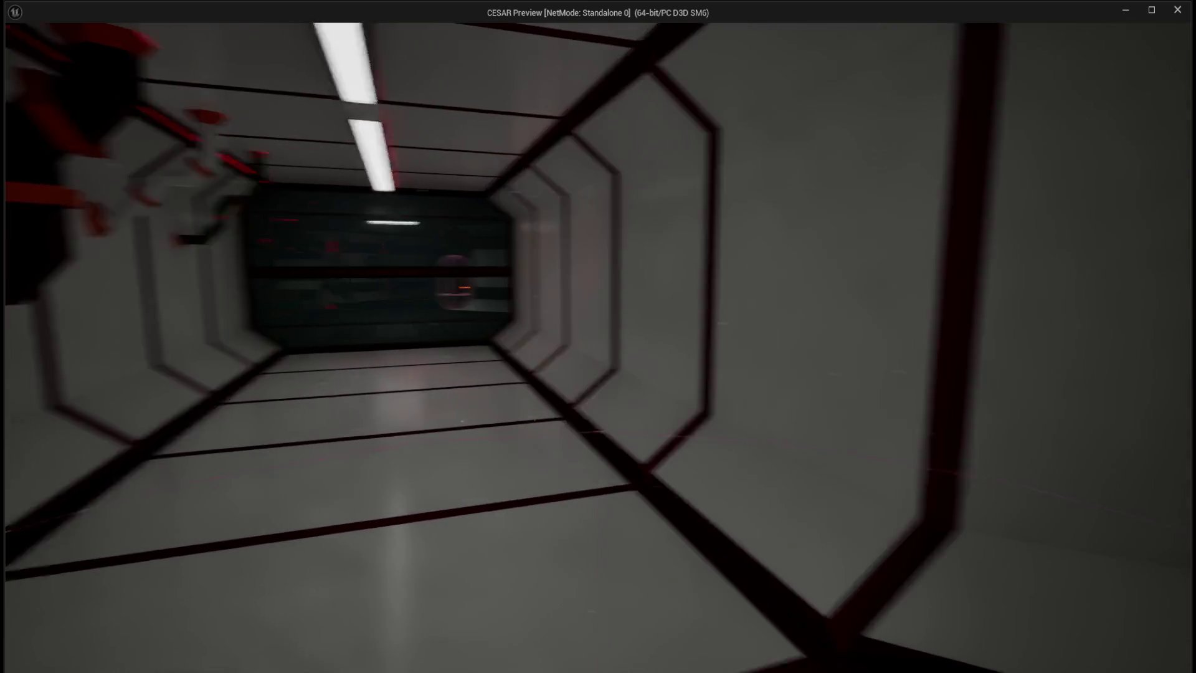
pyautogui.press('w')
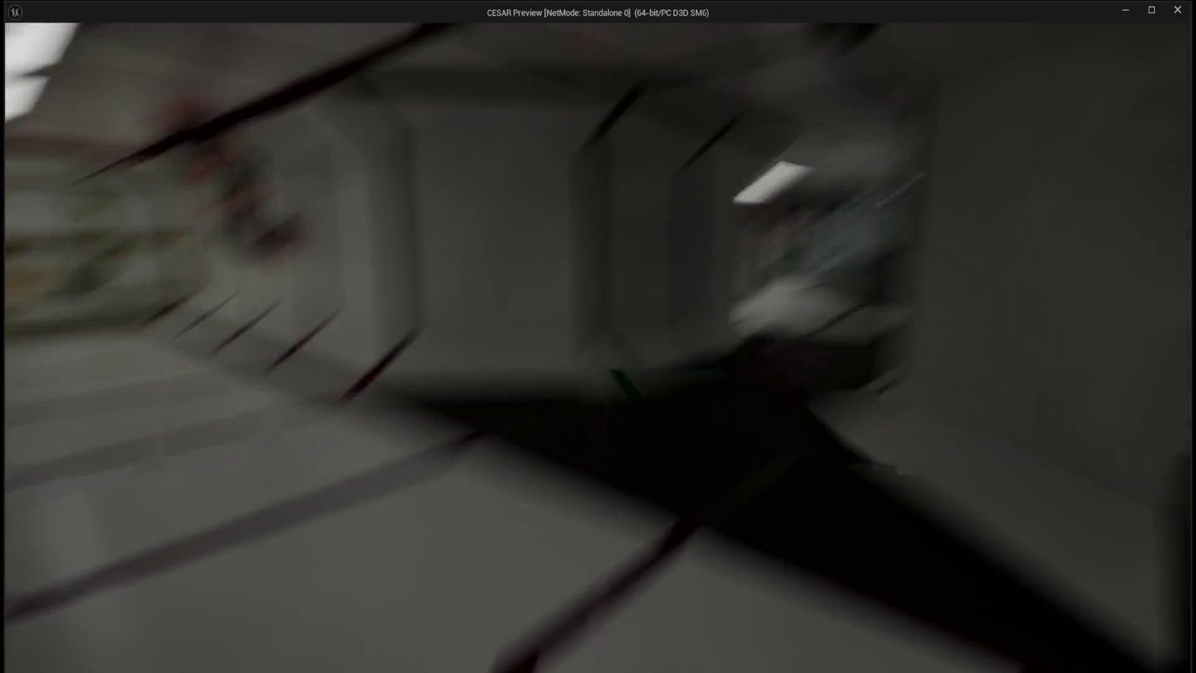
pyautogui.press('w')
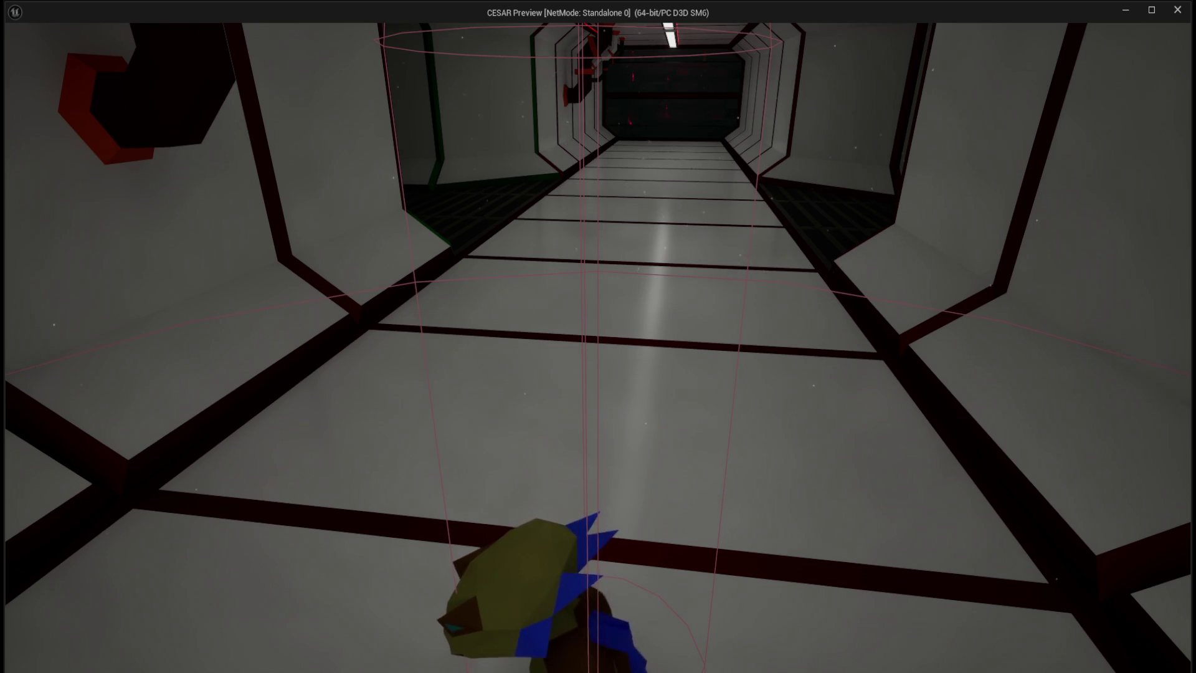
# Run the player around the tiled room and corridor while Geckanda chases, then end play.
pyautogui.press('w')
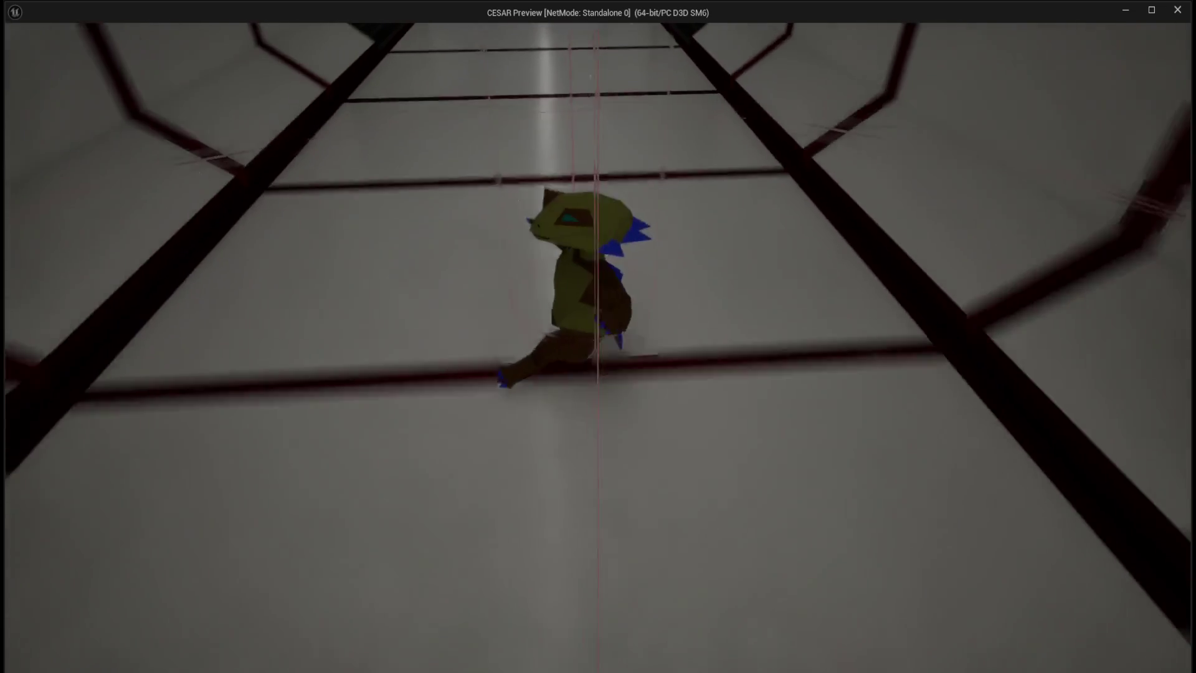
pyautogui.press('w')
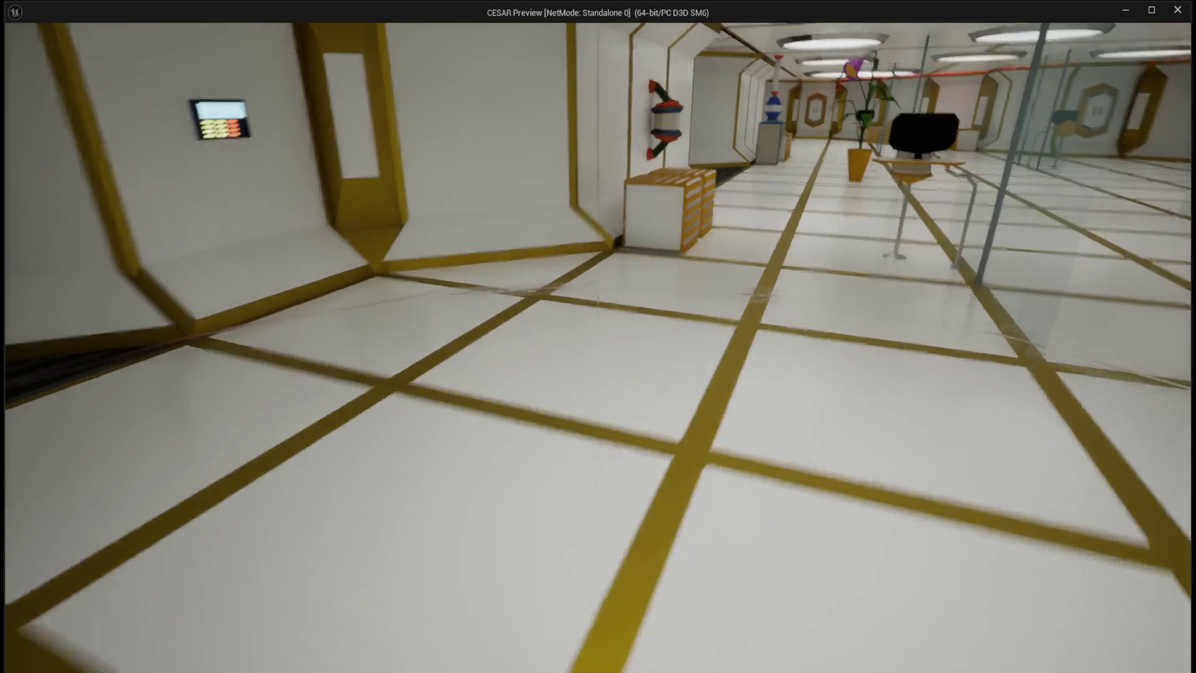
pyautogui.press('w')
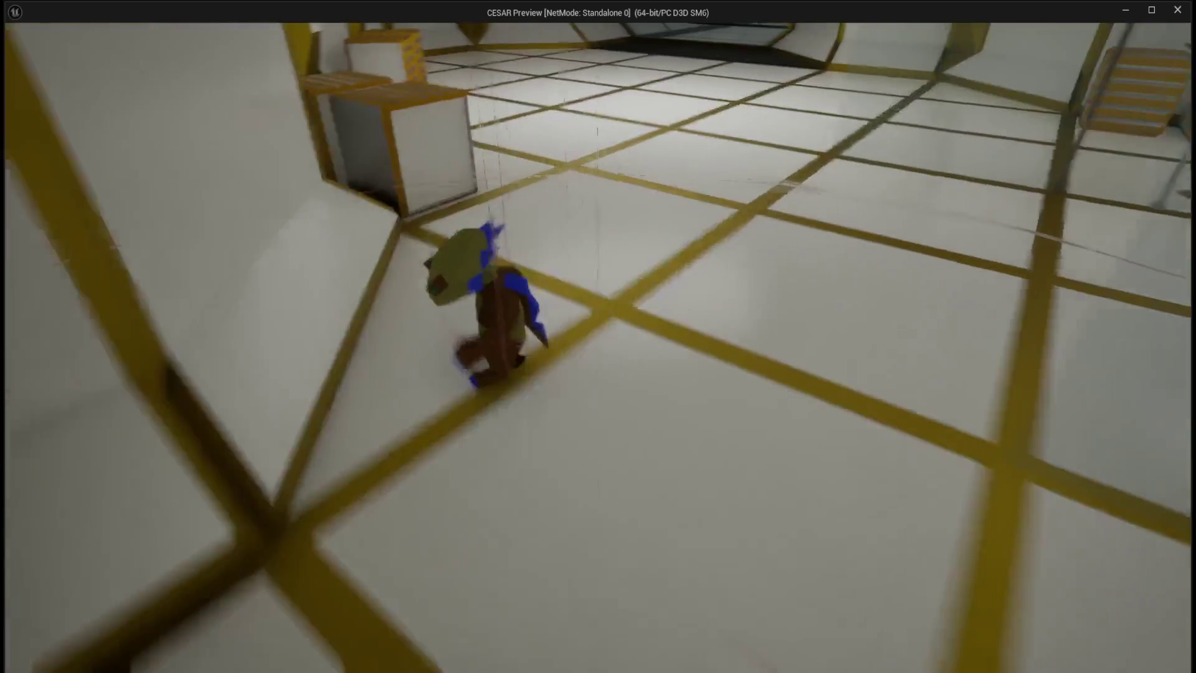
pyautogui.press('w')
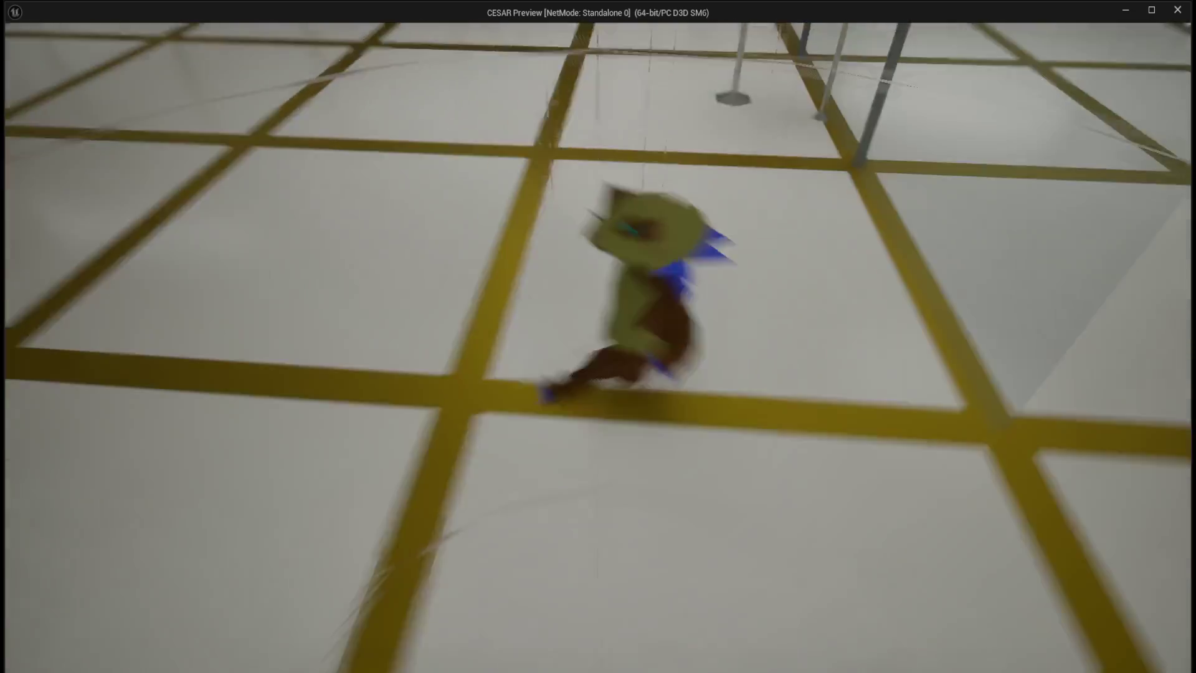
pyautogui.press('w')
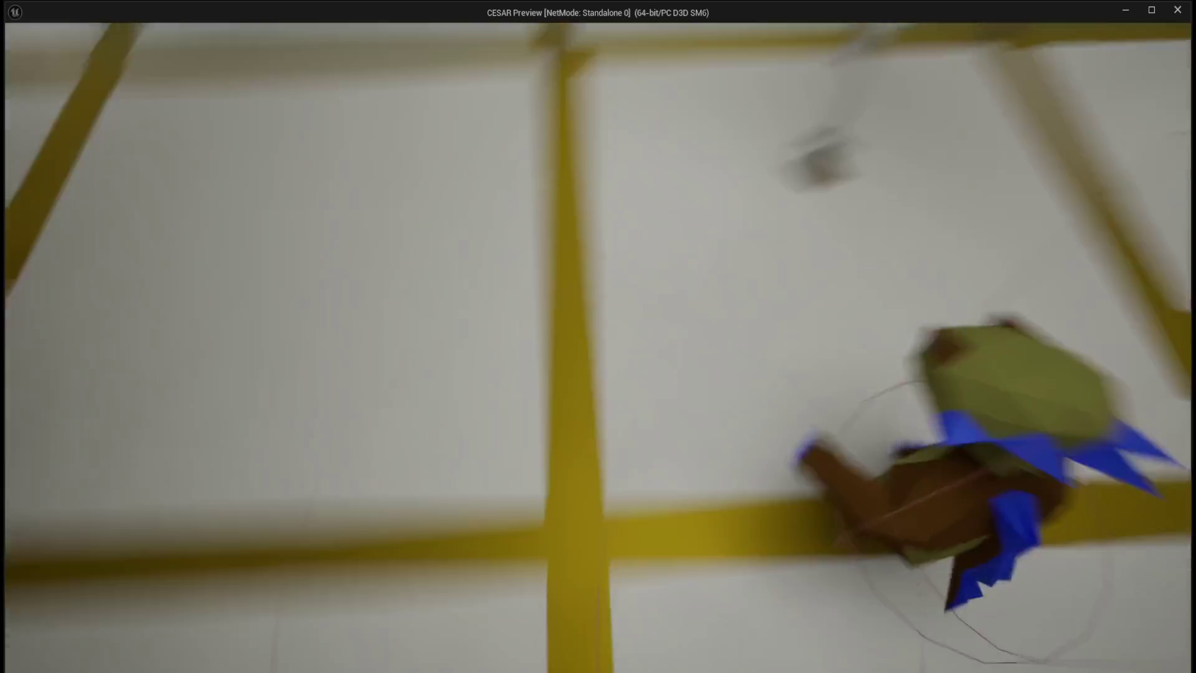
pyautogui.press('w')
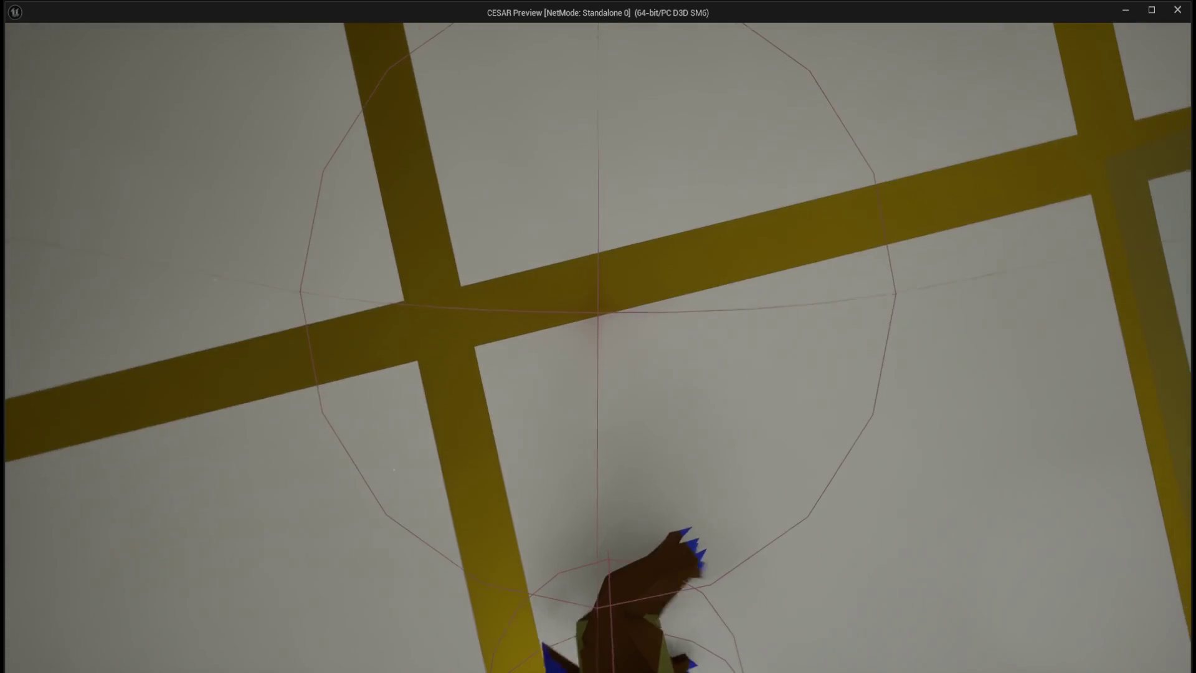
pyautogui.press('w')
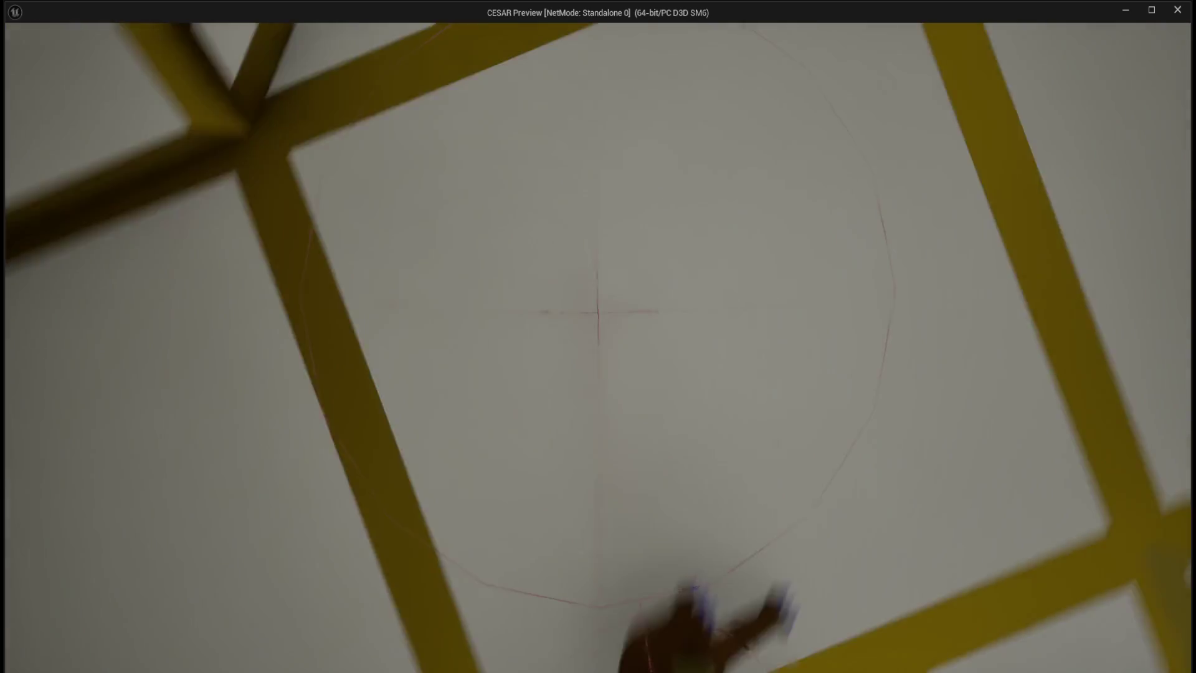
pyautogui.press('w')
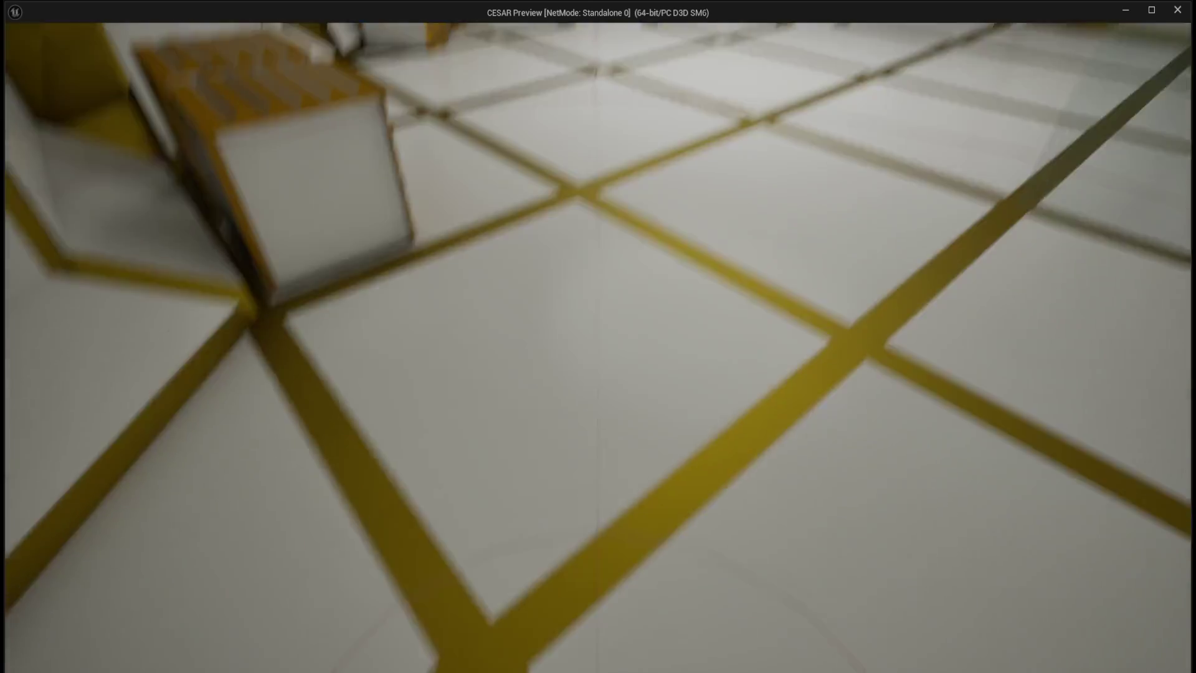
pyautogui.press('w')
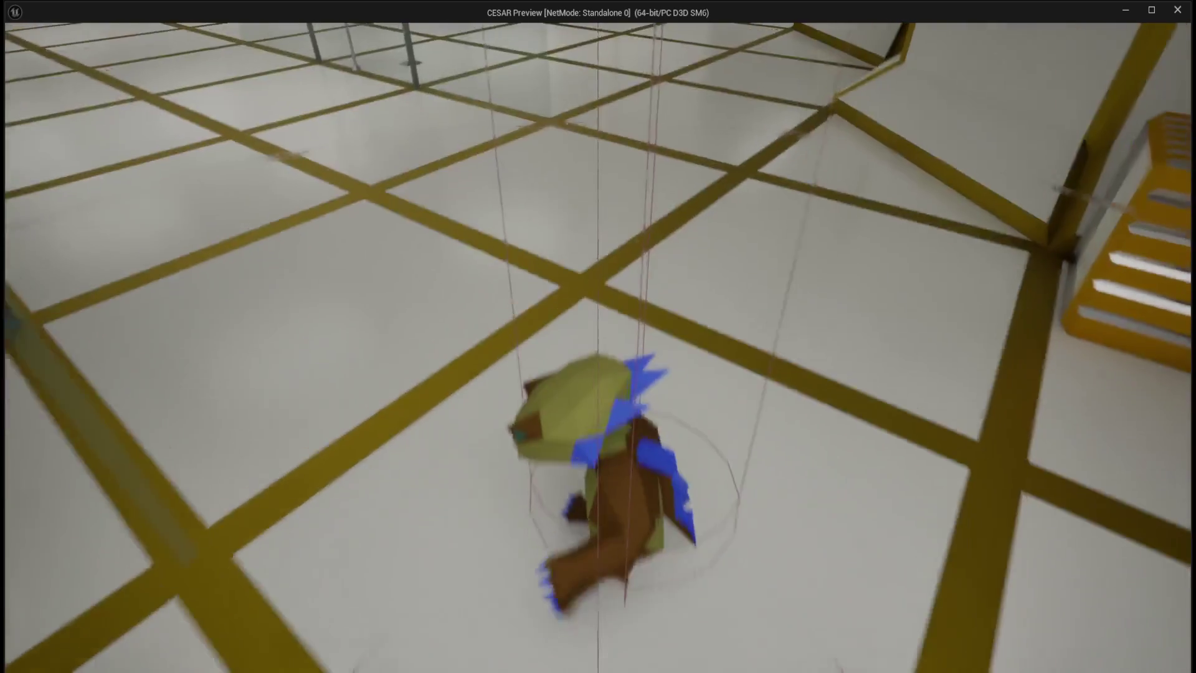
pyautogui.press('w')
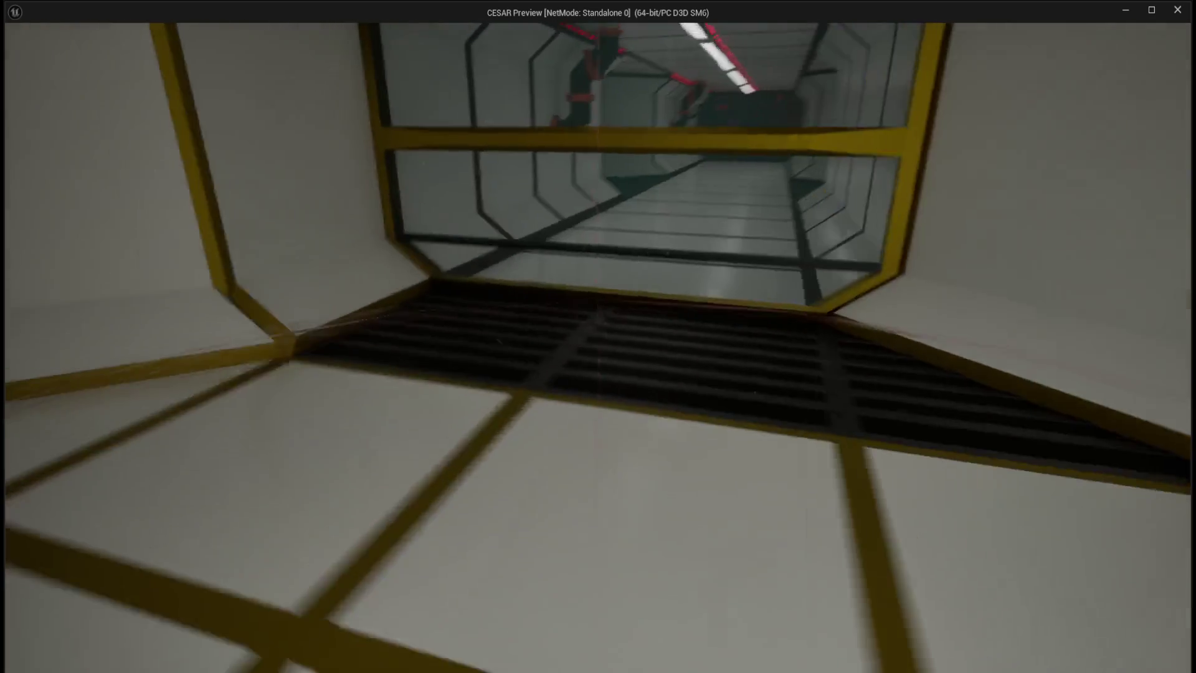
pyautogui.press('w')
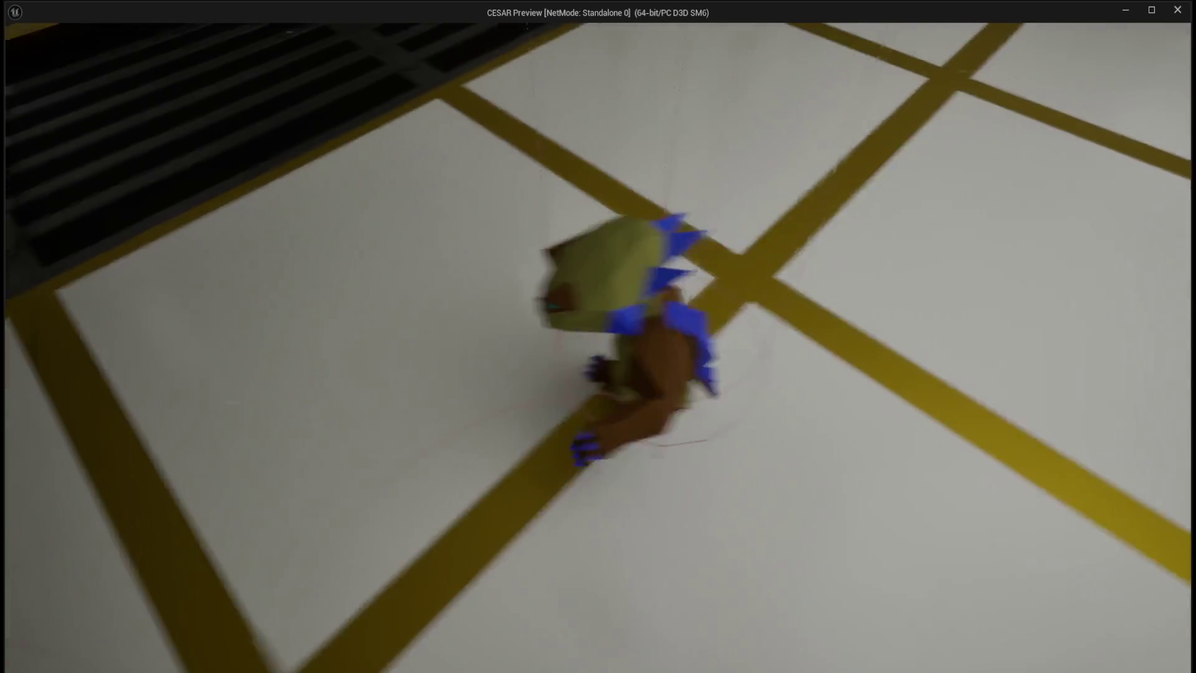
pyautogui.press('w')
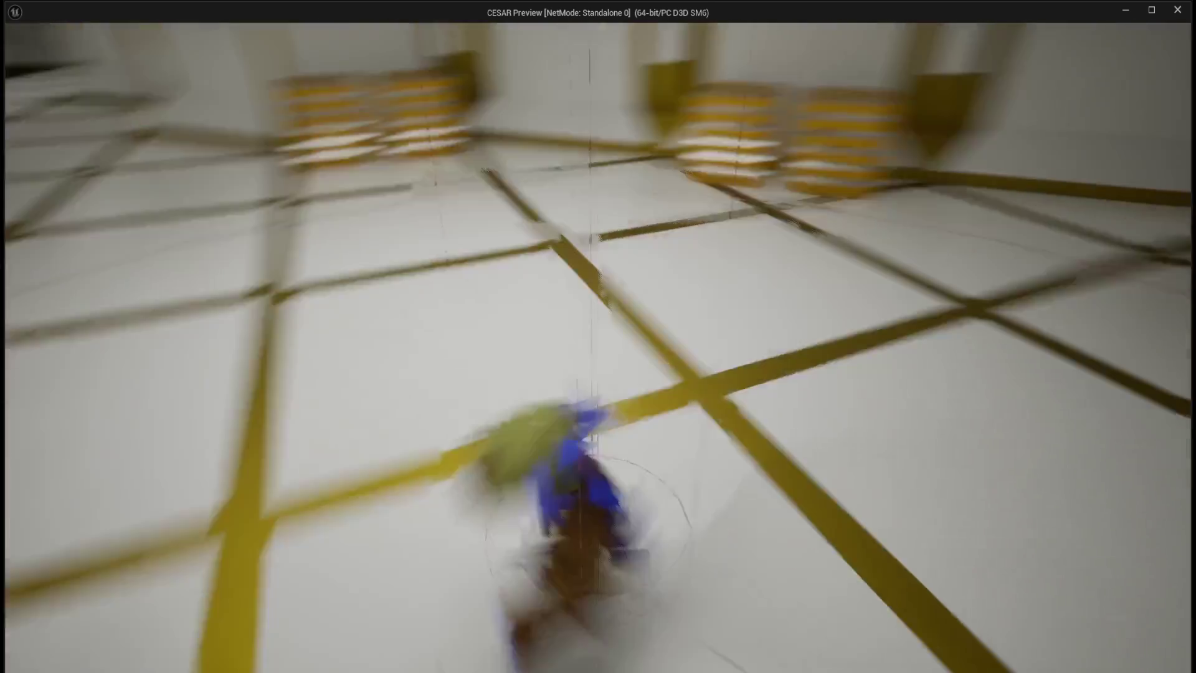
pyautogui.press('w')
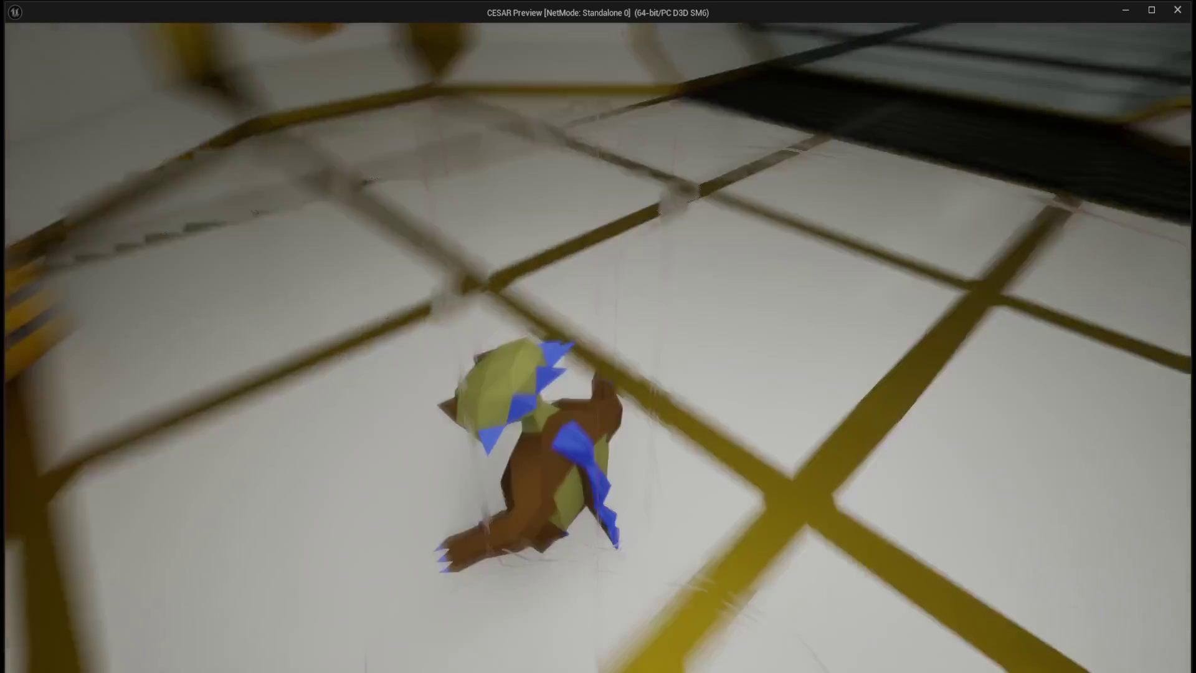
pyautogui.press('w')
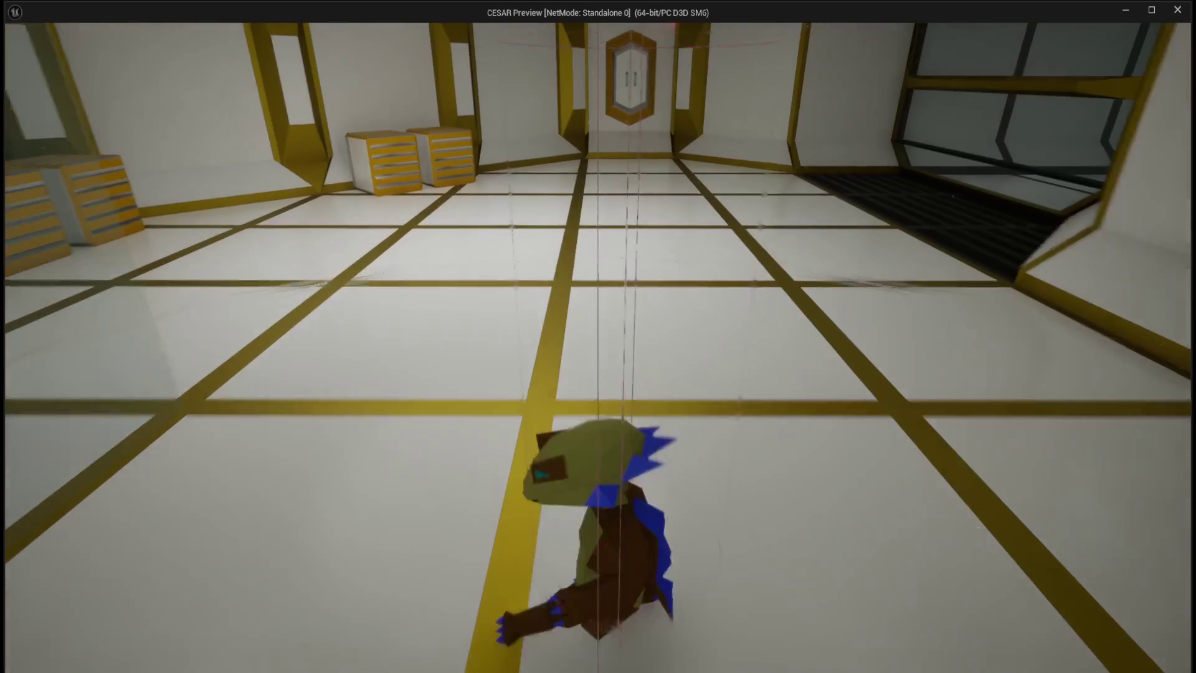
pyautogui.press('d')
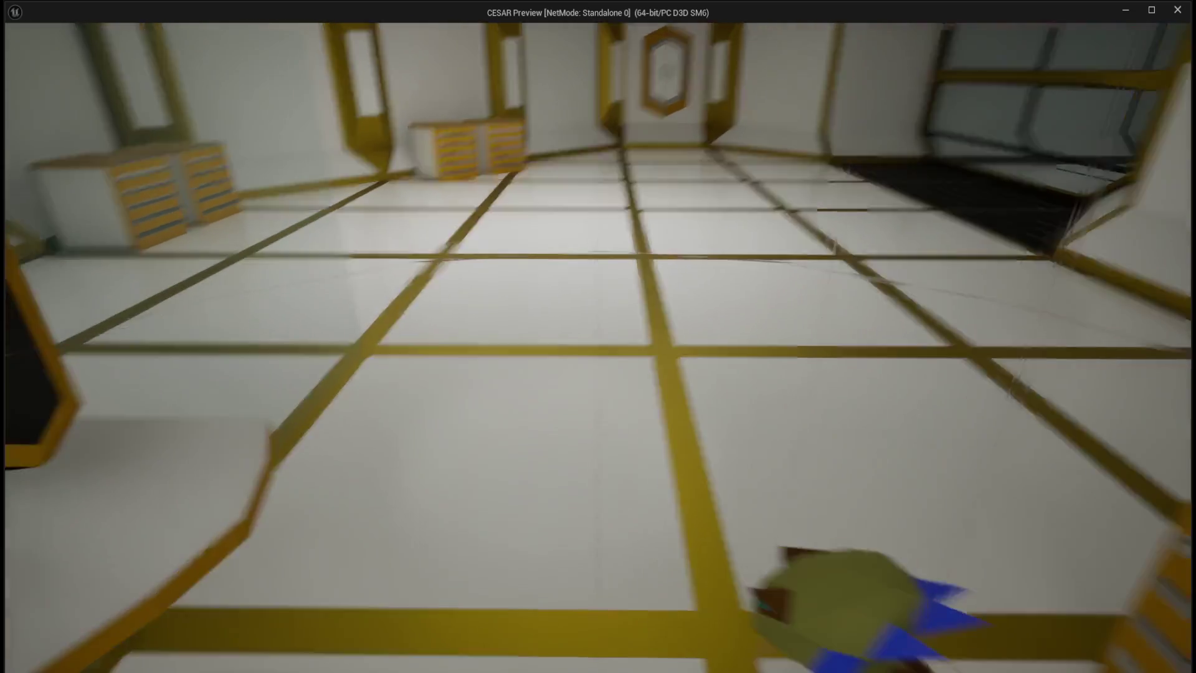
pyautogui.press('w')
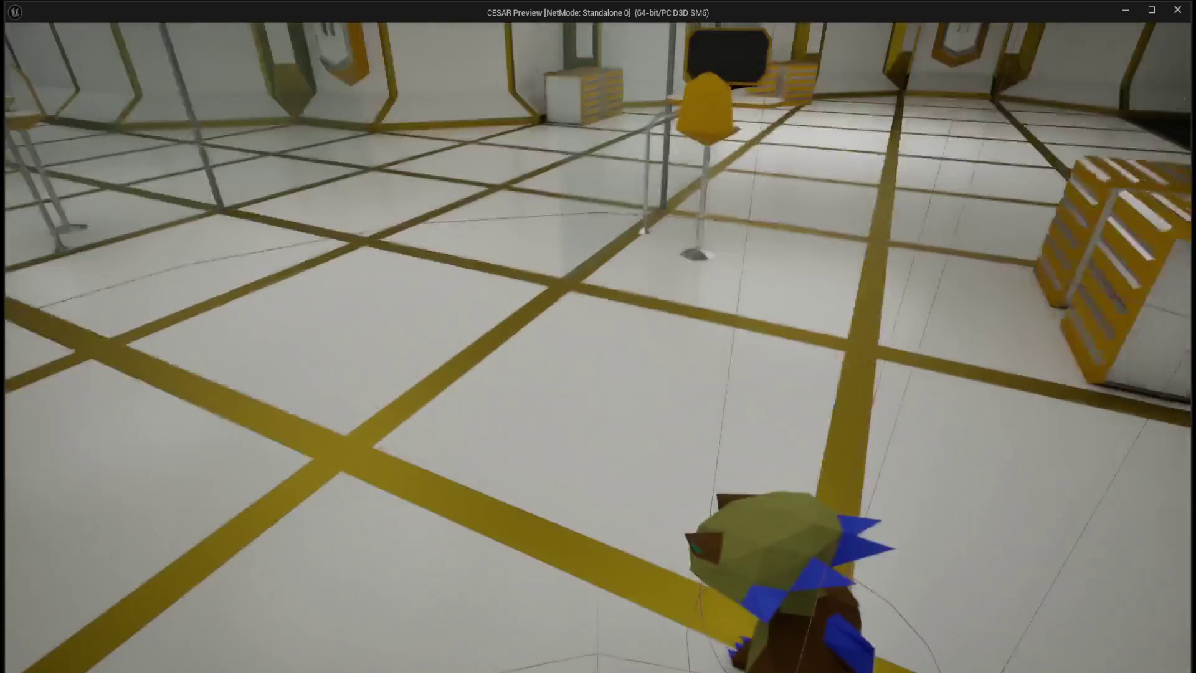
pyautogui.press('w')
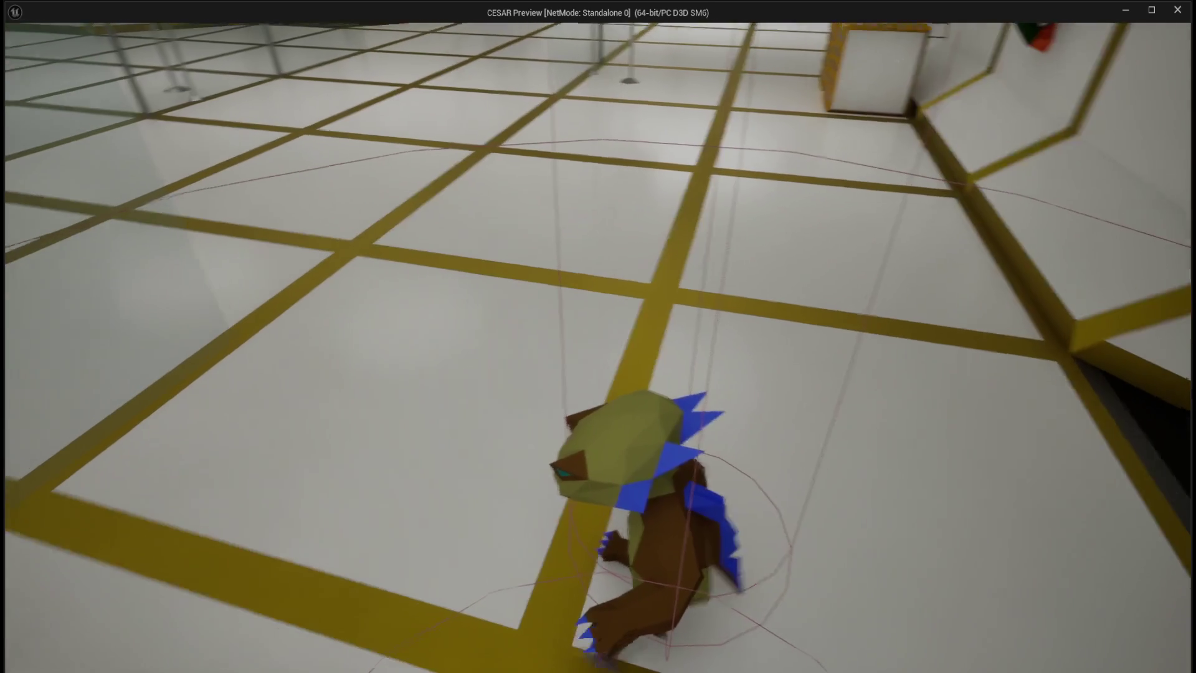
pyautogui.press('Escape')
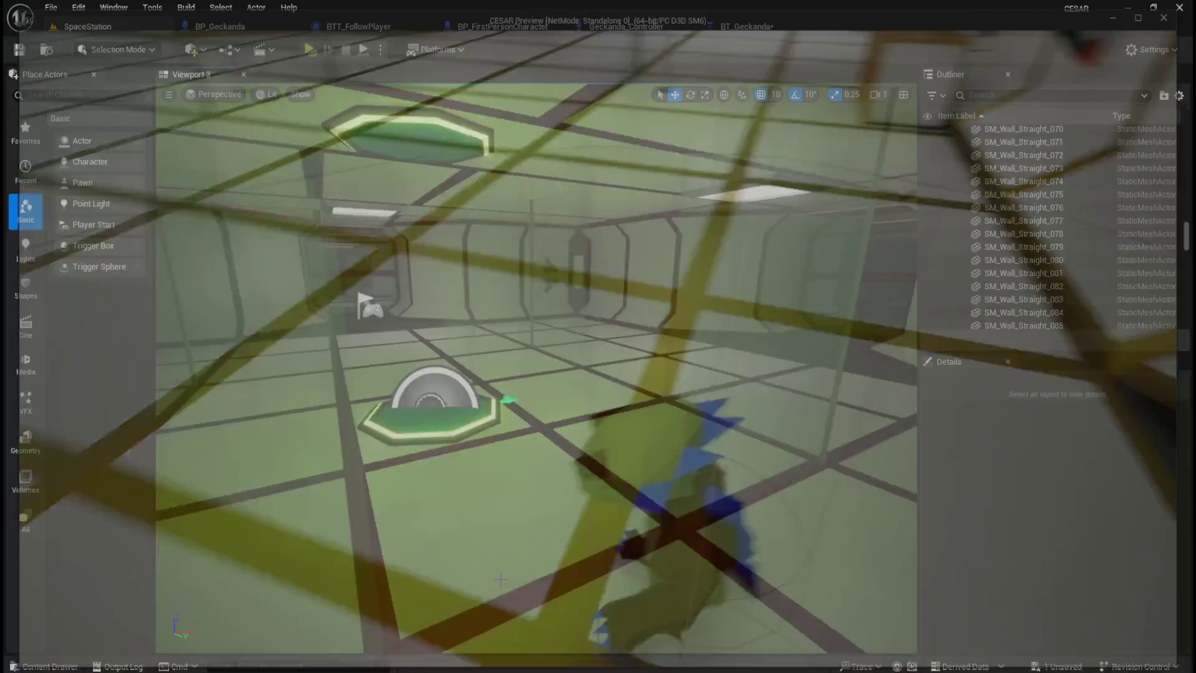
# In Geckanda_Controller, inspect the Has Line Of Sight and Player nodes, then return to BT_Geckanda.
pyautogui.click(513, 28)
pyautogui.click(629, 28)
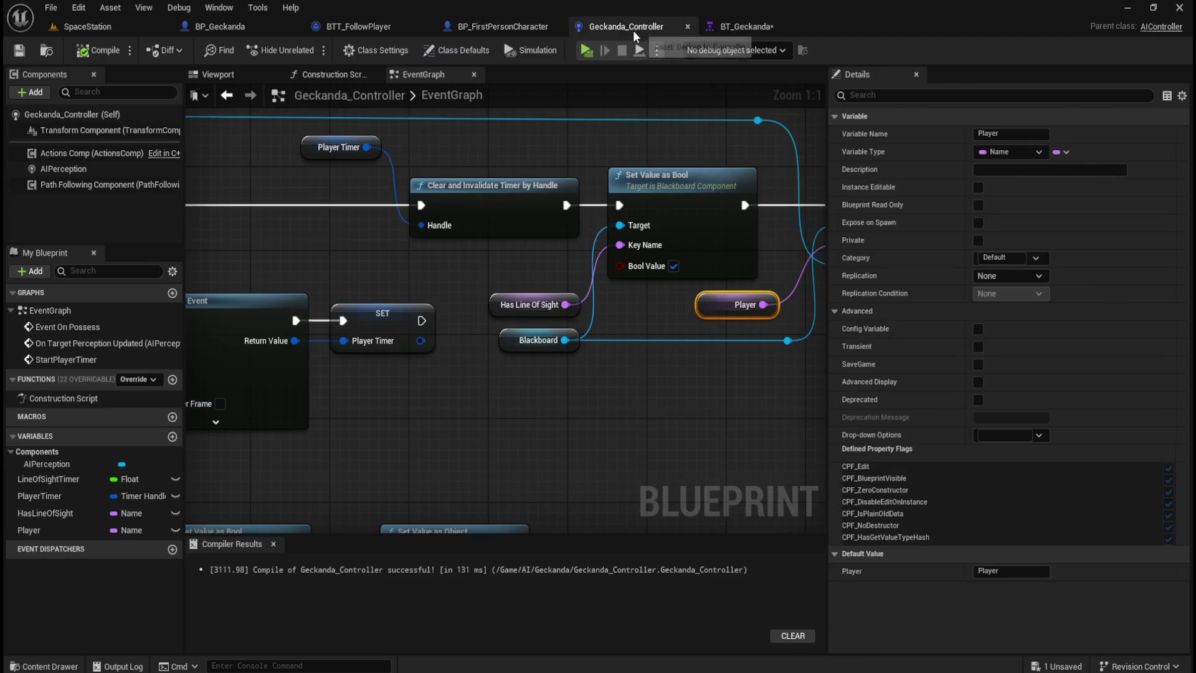
pyautogui.moveTo(648, 414); pyautogui.dragTo(426, 407)
pyautogui.click(520, 299)
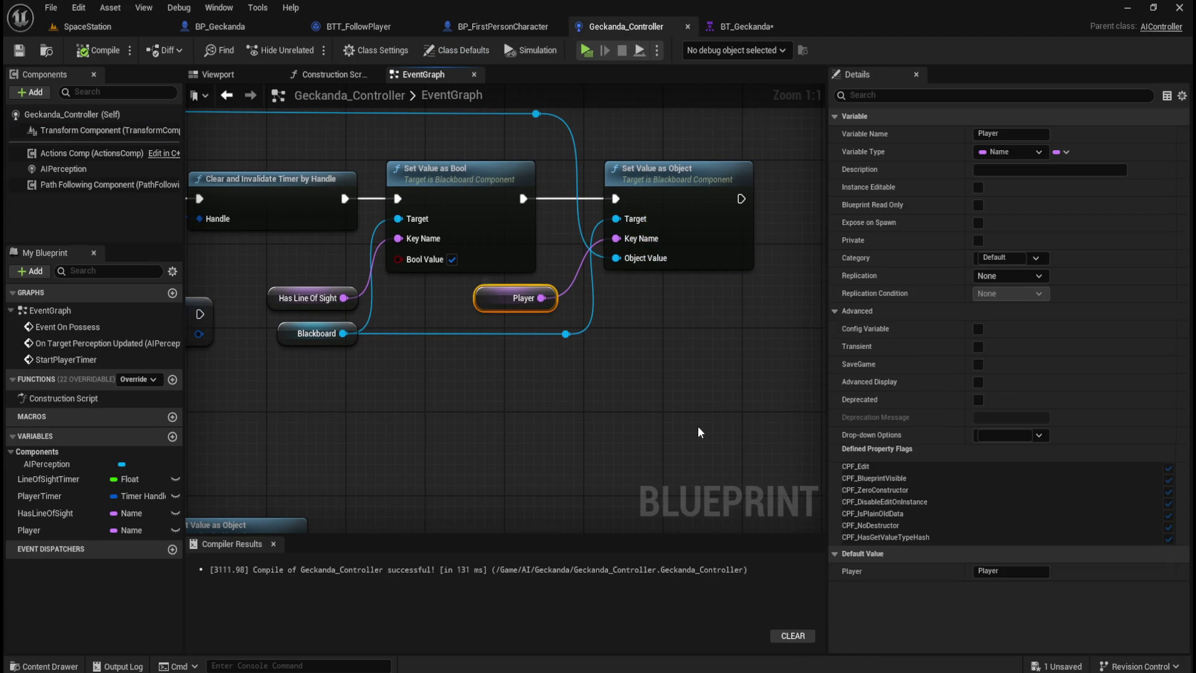
pyautogui.moveTo(489, 418); pyautogui.dragTo(560, 376)
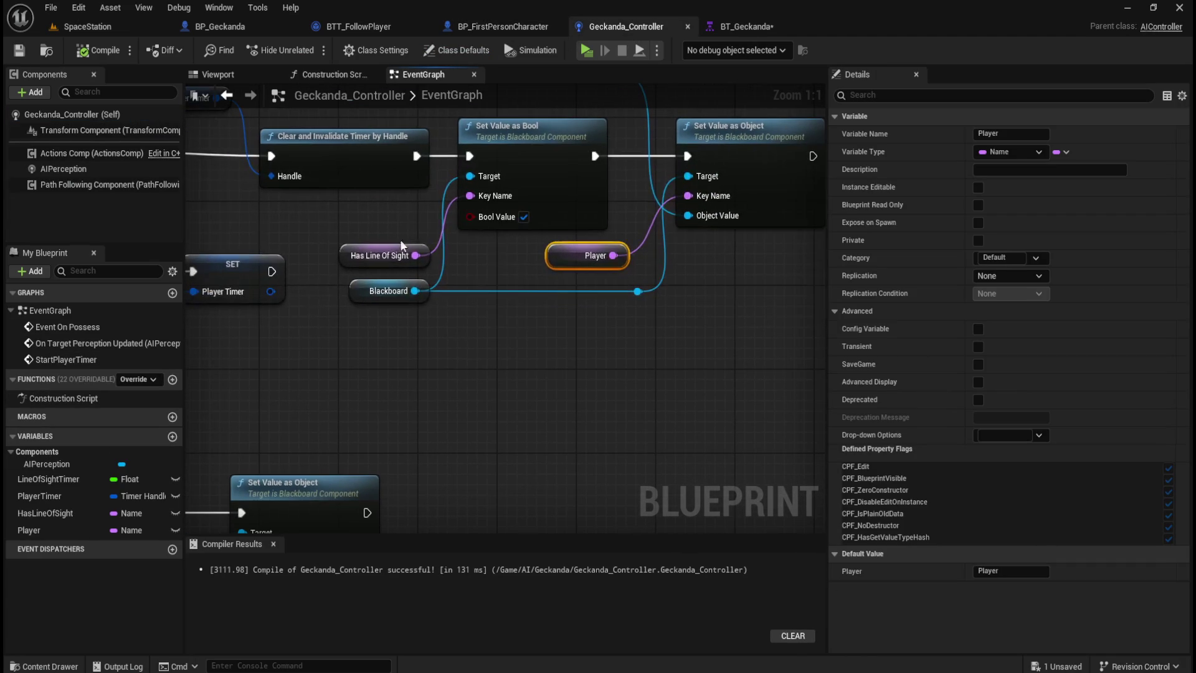
pyautogui.click(354, 247)
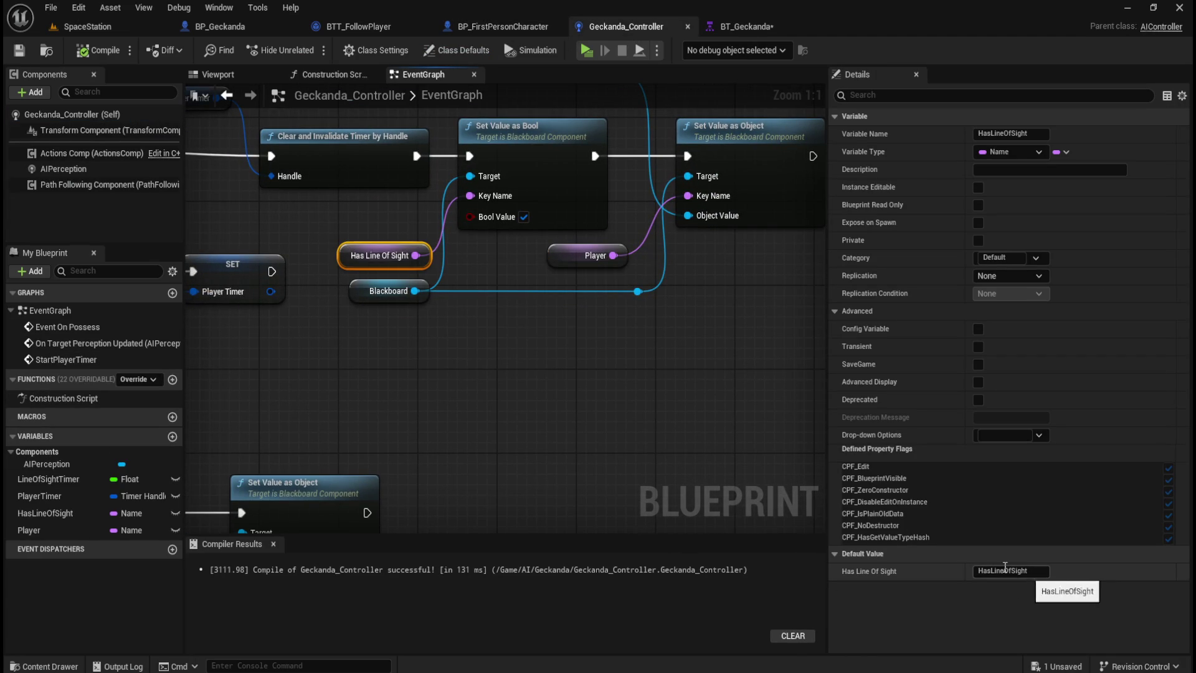
pyautogui.click(570, 256)
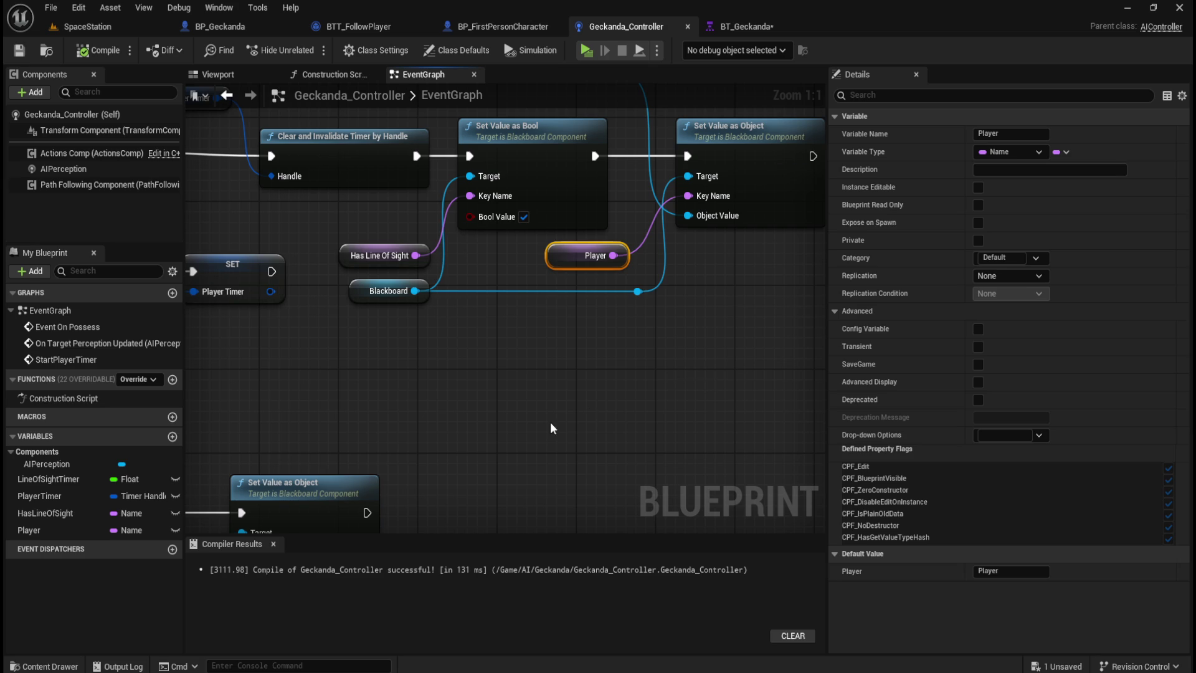
pyautogui.click(559, 312)
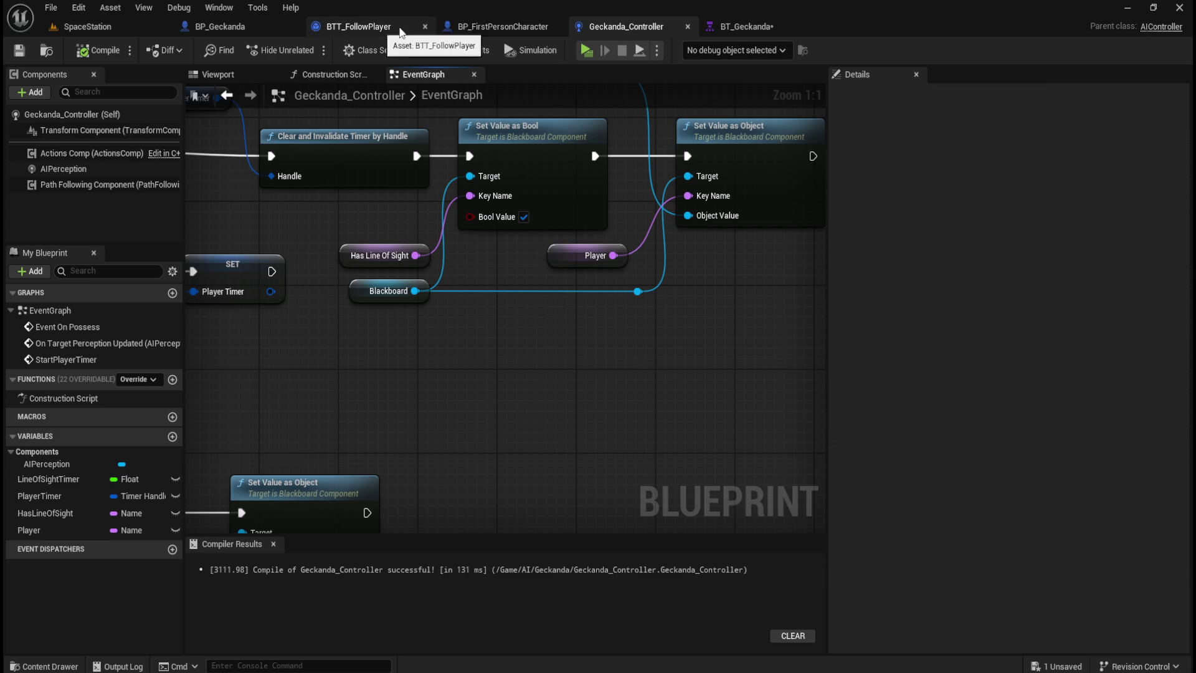
pyautogui.click(772, 34)
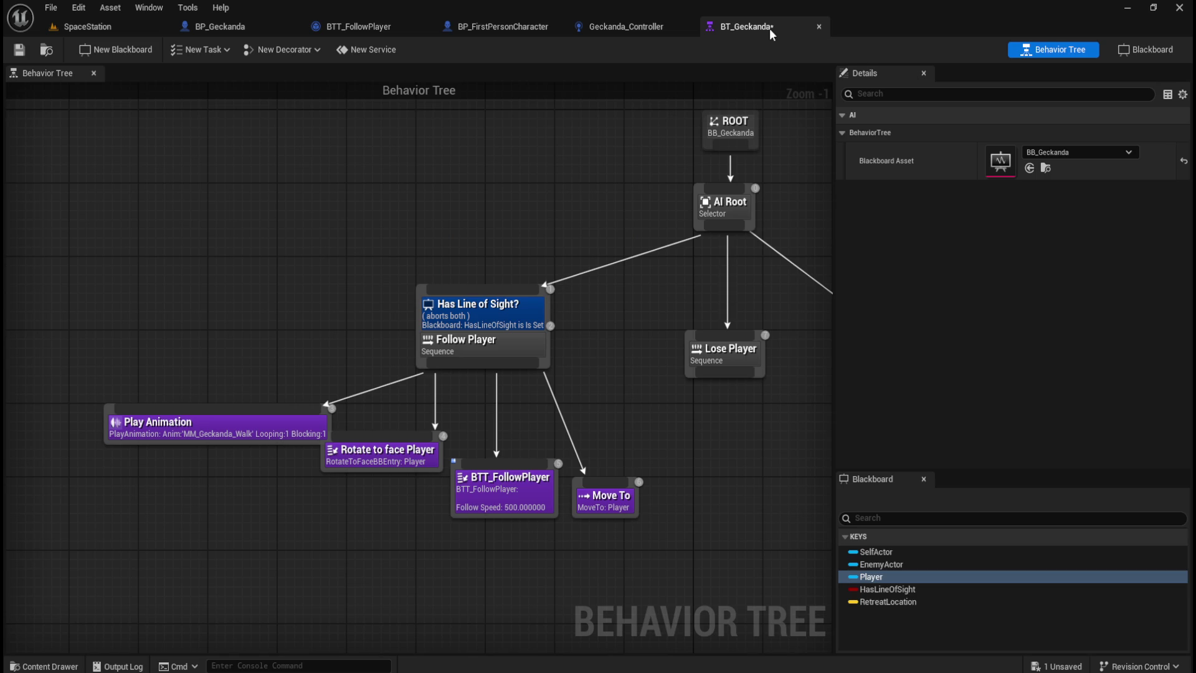
# Check Rotate to face Player's Precision unit options without changing them.
pyautogui.click(383, 451)
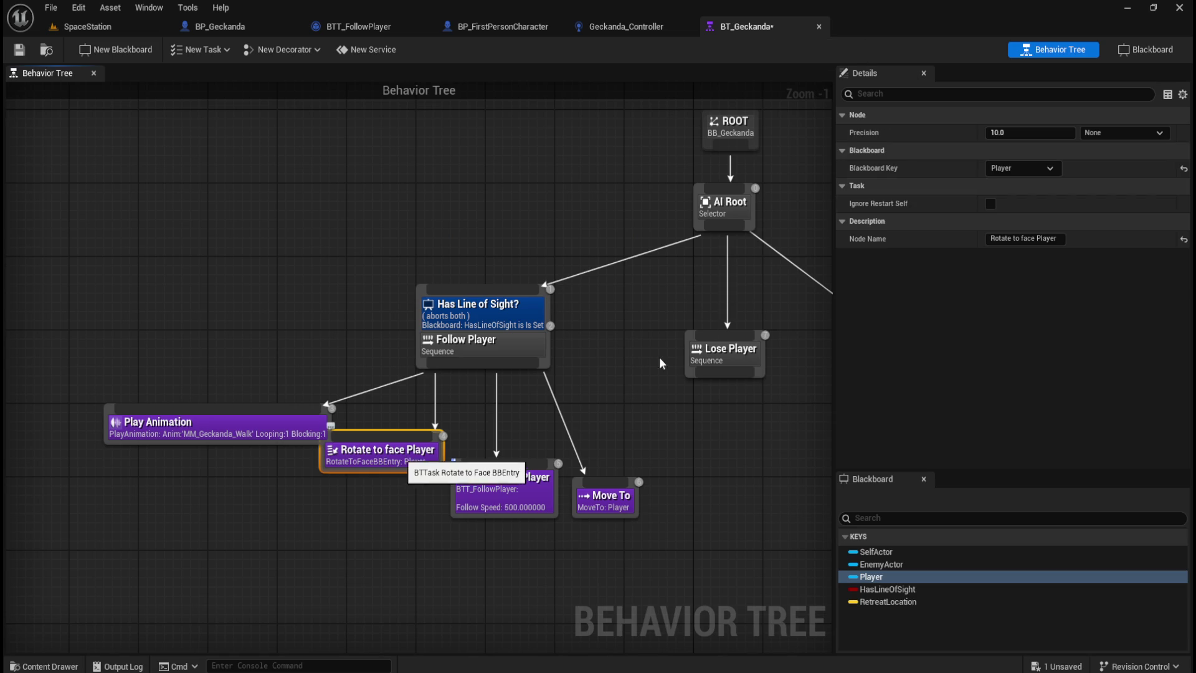
pyautogui.click(1141, 138)
pyautogui.click(1146, 133)
# Shift the Play Animation node slightly further left.
pyautogui.moveTo(868, 129)
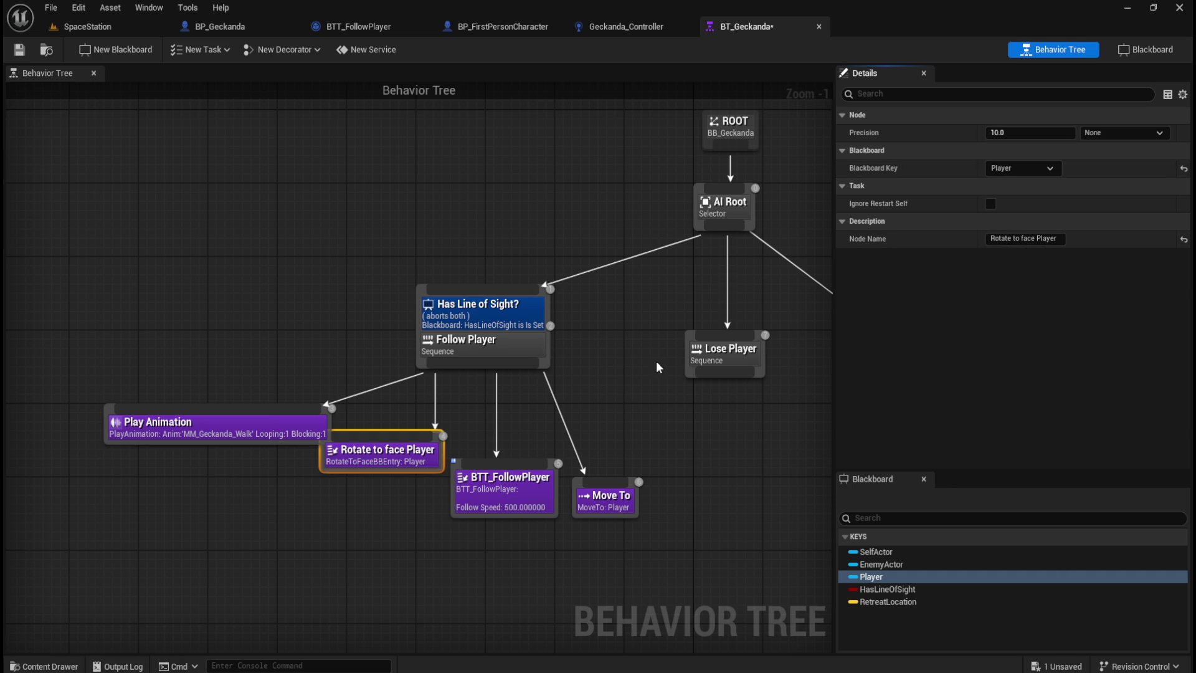
pyautogui.moveTo(238, 433)
pyautogui.mouseDown()
pyautogui.moveTo(203, 427)
pyautogui.moveTo(211, 435)
pyautogui.mouseUp()
pyautogui.click(261, 521)
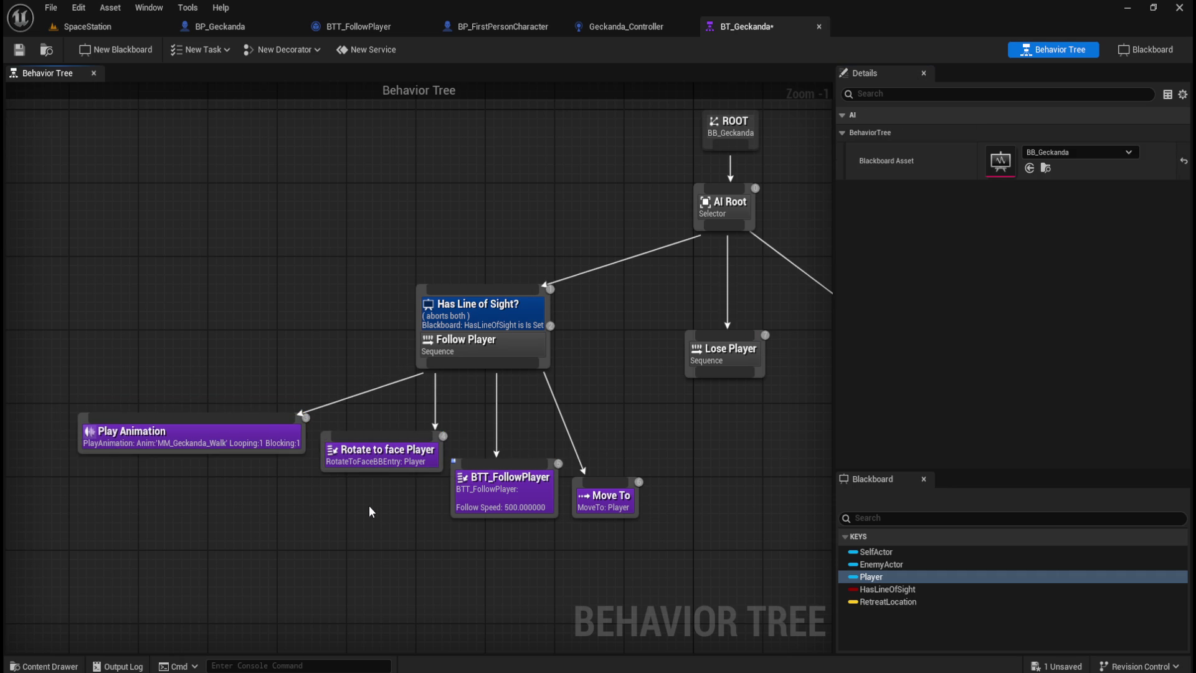
# Review BTT_FollowPlayer's Follow Speed and Rotate to face Player settings, then show the AI/RobotA folder.
pyautogui.click(509, 496)
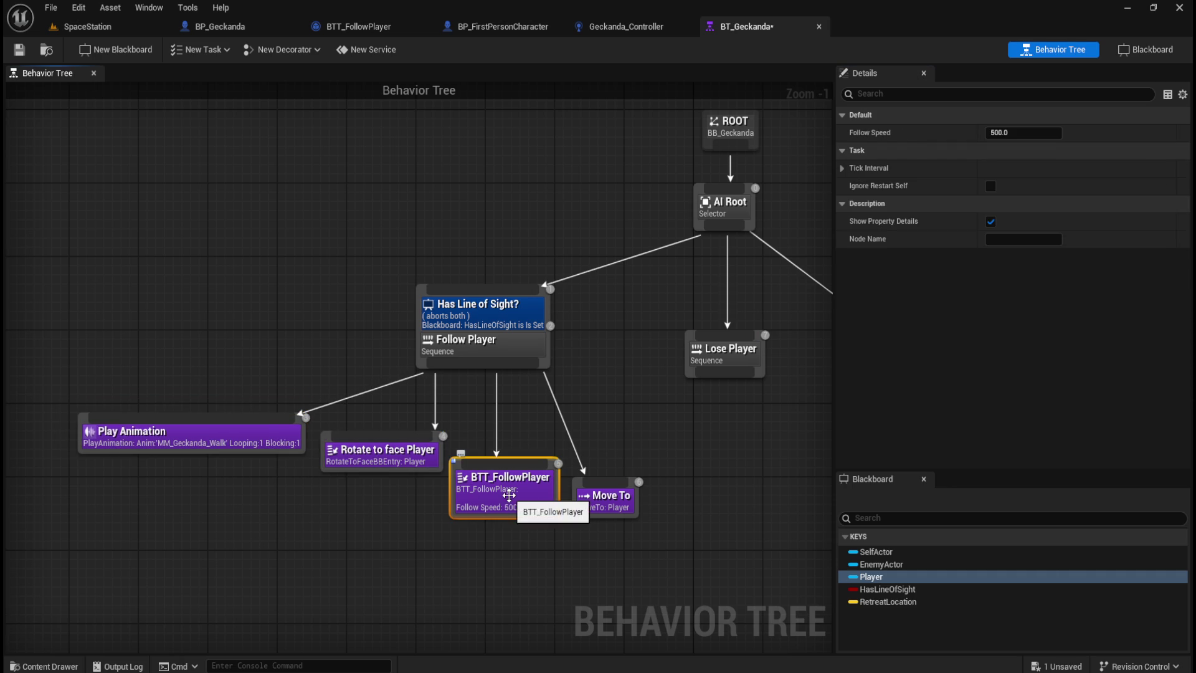
pyautogui.click(394, 461)
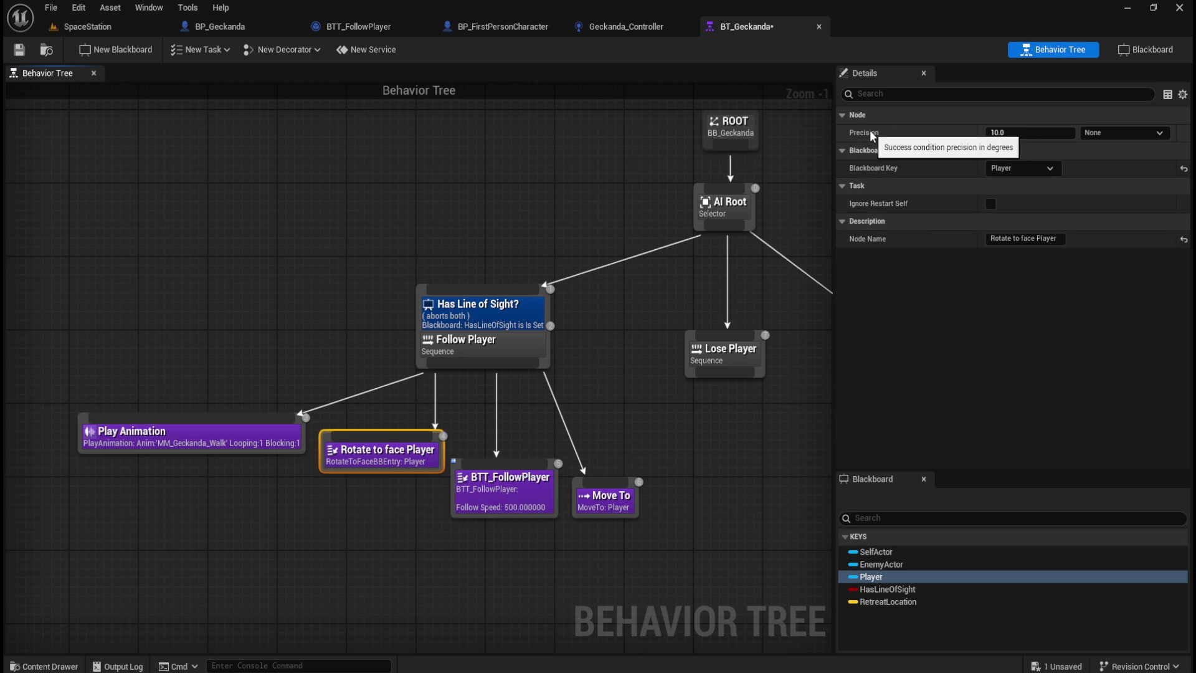
pyautogui.click(380, 226)
pyautogui.hotkey('ctrl', 'space')
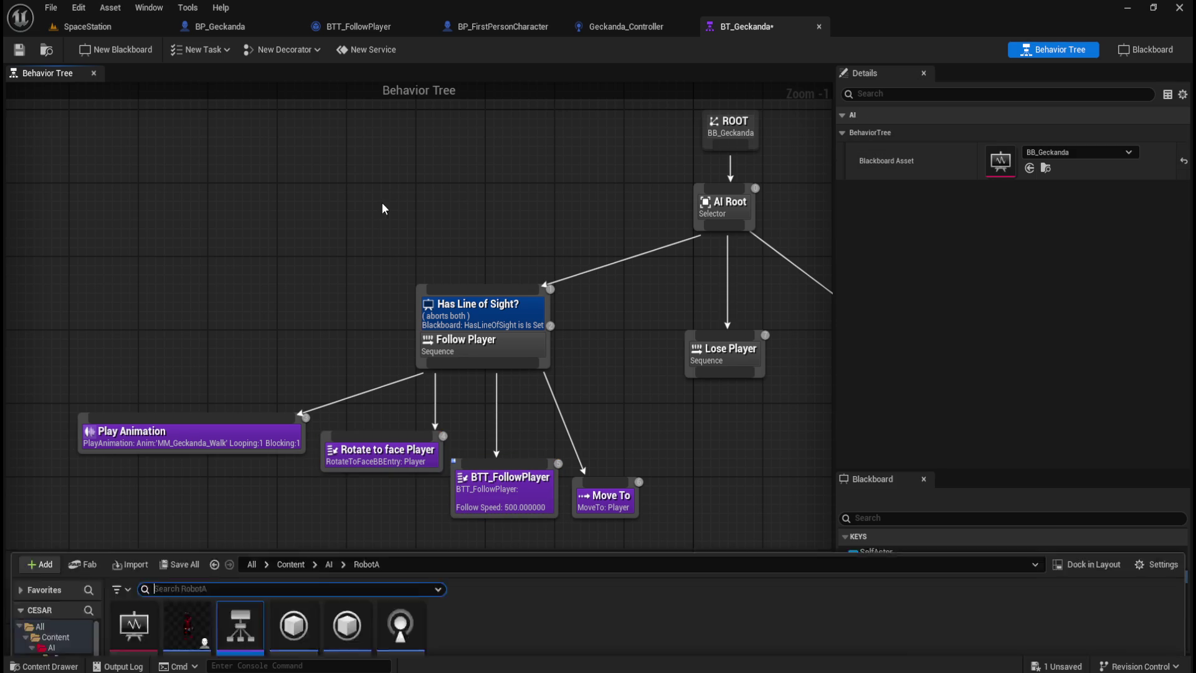
# Compare BT_Enemy_A's Rotate to face Player task with BT_Geckanda's (precision 10.0, Player key).
pyautogui.doubleClick(241, 510)
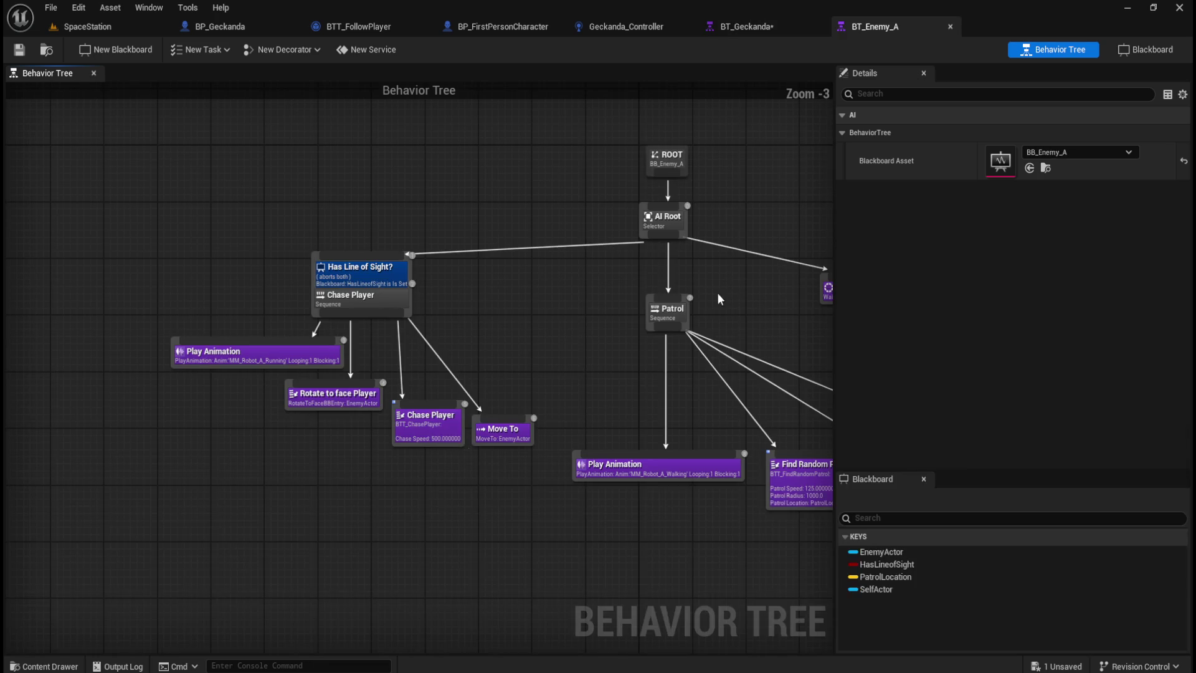
pyautogui.click(350, 404)
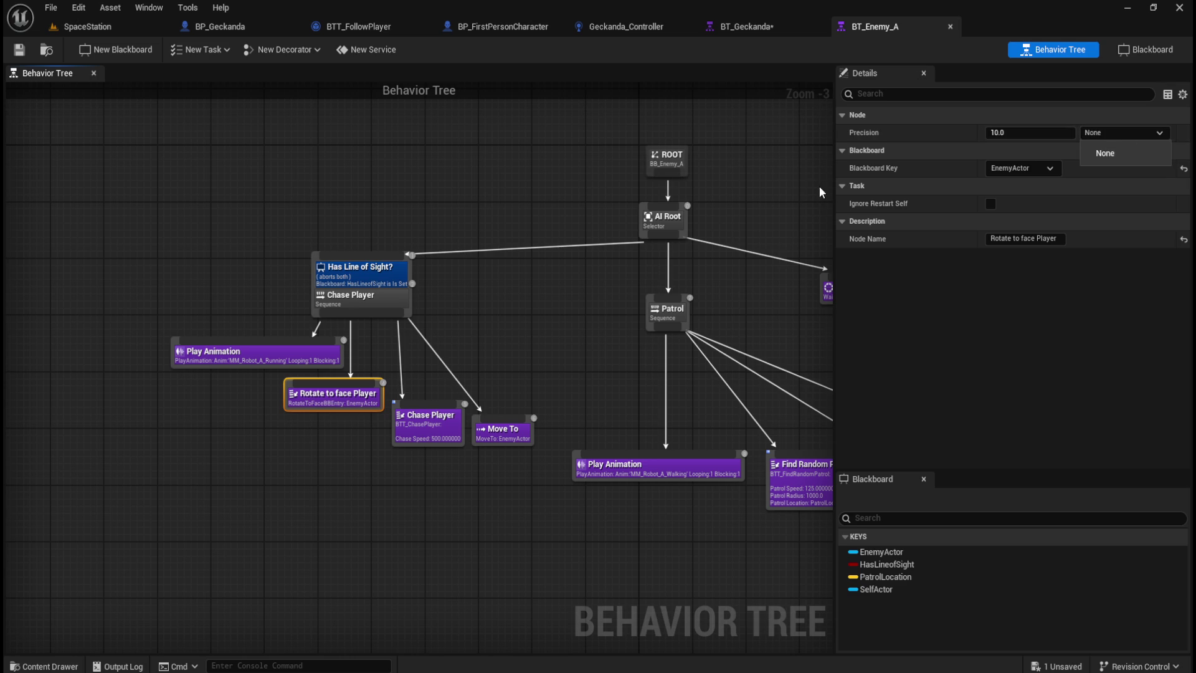
pyautogui.click(309, 312)
pyautogui.click(298, 400)
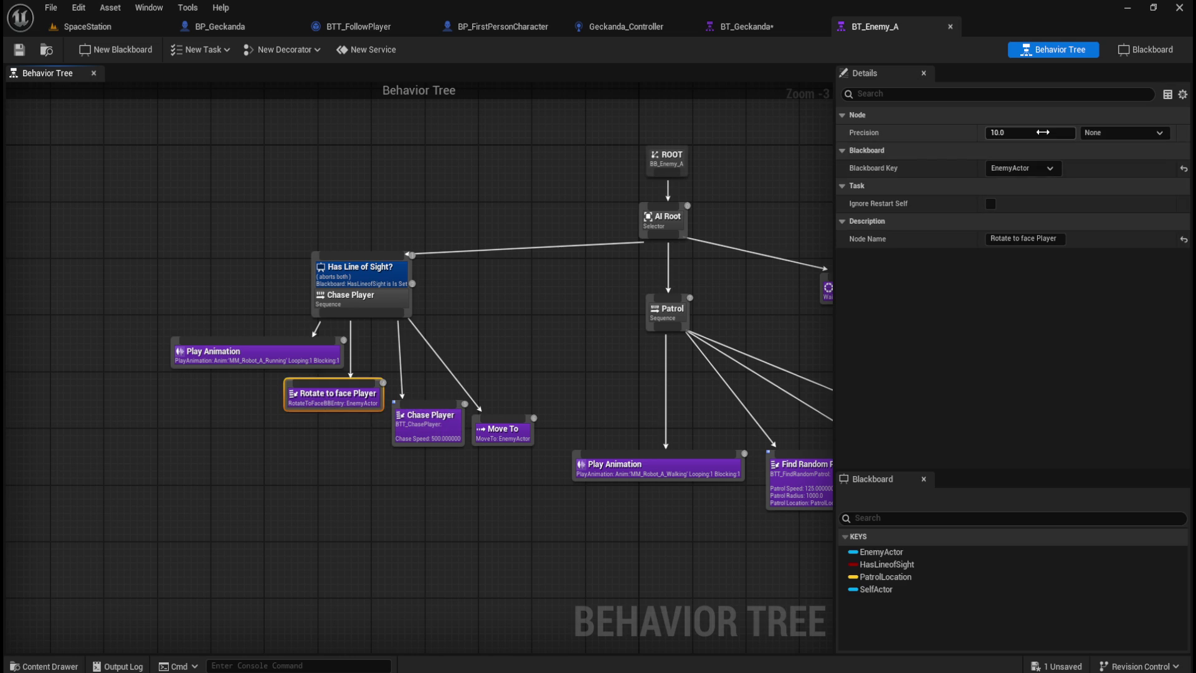
pyautogui.click(758, 26)
pyautogui.click(356, 458)
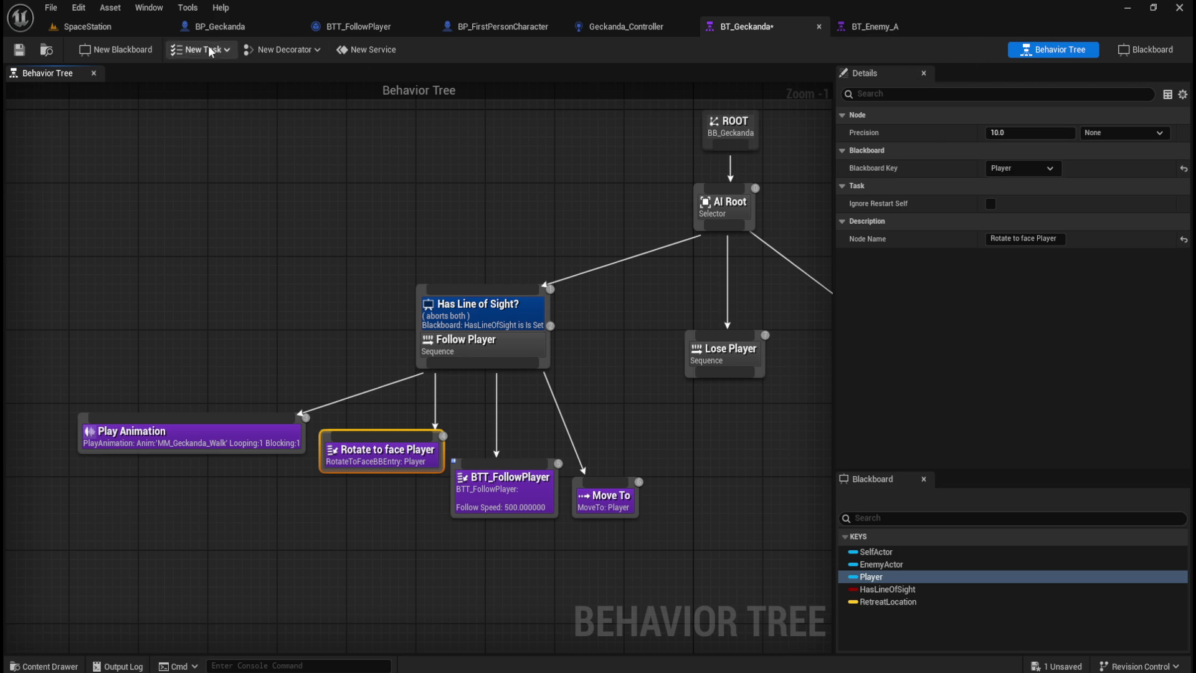
# Play-test the SpaceStation level in standalone, then view BTT_FollowPlayer's event graph (FollowSpeed 500.0).
pyautogui.click(86, 26)
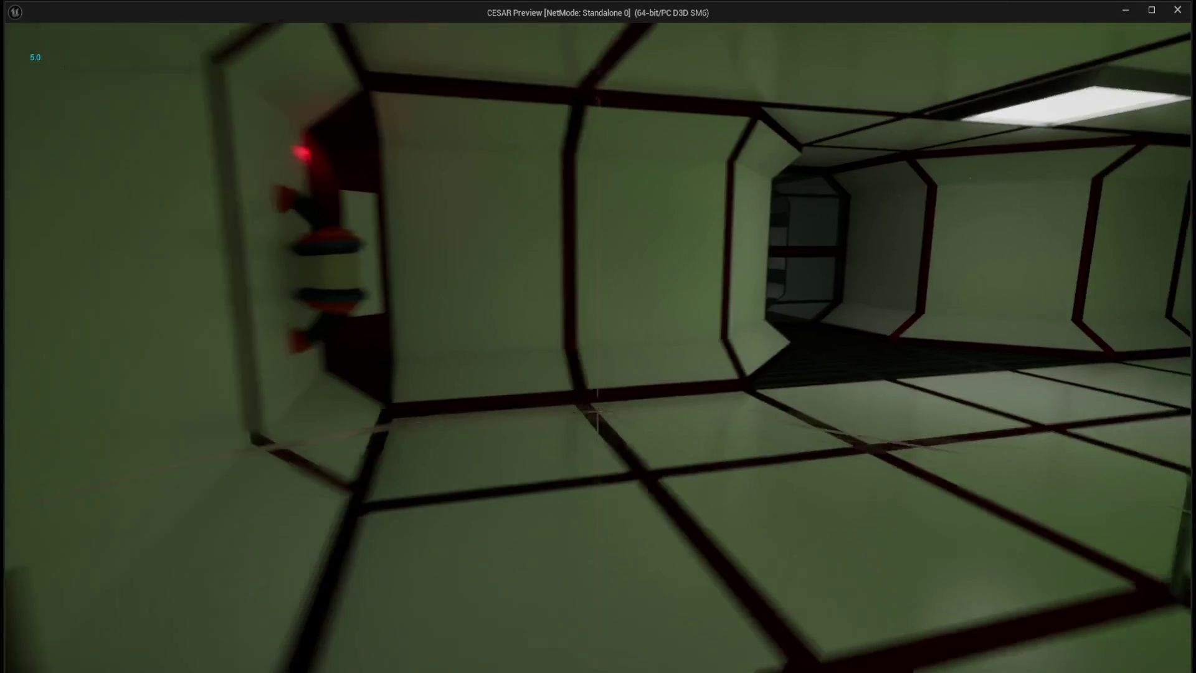
pyautogui.press('Escape')
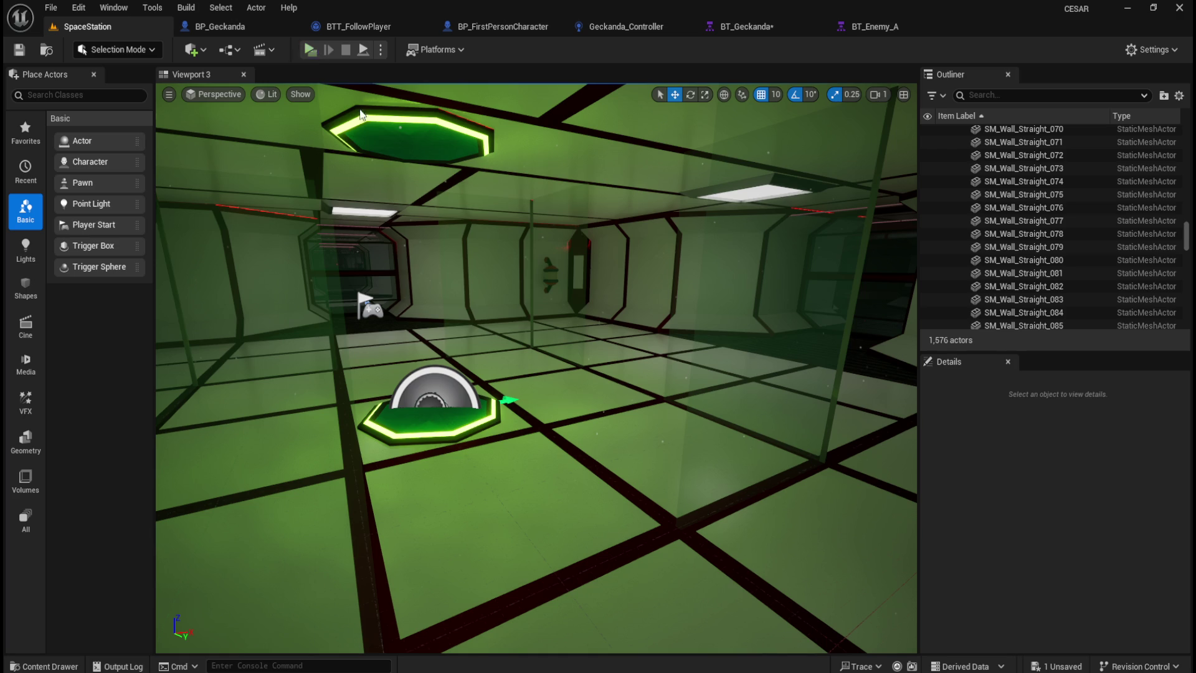
pyautogui.click(311, 50)
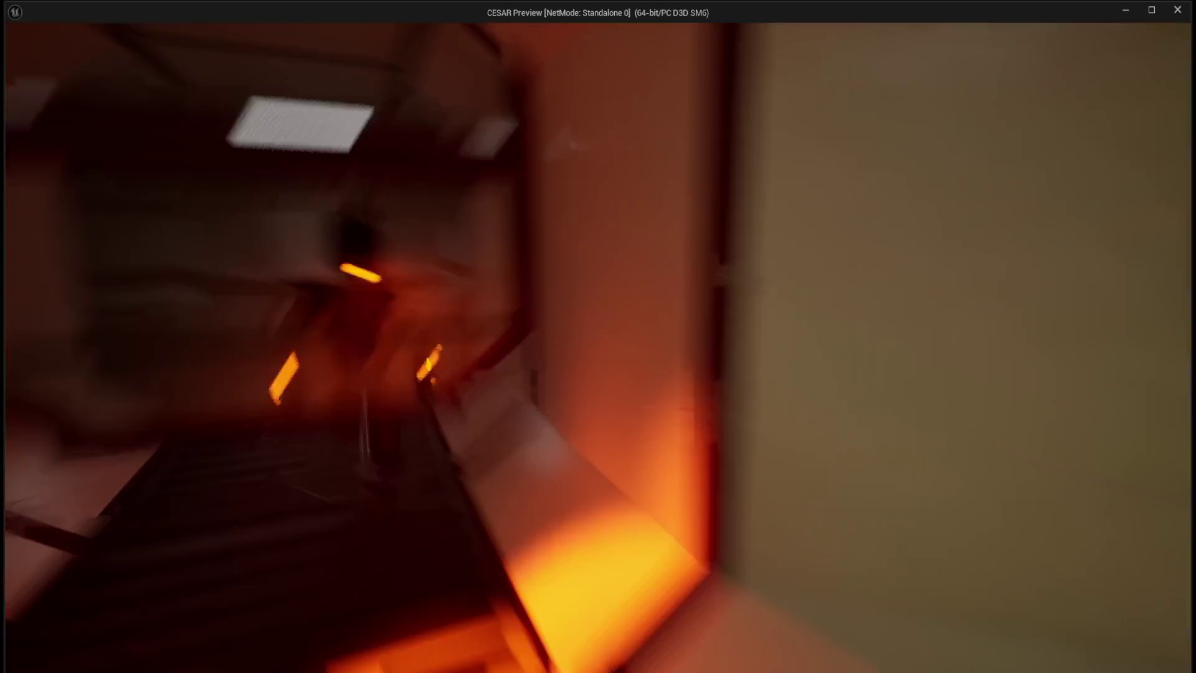
pyautogui.press('Escape')
pyautogui.click(374, 26)
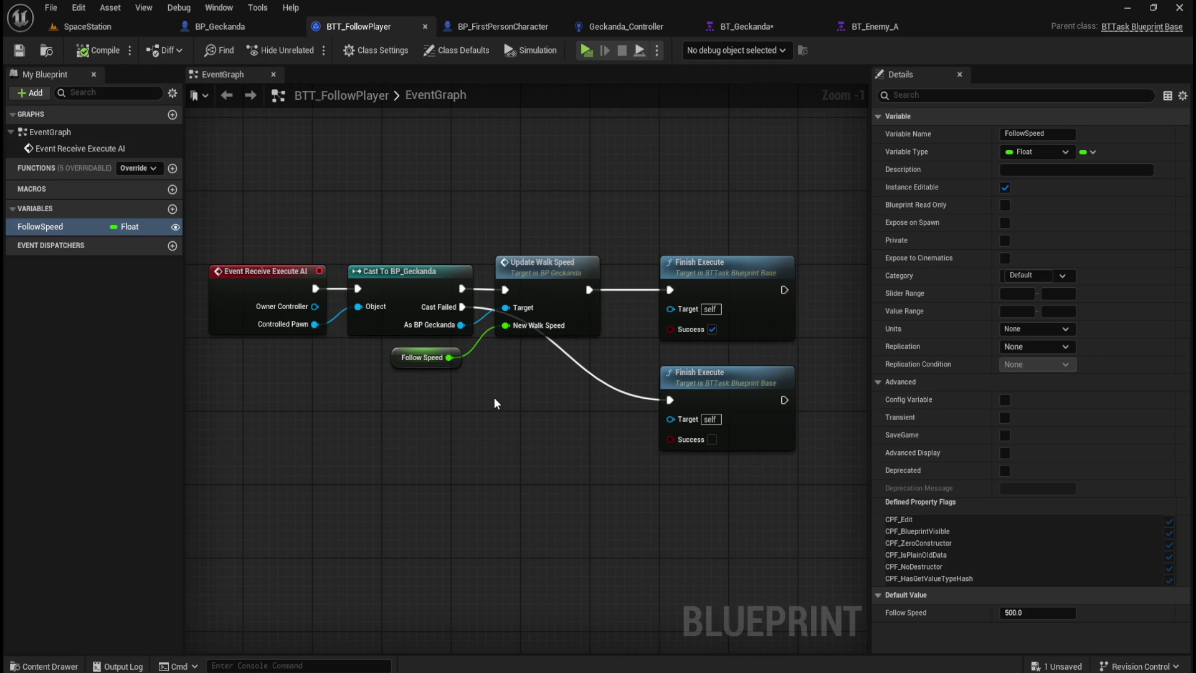
# Glance at the Geckanda_Controller event graph, then return to BT_Geckanda's Rotate to face Player task.
pyautogui.scroll(-1, 495, 399)
pyautogui.scroll(1, 495, 403)
pyautogui.click(614, 25)
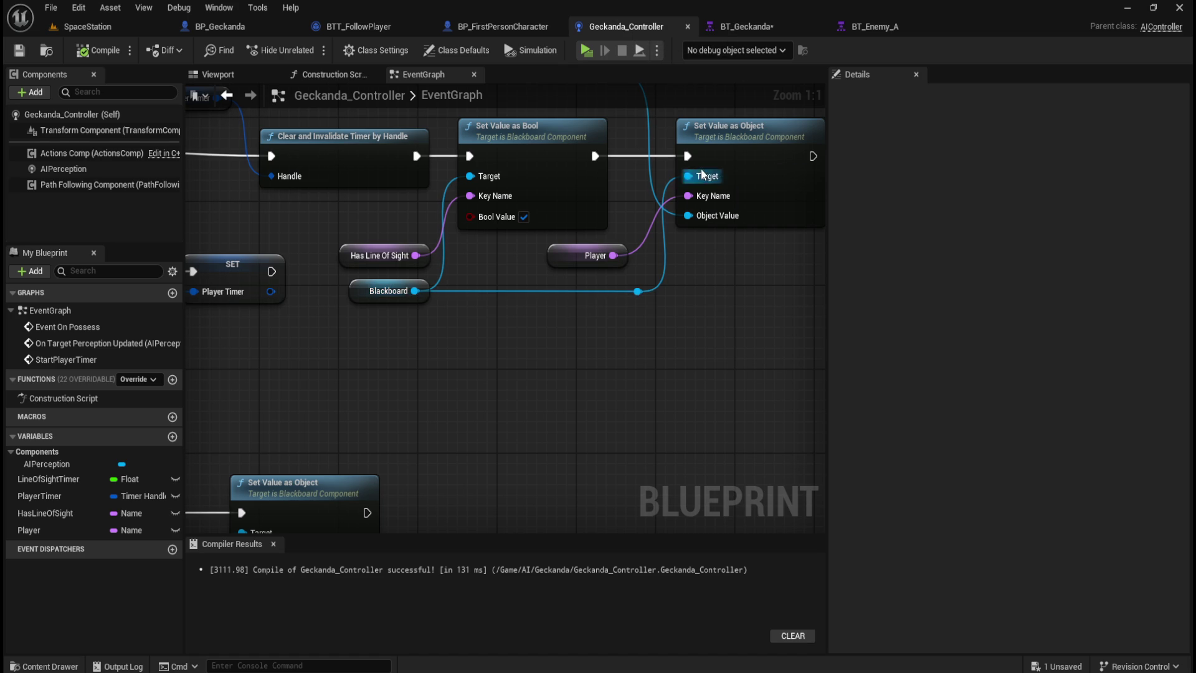
pyautogui.click(783, 26)
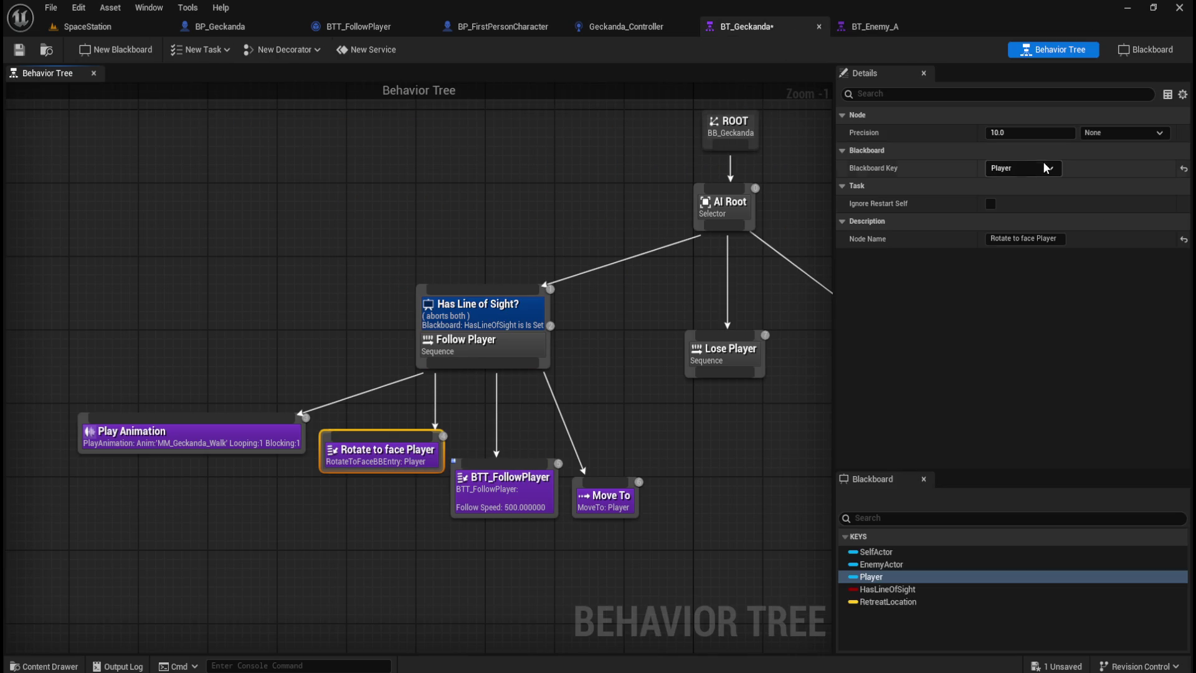
# Compare BT_Geckanda's follow-player task with the BT_Enemy_A behavior tree.
pyautogui.click(503, 499)
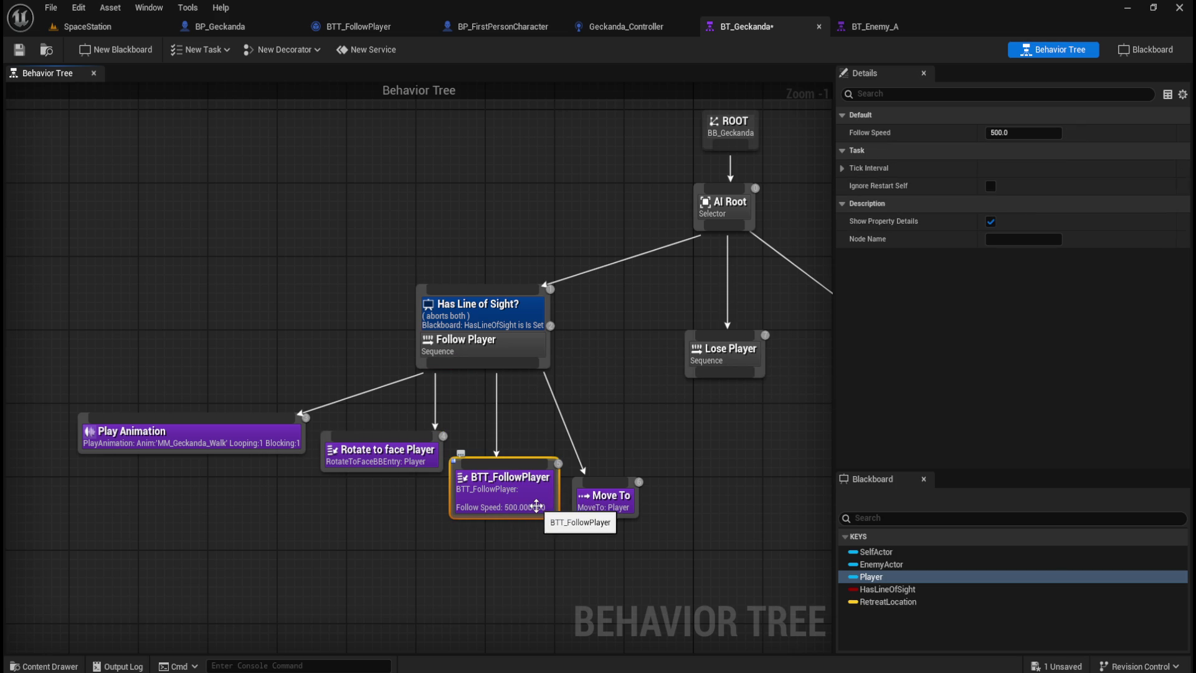
pyautogui.click(891, 26)
pyautogui.click(522, 363)
pyautogui.scroll(3, 245, 372)
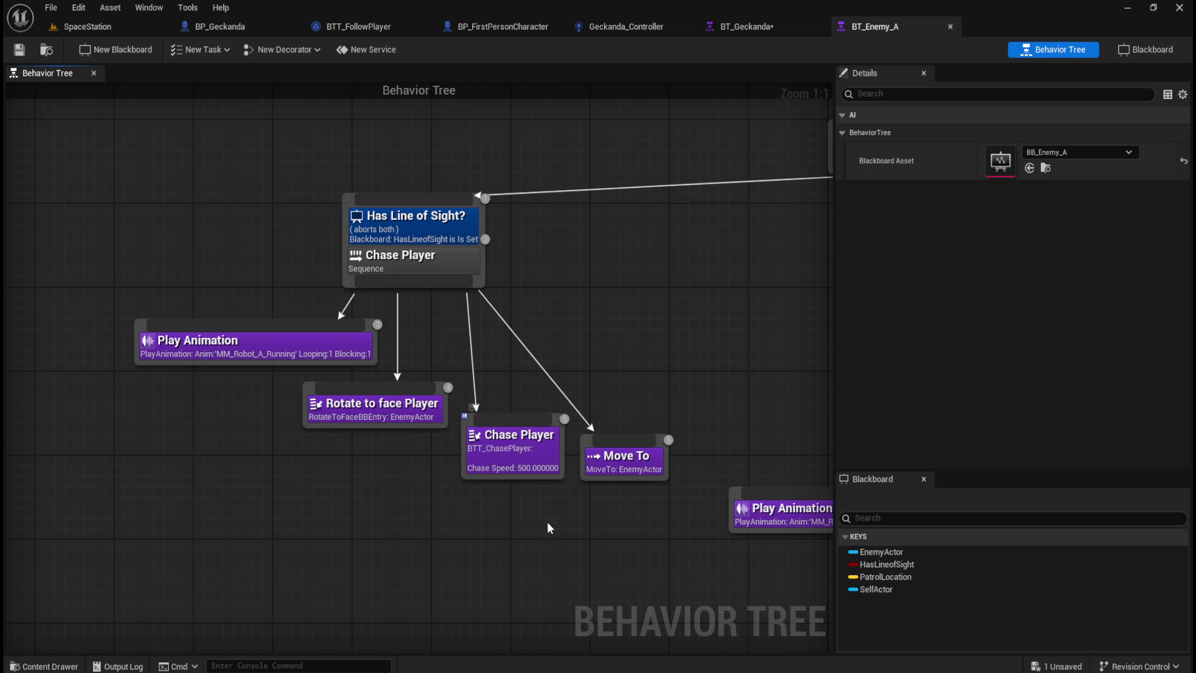
pyautogui.click(768, 25)
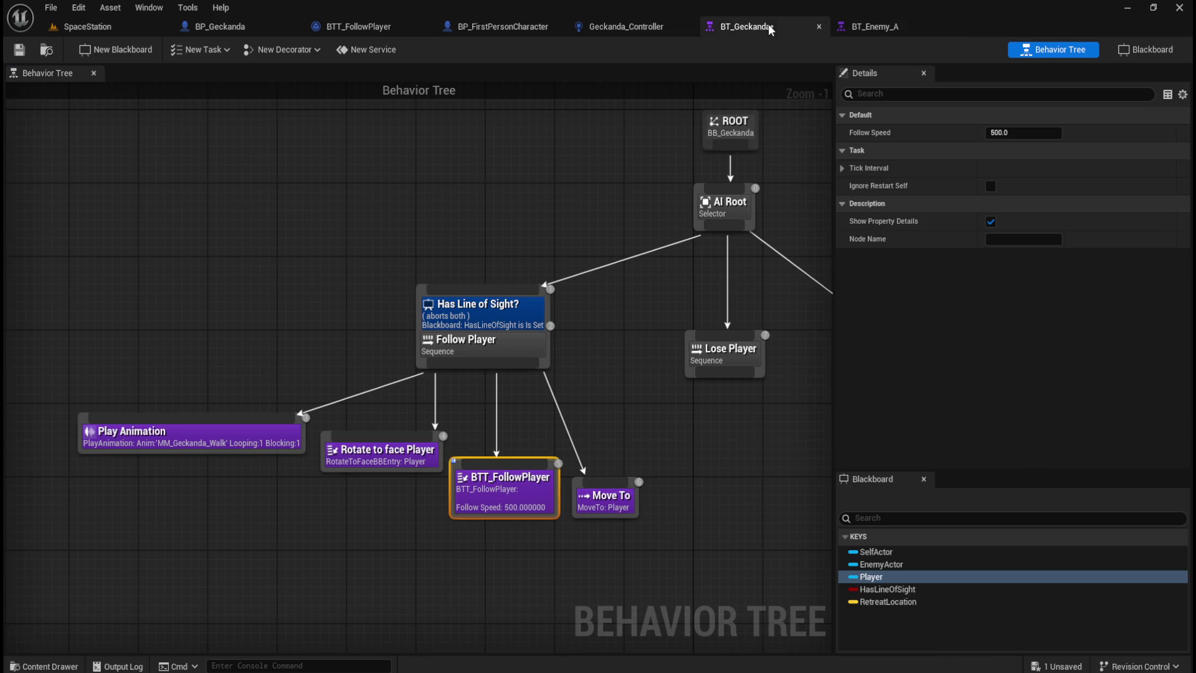
# Keep the Rotate to face Player task's Precision at 10.0 and save BT_Geckanda.
pyautogui.click(410, 460)
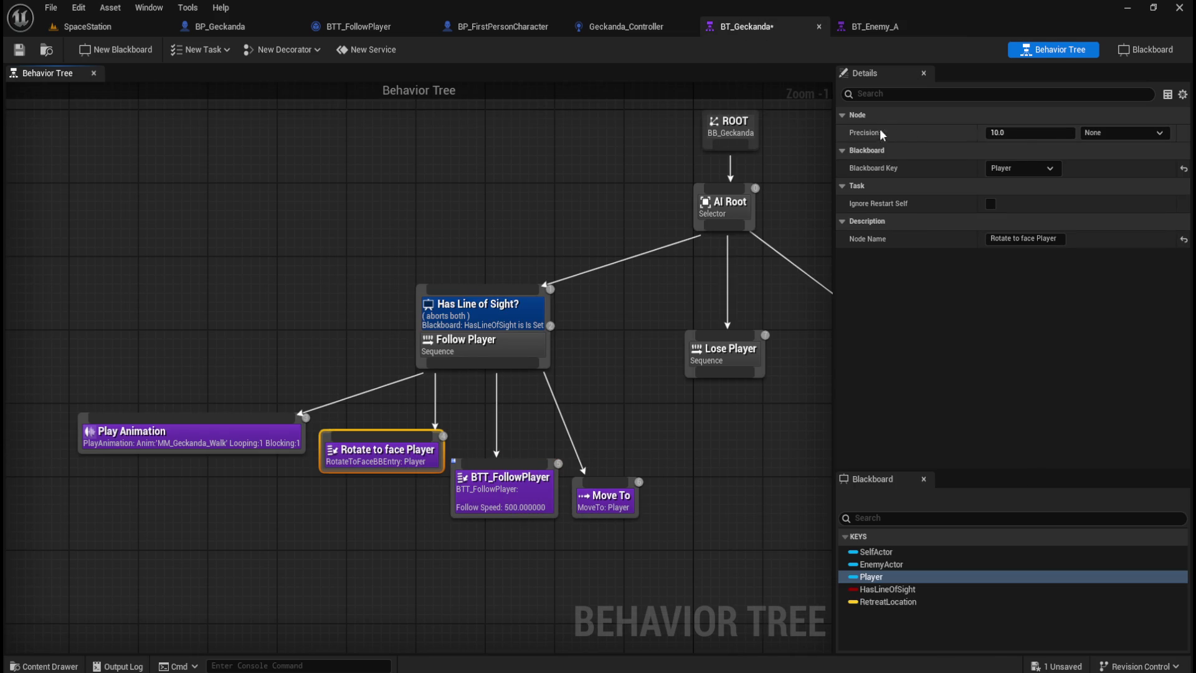
pyautogui.moveTo(866, 132)
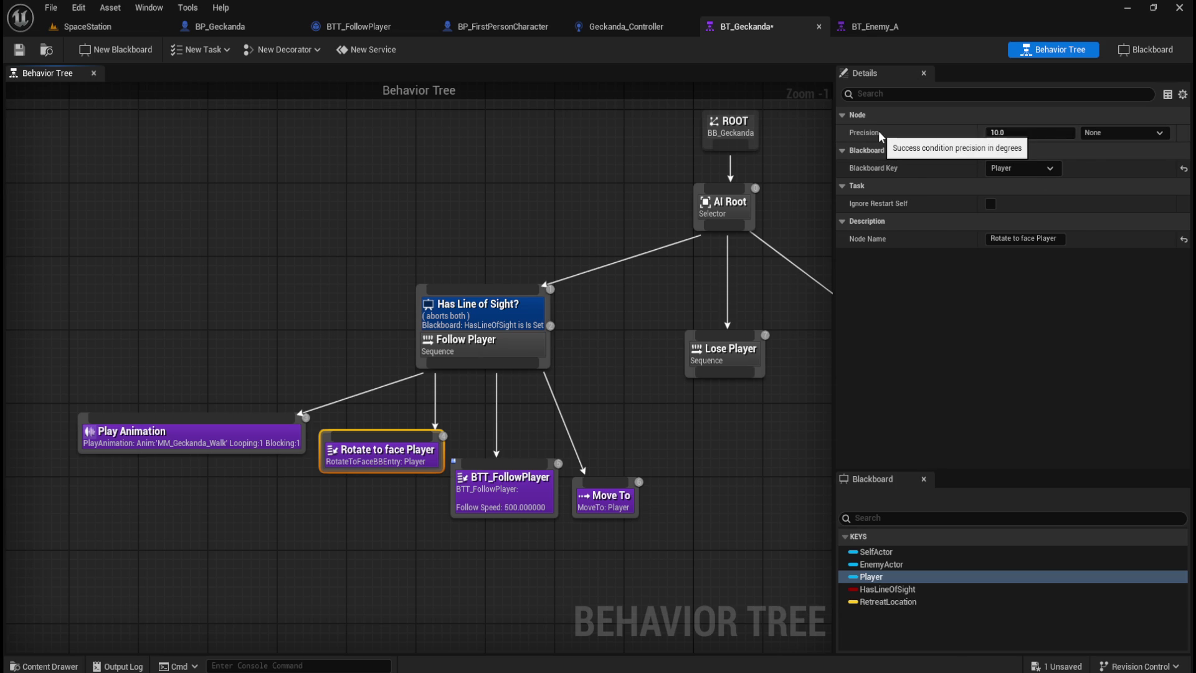
pyautogui.click(1050, 133)
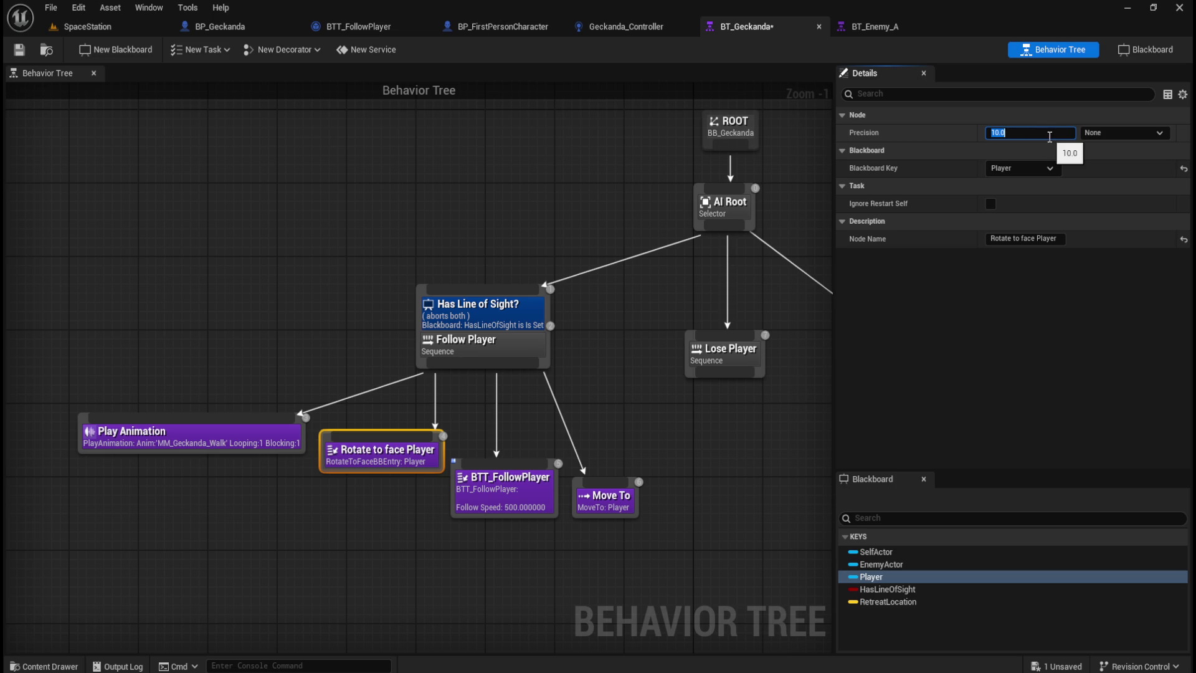
pyautogui.write('0.0')
pyautogui.press('Return')
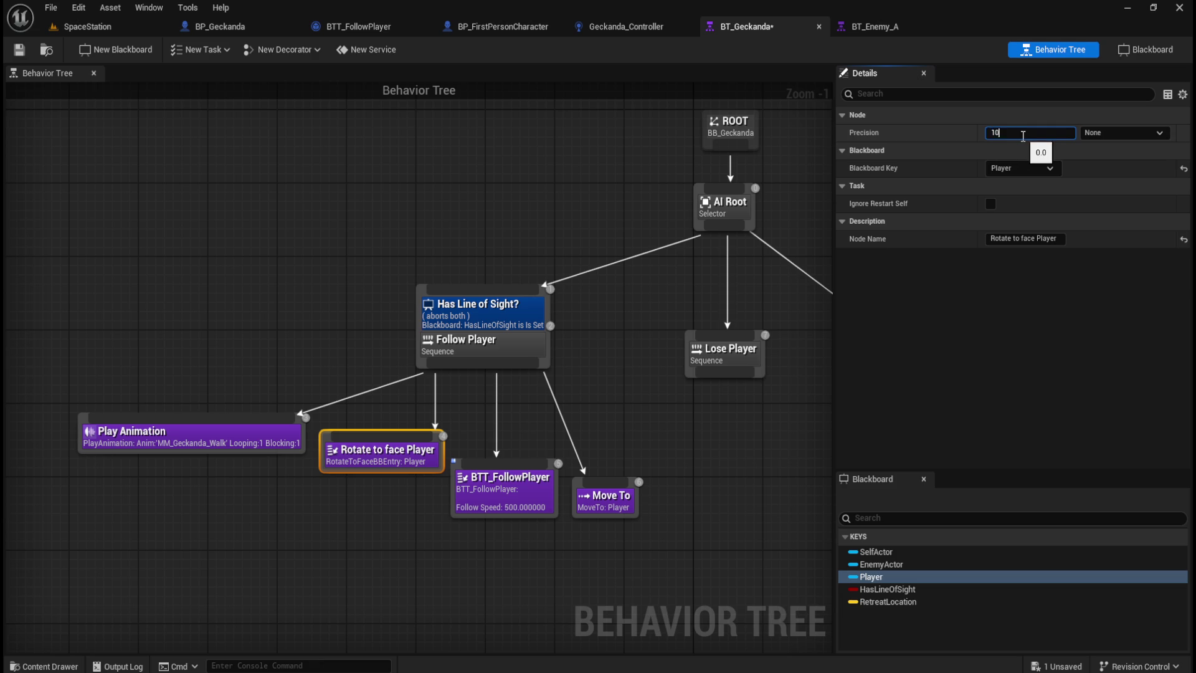
pyautogui.press('Return')
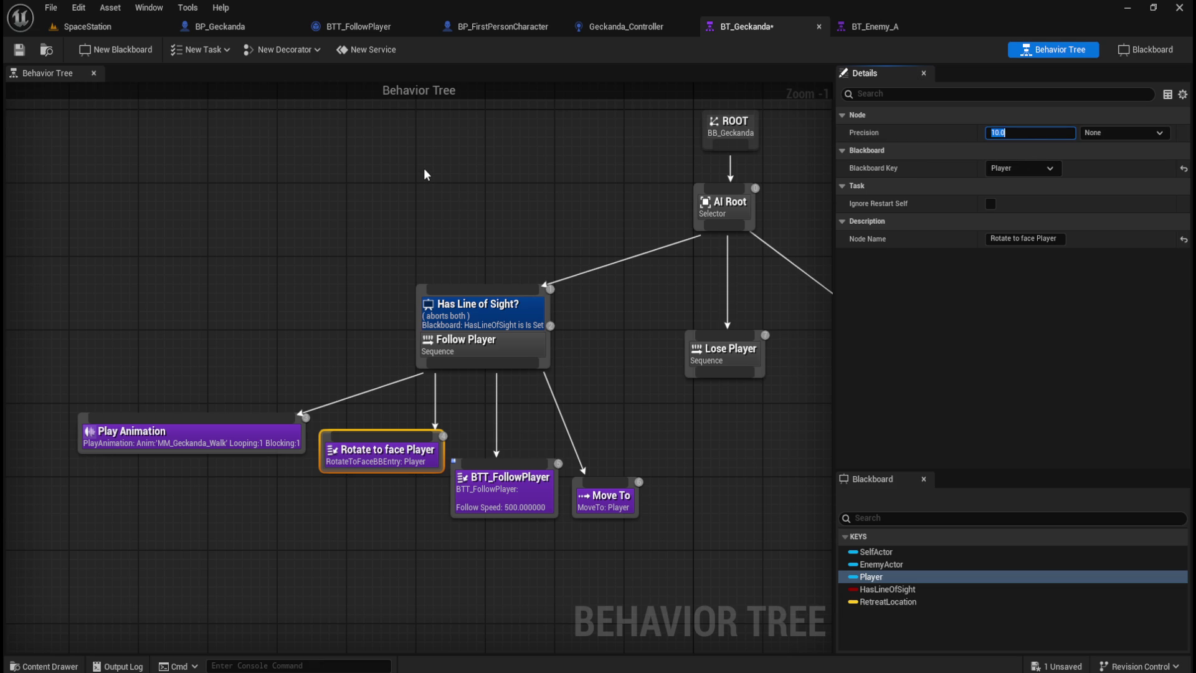
pyautogui.click(425, 170)
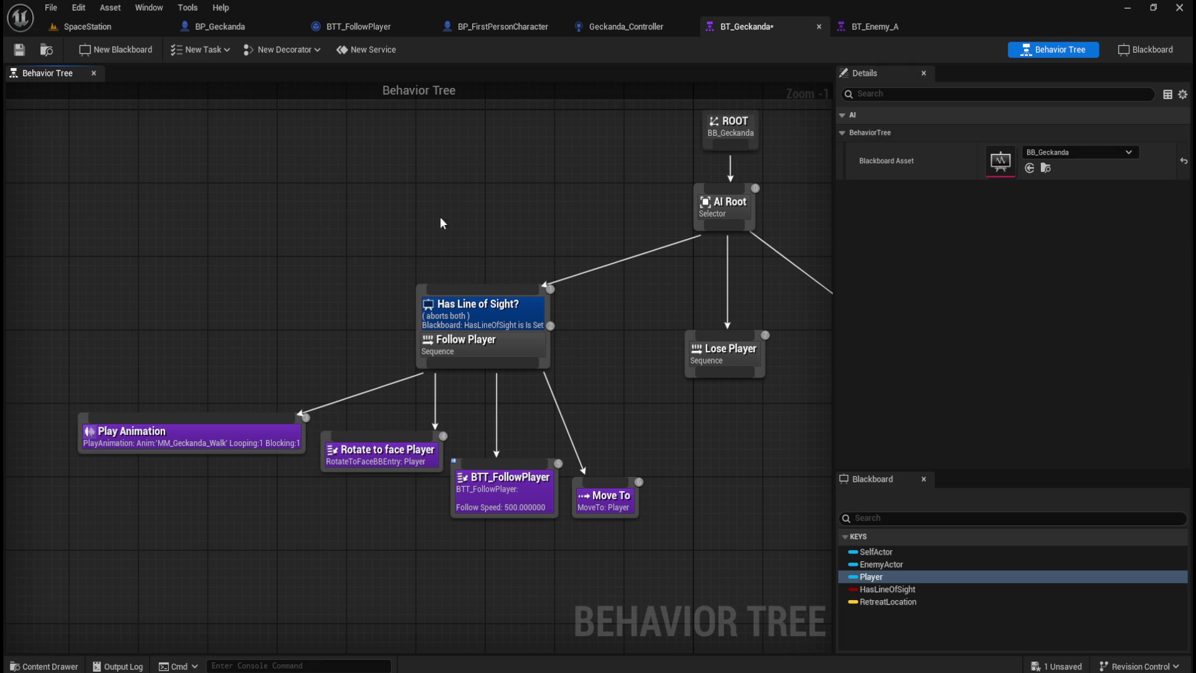
pyautogui.hotkey('ctrl', 's')
# Start a new AI Root connection without adding a node, then return to the SpaceStation level.
pyautogui.moveTo(502, 174)
pyautogui.mouseDown()
pyautogui.moveTo(387, 232)
pyautogui.moveTo(403, 196)
pyautogui.moveTo(447, 183)
pyautogui.mouseUp()
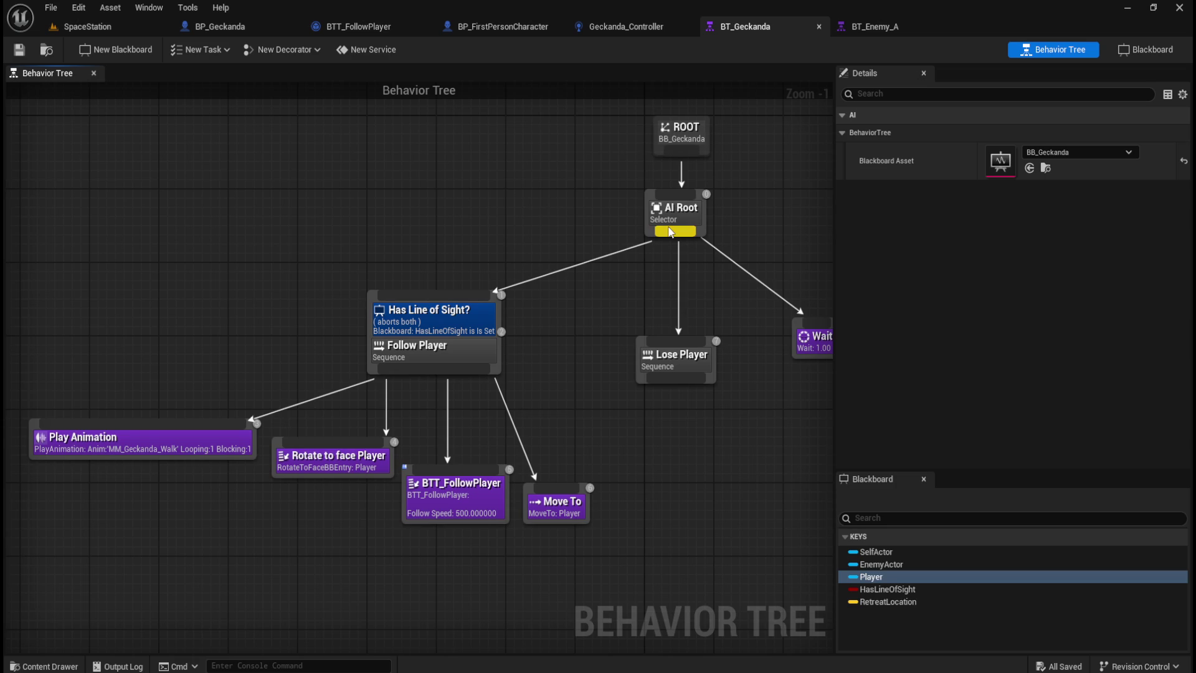
pyautogui.moveTo(611, 275); pyautogui.dragTo(604, 285)
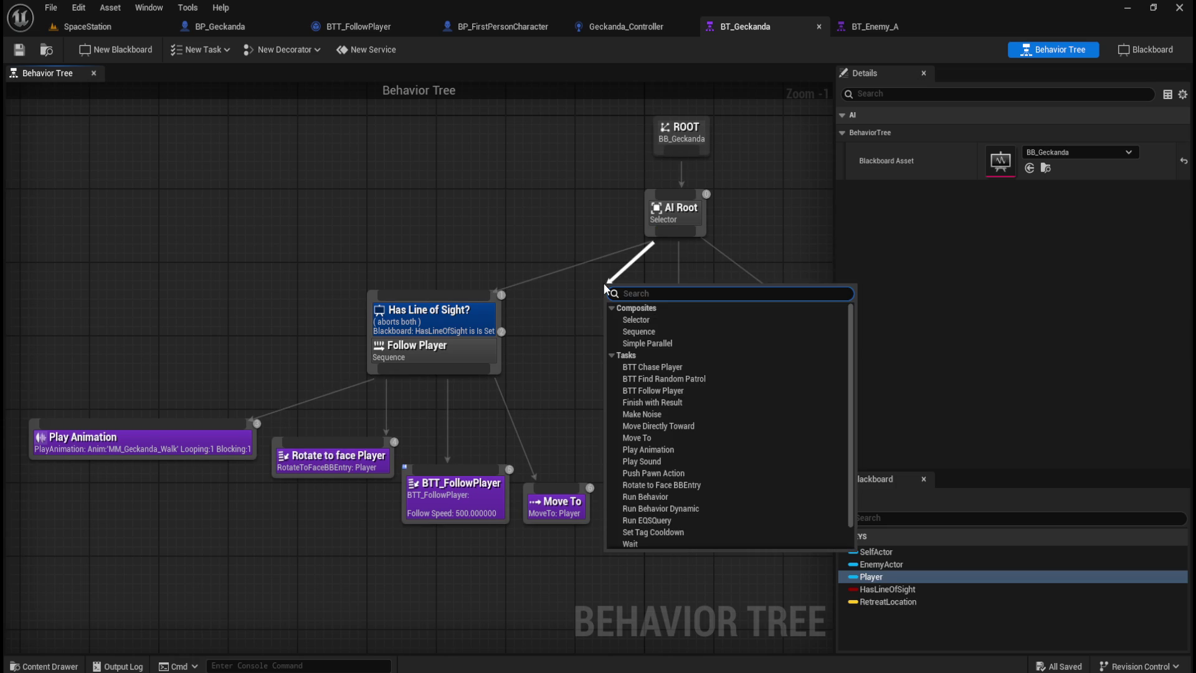
pyautogui.click(562, 340)
pyautogui.moveTo(586, 305)
pyautogui.mouseDown()
pyautogui.moveTo(512, 335)
pyautogui.moveTo(593, 329)
pyautogui.moveTo(531, 302)
pyautogui.mouseUp()
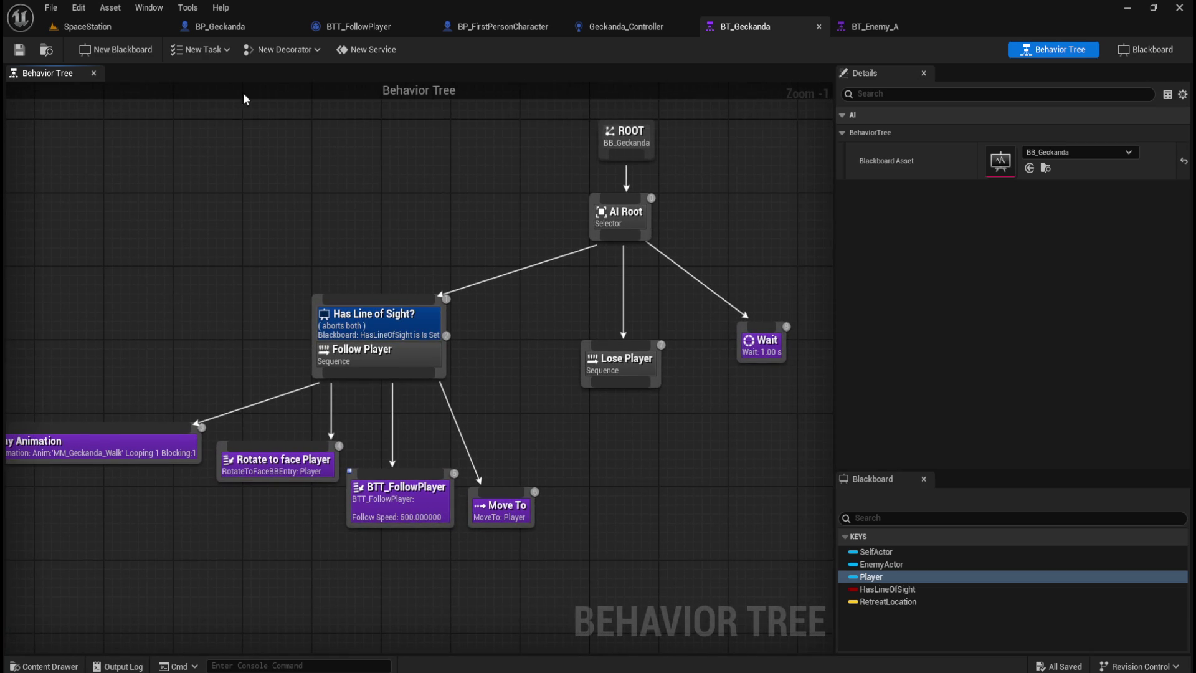
pyautogui.click(126, 31)
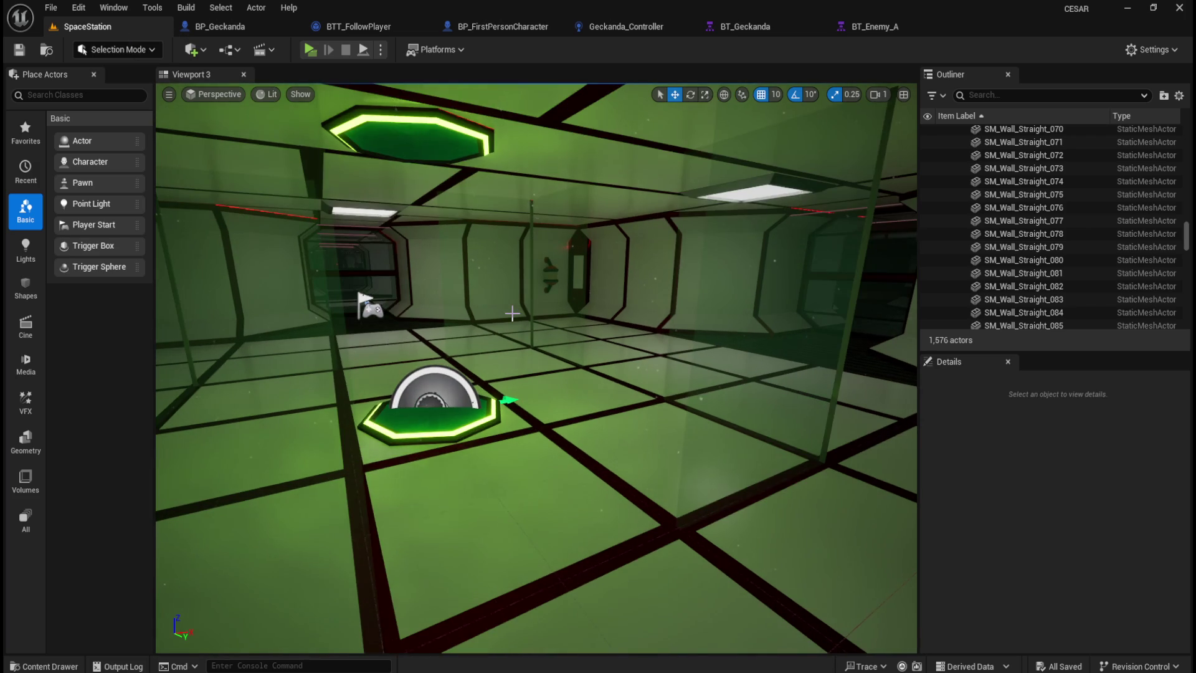
pyautogui.scroll(-2, 513, 314)
pyautogui.moveTo(513, 315); pyautogui.dragTo(483, 313)
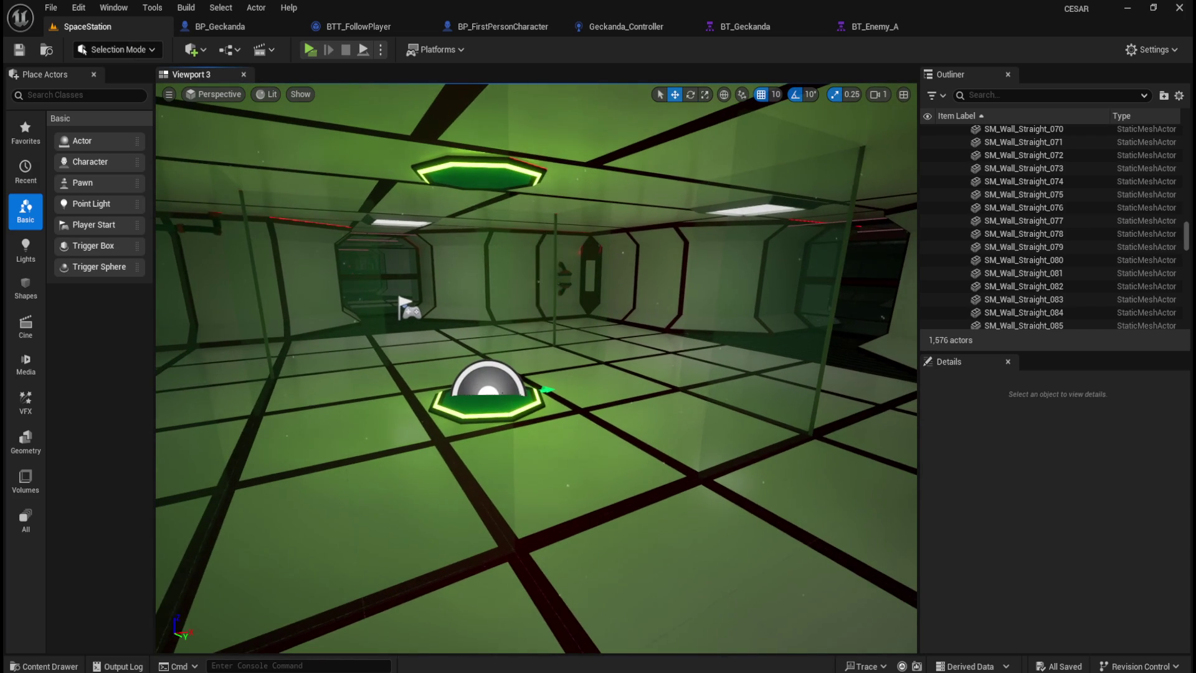
pyautogui.click(610, 27)
pyautogui.scroll(-3, 635, 398)
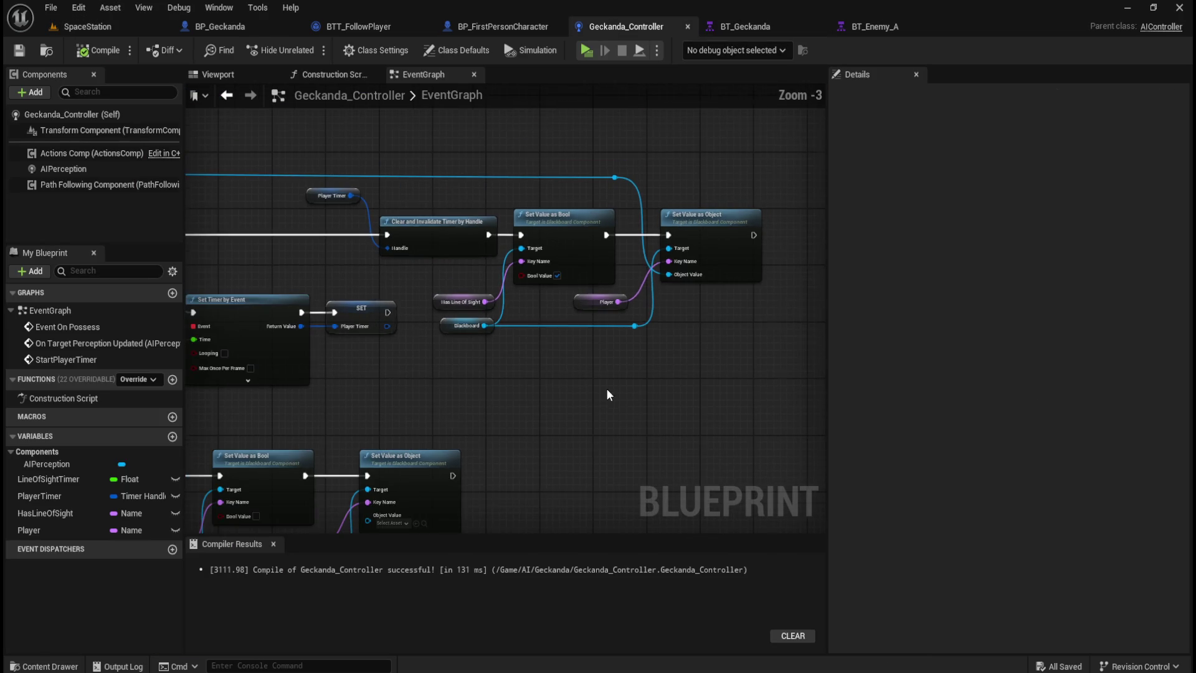
pyautogui.moveTo(508, 383)
pyautogui.mouseDown()
pyautogui.moveTo(688, 347)
pyautogui.moveTo(787, 177)
pyautogui.mouseUp()
pyautogui.moveTo(302, 192)
pyautogui.mouseDown()
pyautogui.moveTo(524, 392)
pyautogui.moveTo(289, 395)
pyautogui.mouseUp()
pyautogui.moveTo(492, 399)
pyautogui.mouseDown()
pyautogui.moveTo(355, 406)
pyautogui.moveTo(415, 270)
pyautogui.mouseUp()
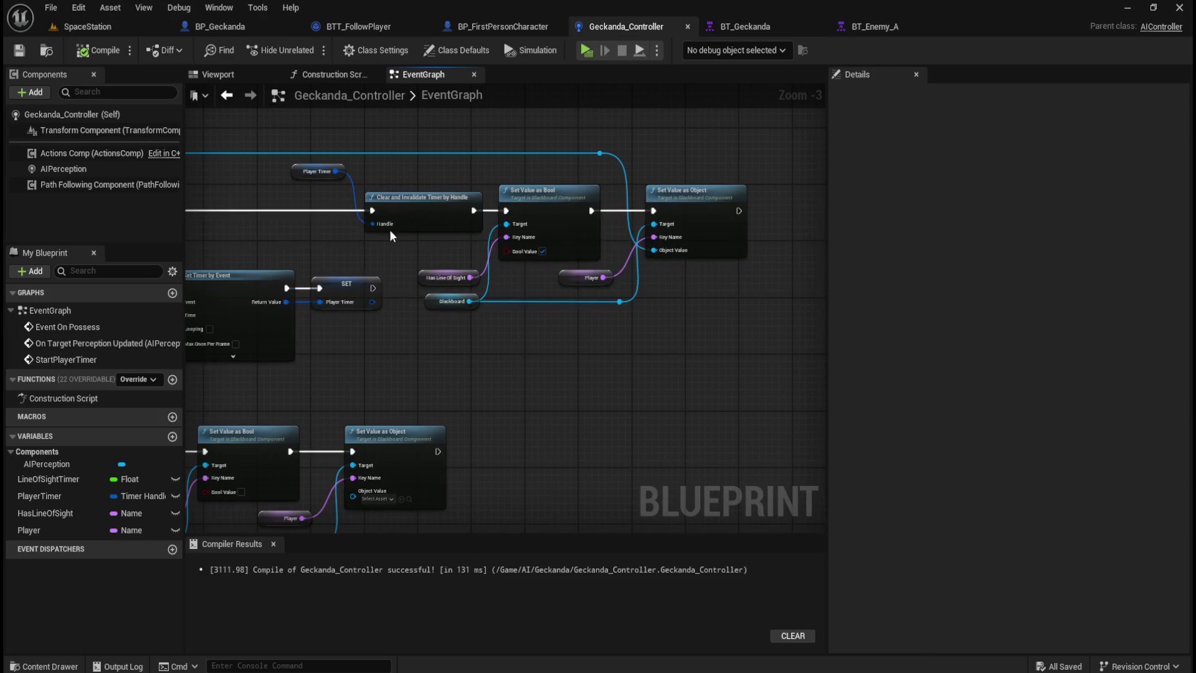
pyautogui.click(203, 28)
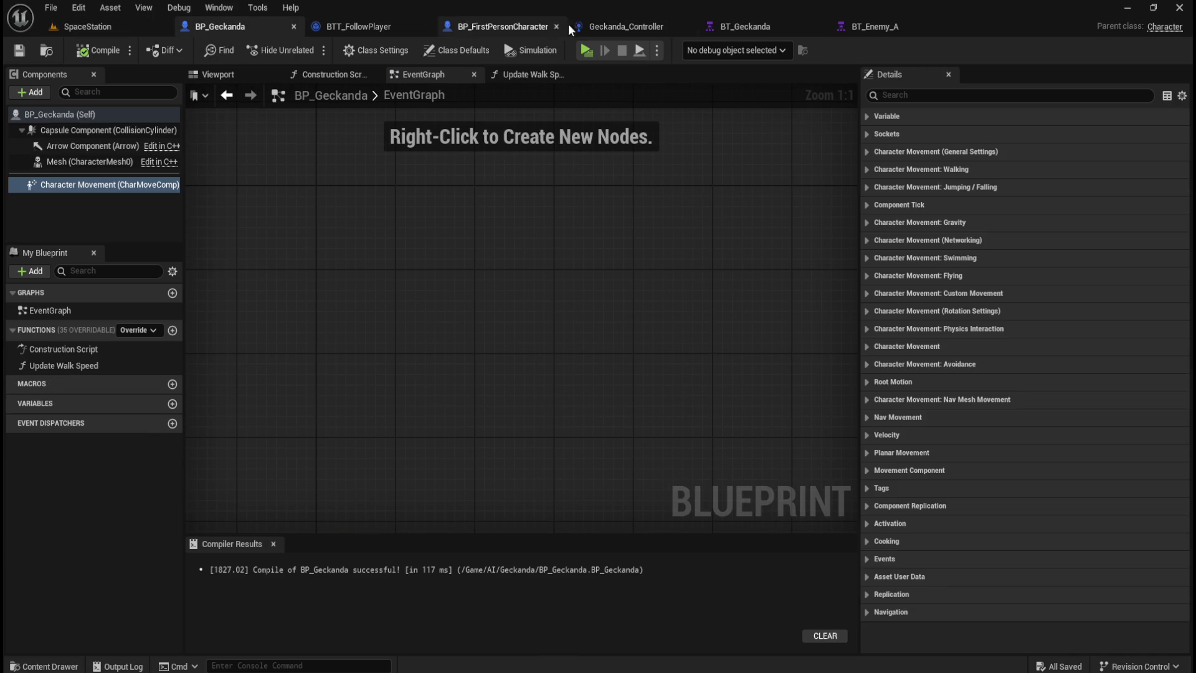
pyautogui.click(607, 26)
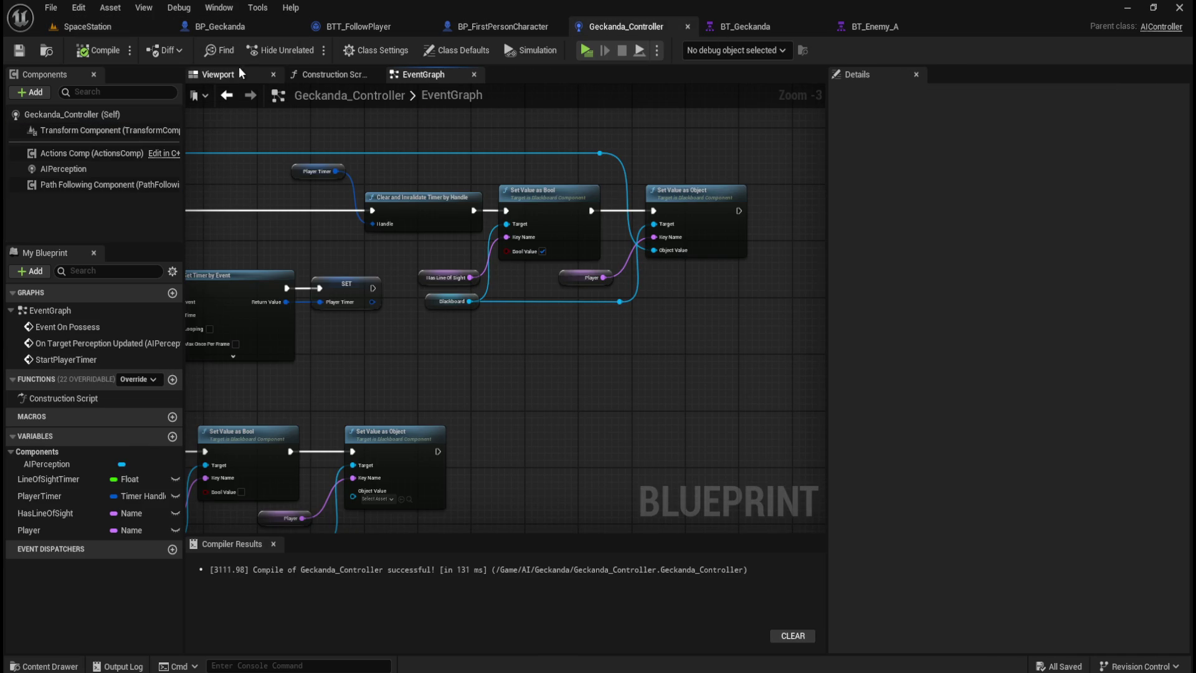
pyautogui.click(217, 76)
pyautogui.click(424, 74)
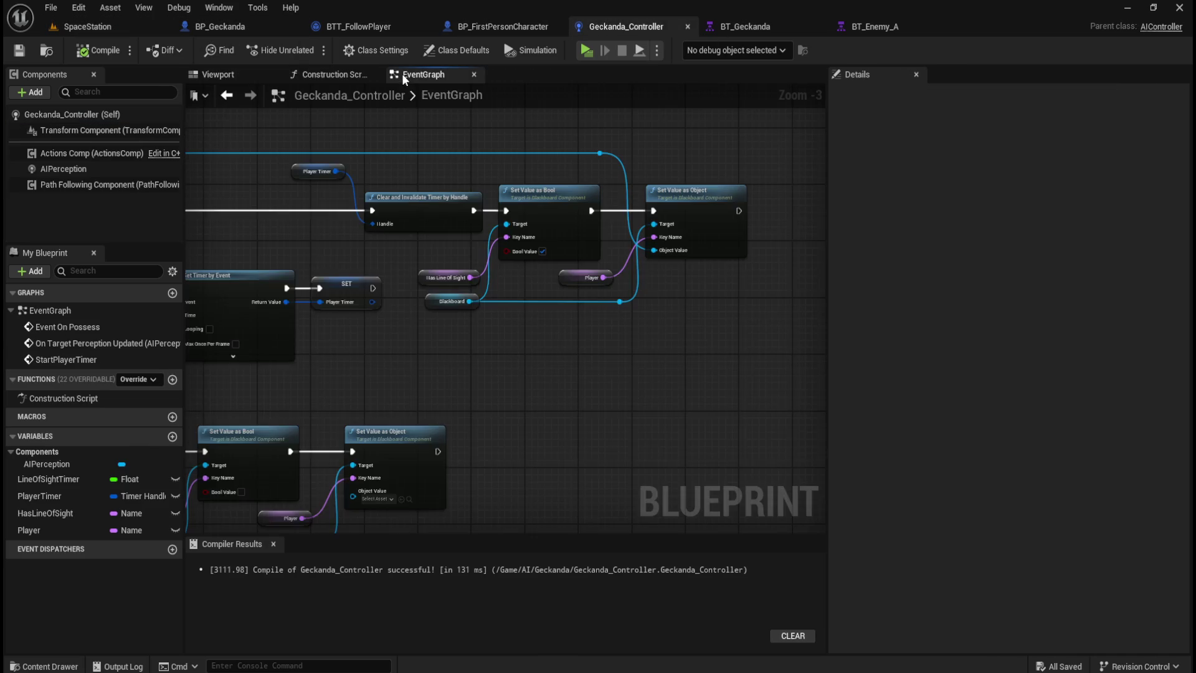
pyautogui.click(123, 28)
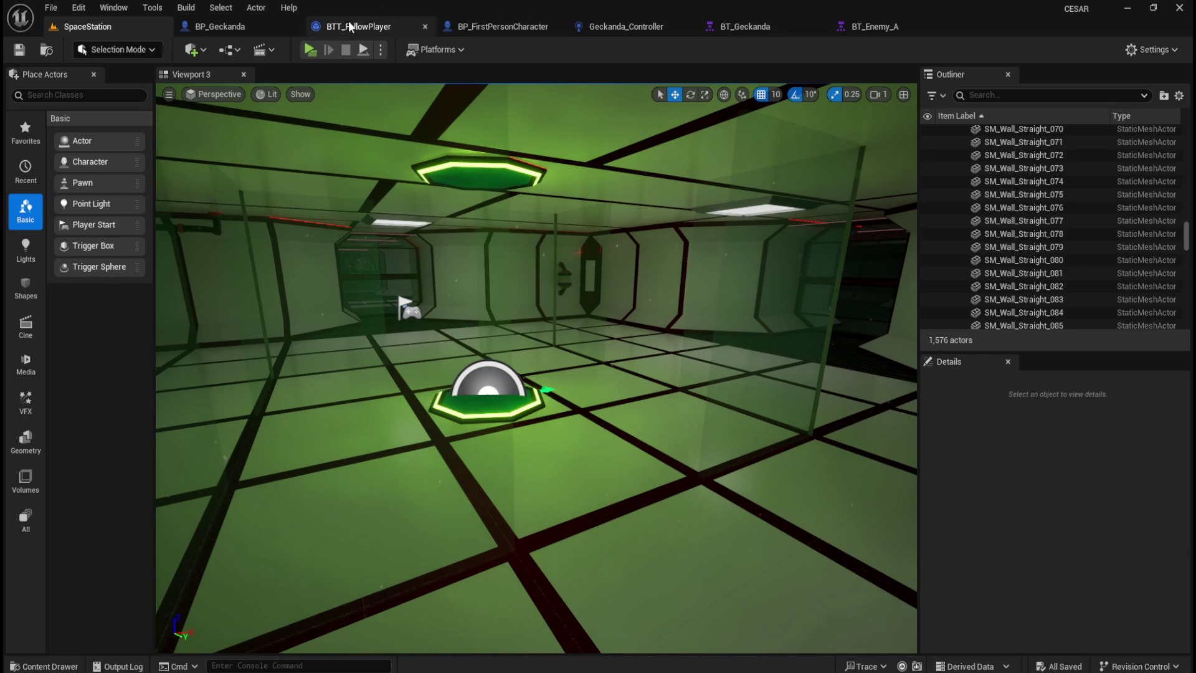
# Show the BP_Geckanda character in its 3D viewport with its class defaults.
pyautogui.click(248, 27)
pyautogui.click(86, 114)
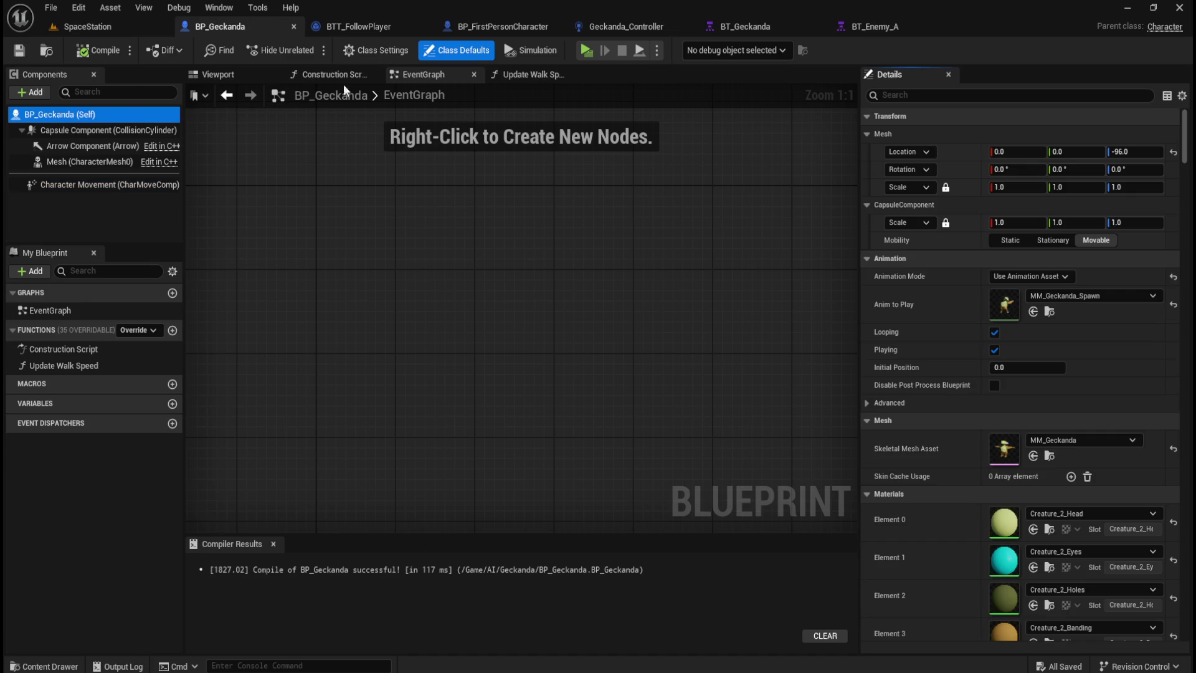
pyautogui.click(215, 74)
pyautogui.scroll(3, 682, 374)
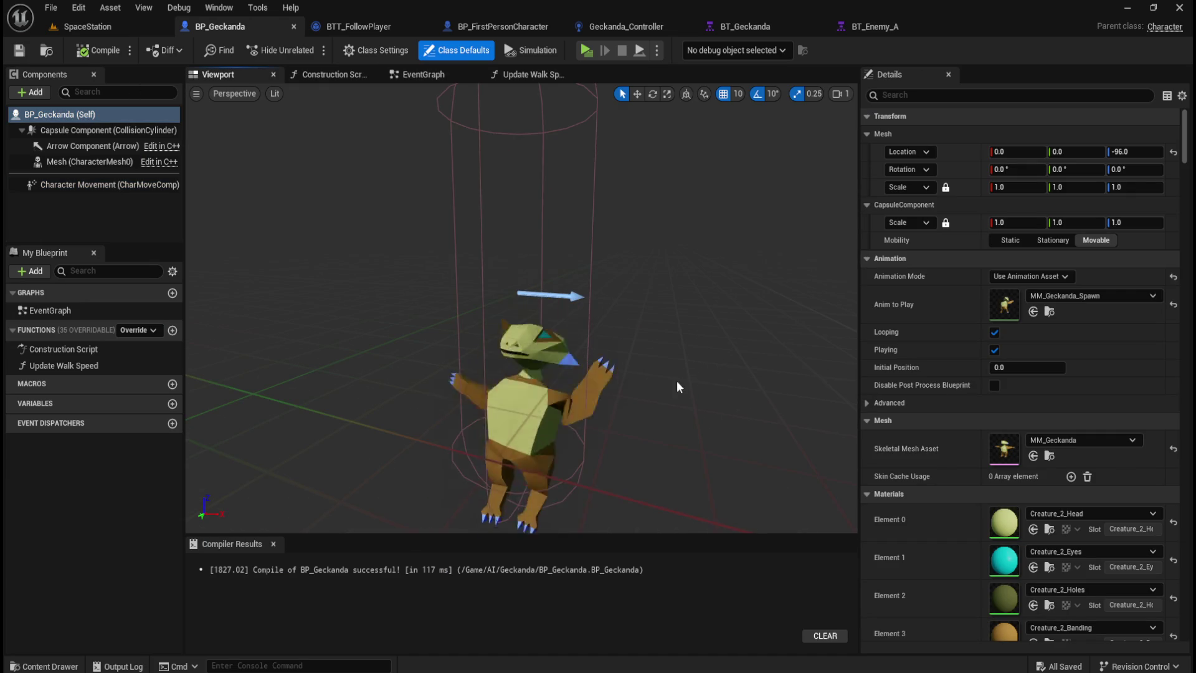
# Compare the Capsule component with class defaults, then pick BP_Enemy_Character_A in the Content Drawer's AI/RobotA folder.
pyautogui.click(73, 128)
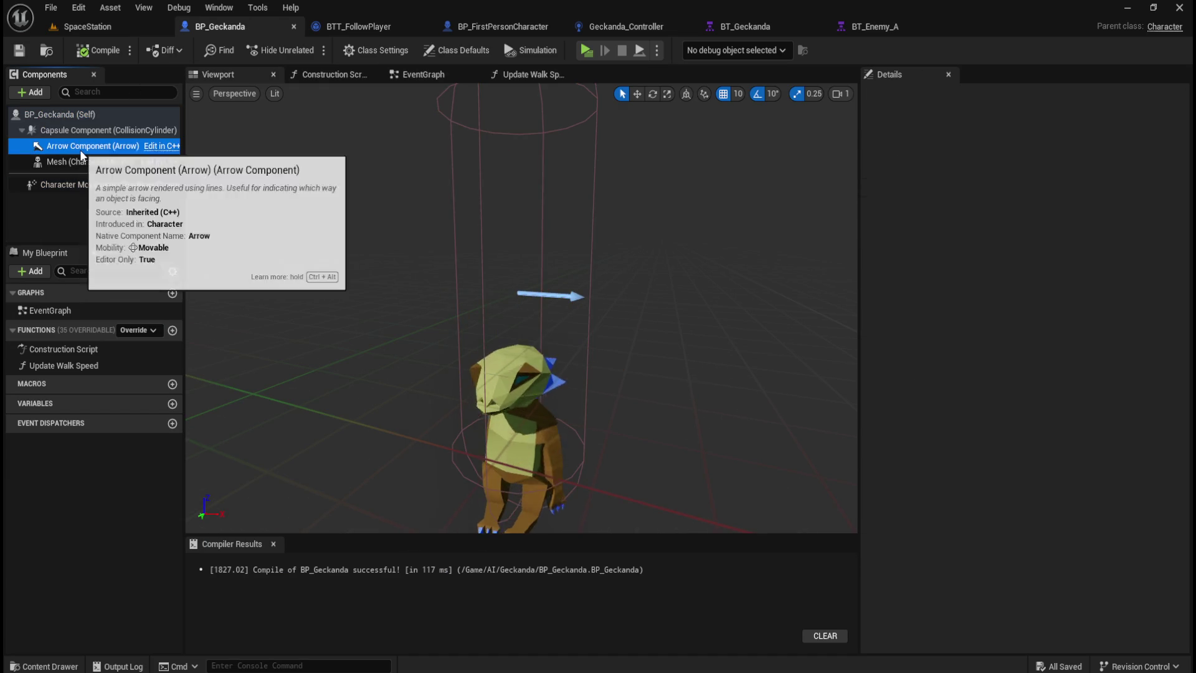
pyautogui.click(75, 114)
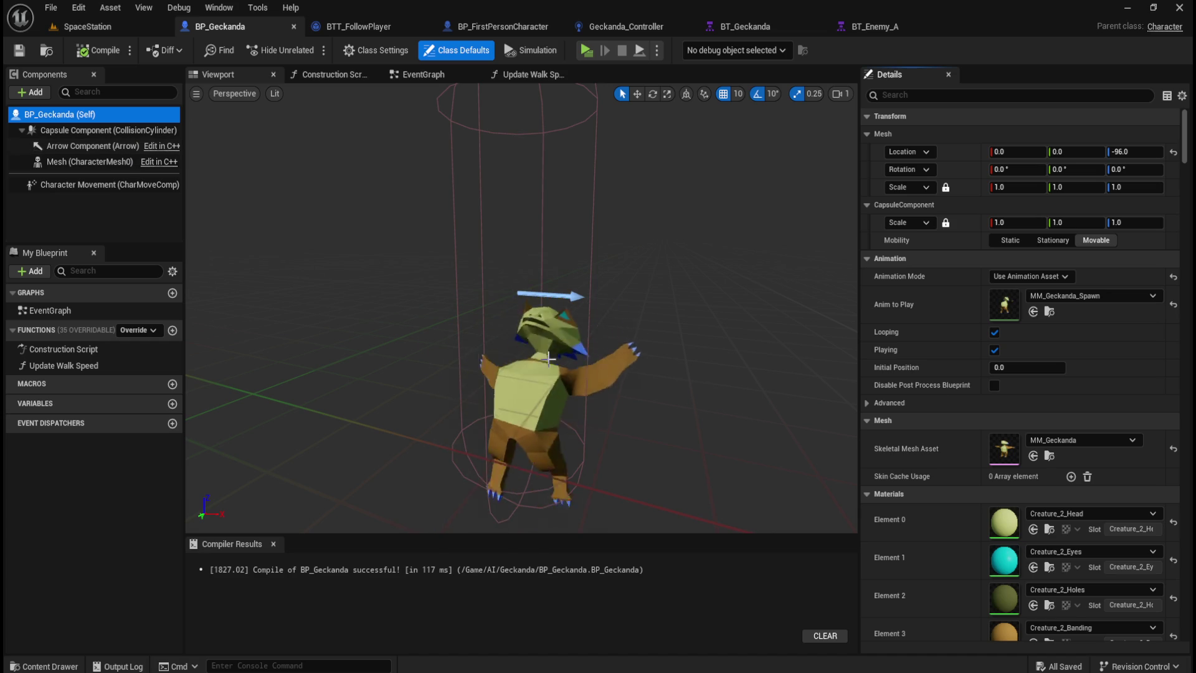
pyautogui.scroll(-5, 471, 271)
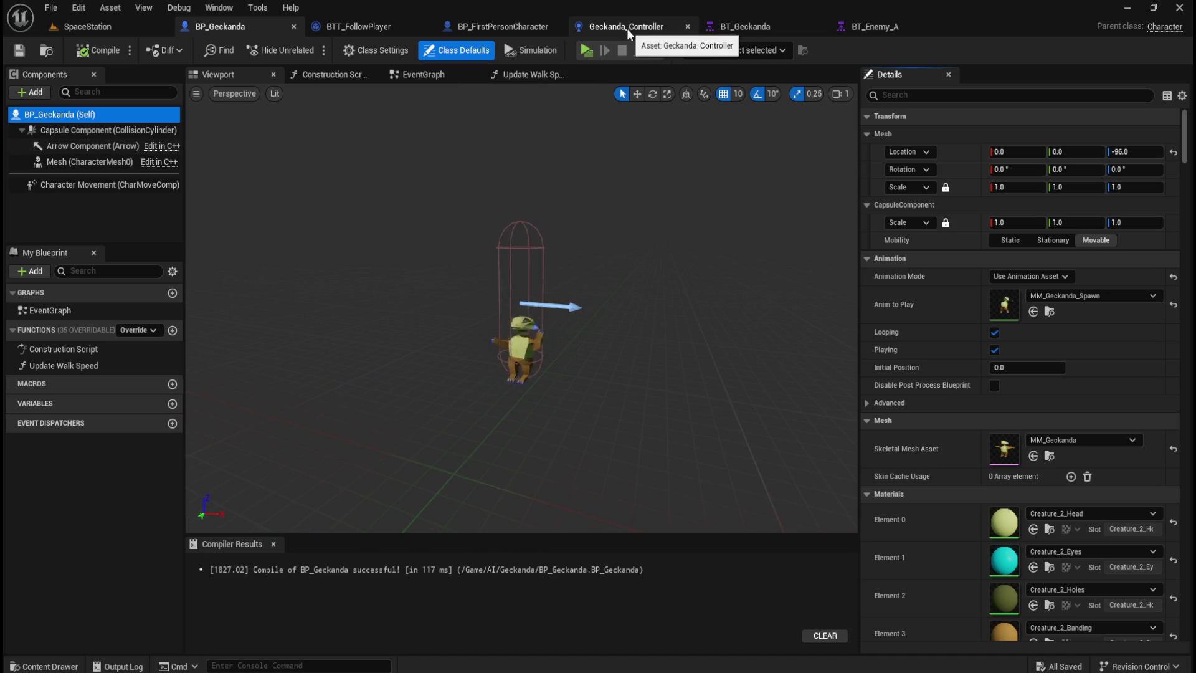
pyautogui.click(107, 134)
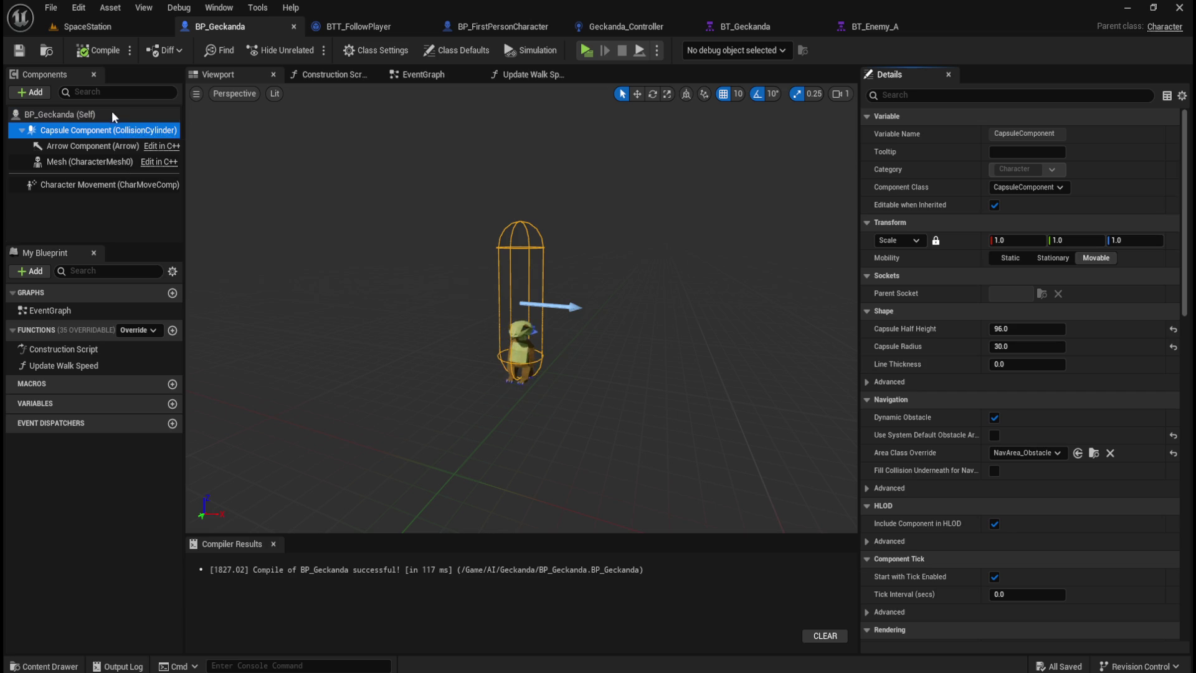
pyautogui.click(111, 114)
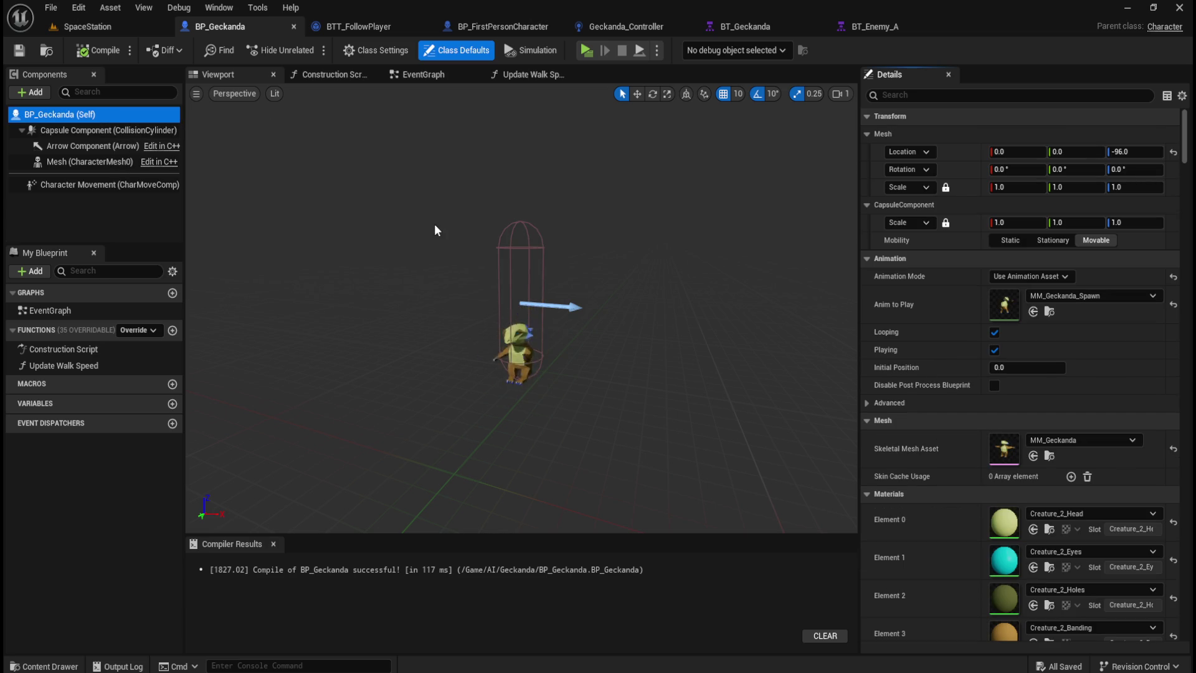
pyautogui.hotkey('ctrl', 'space')
pyautogui.click(192, 569)
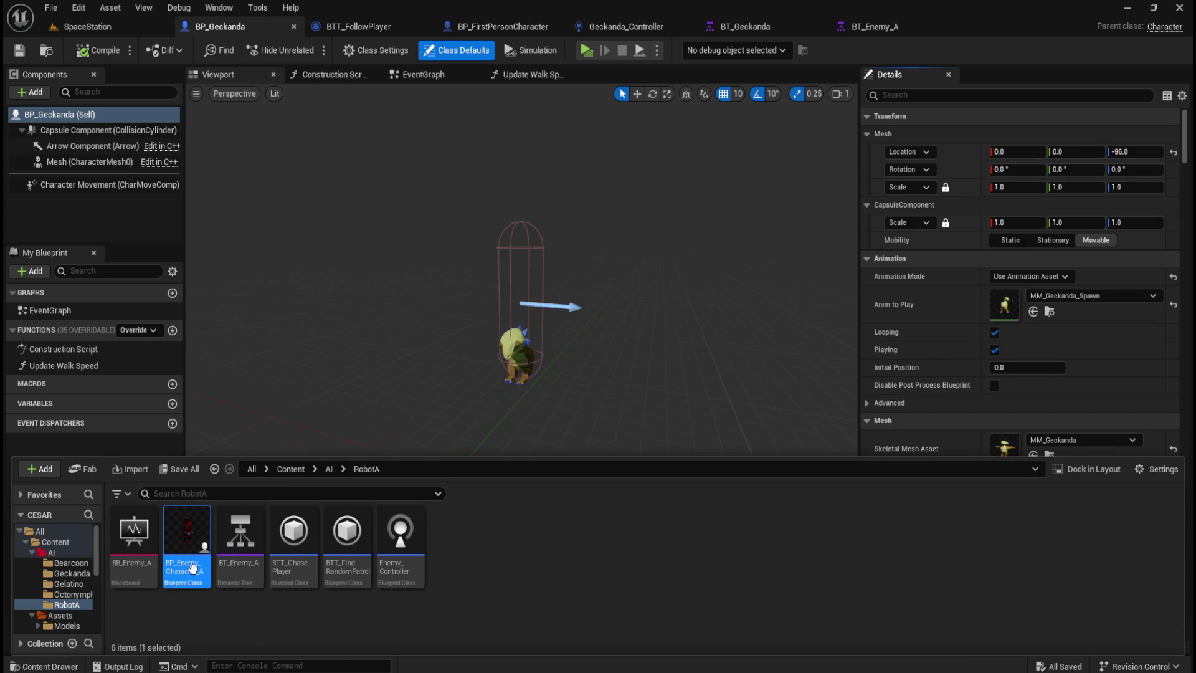
# Check BP_Enemy_Character_A's mesh orientation in 3D, then review the other open editor tabs.
pyautogui.doubleClick(193, 568)
pyautogui.click(236, 72)
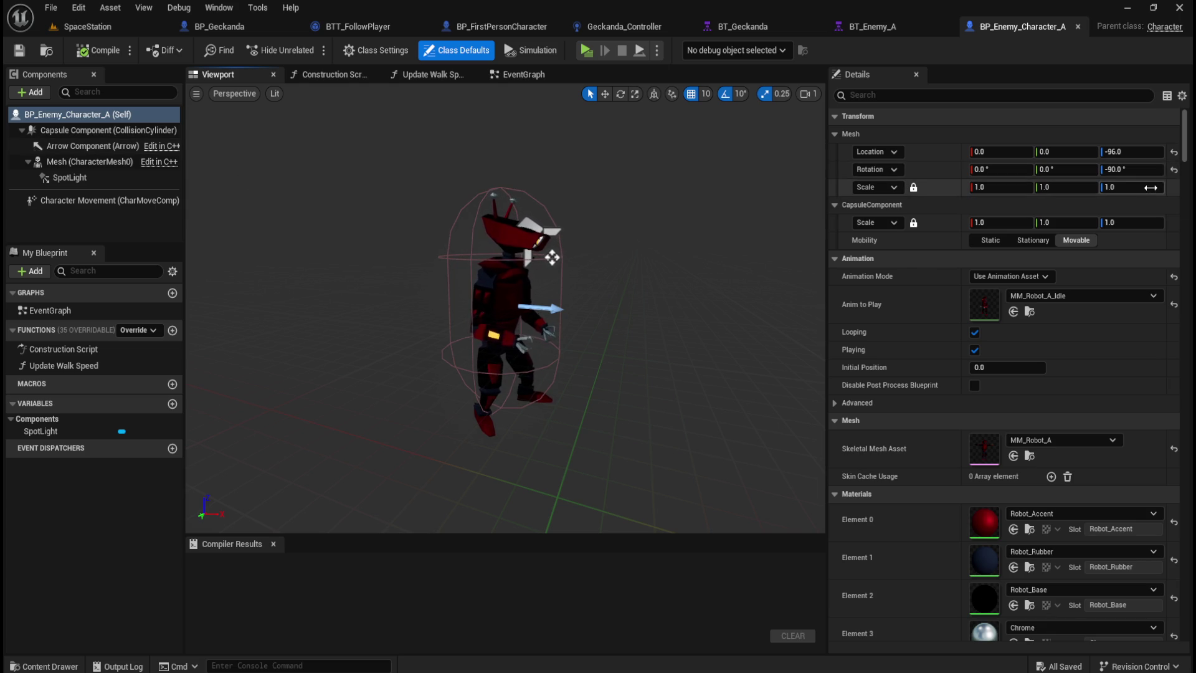
pyautogui.click(750, 25)
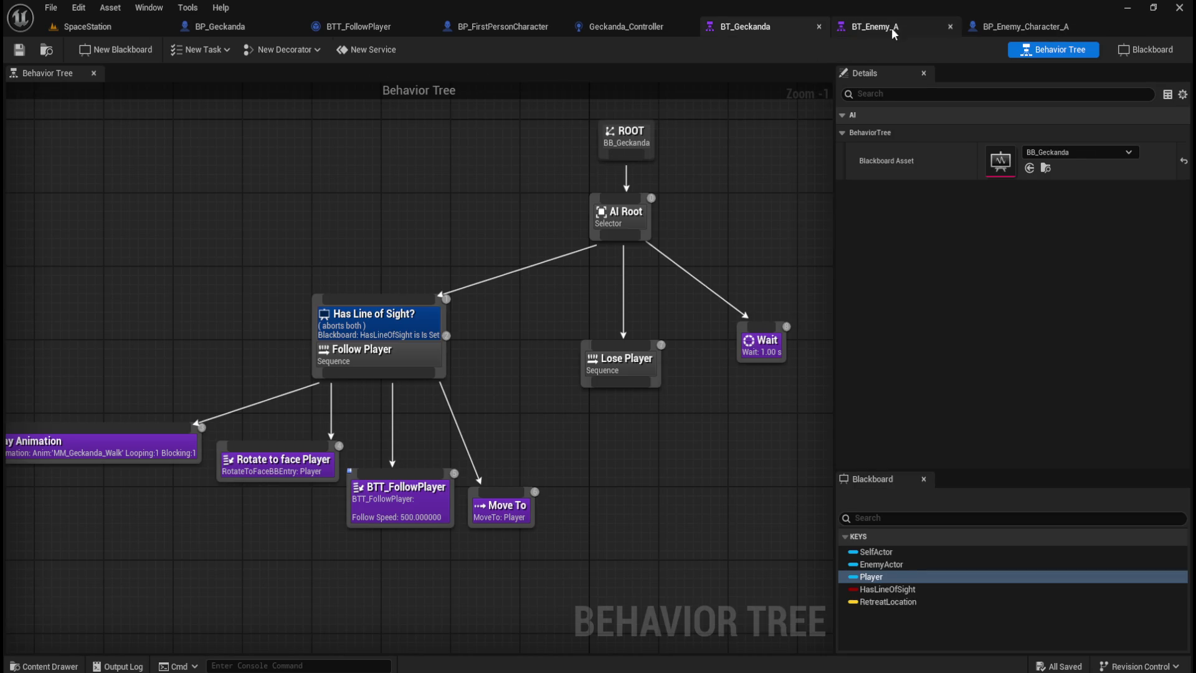
pyautogui.click(892, 28)
pyautogui.click(589, 30)
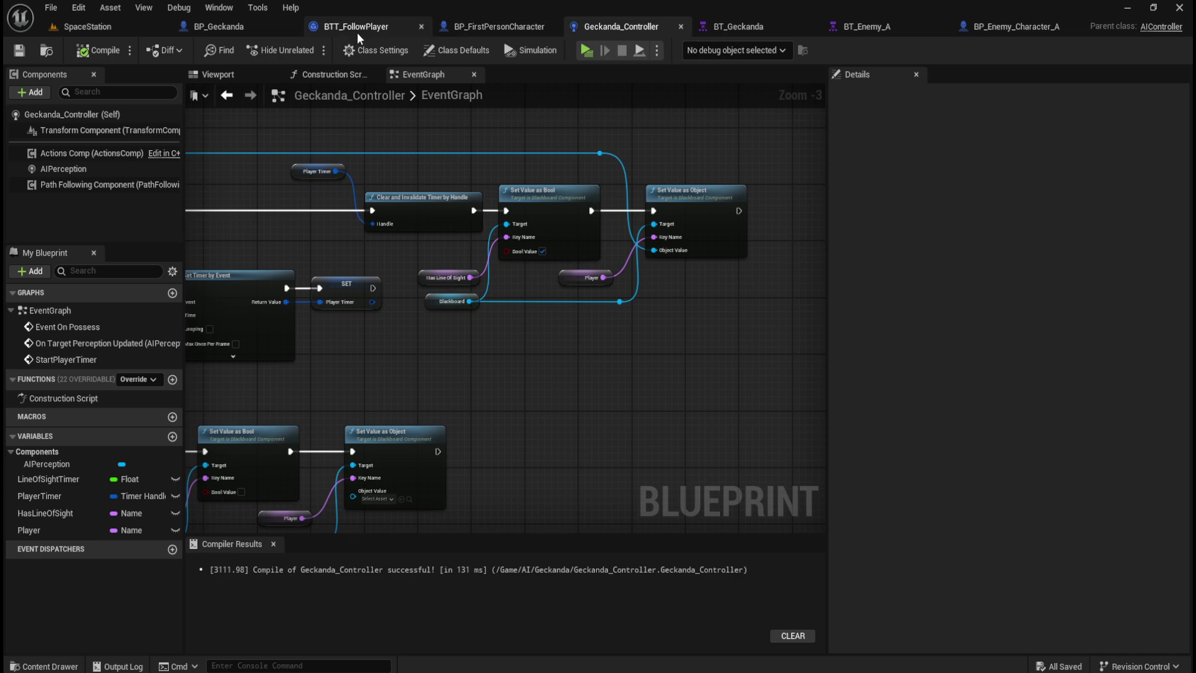
pyautogui.click(259, 27)
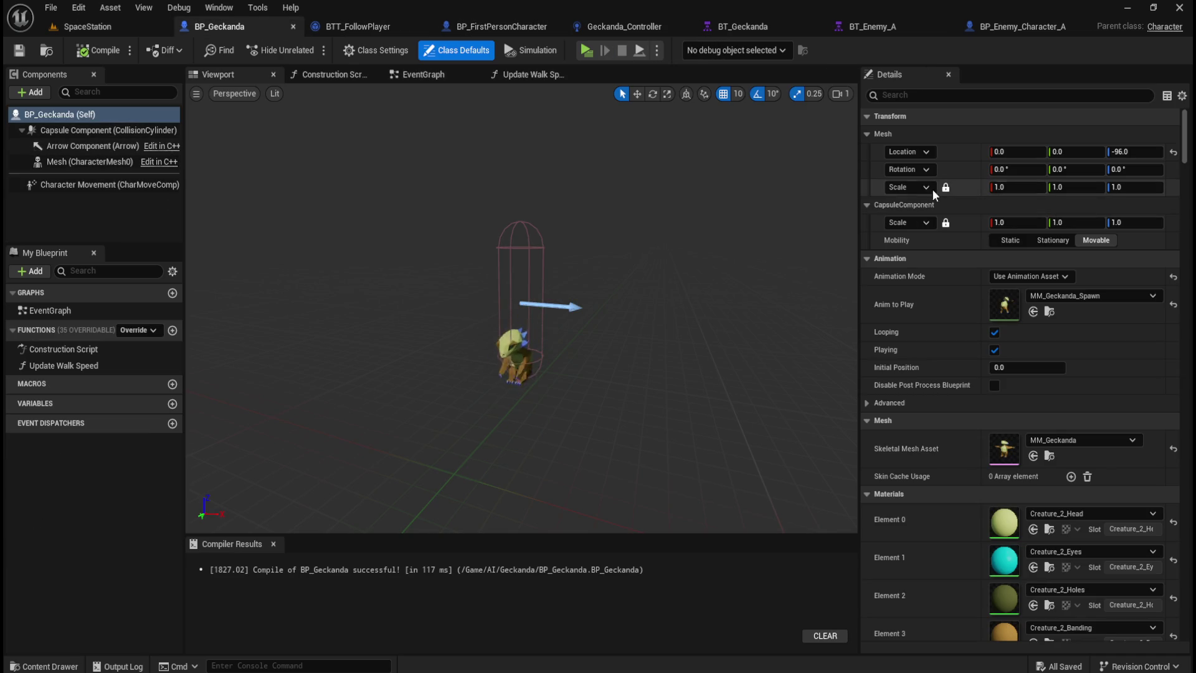
# Set BP_Geckanda's mesh Z rotation to -90 and launch a standalone SpaceStation play-test.
pyautogui.click(1141, 172)
pyautogui.write('-90')
pyautogui.press('Return')
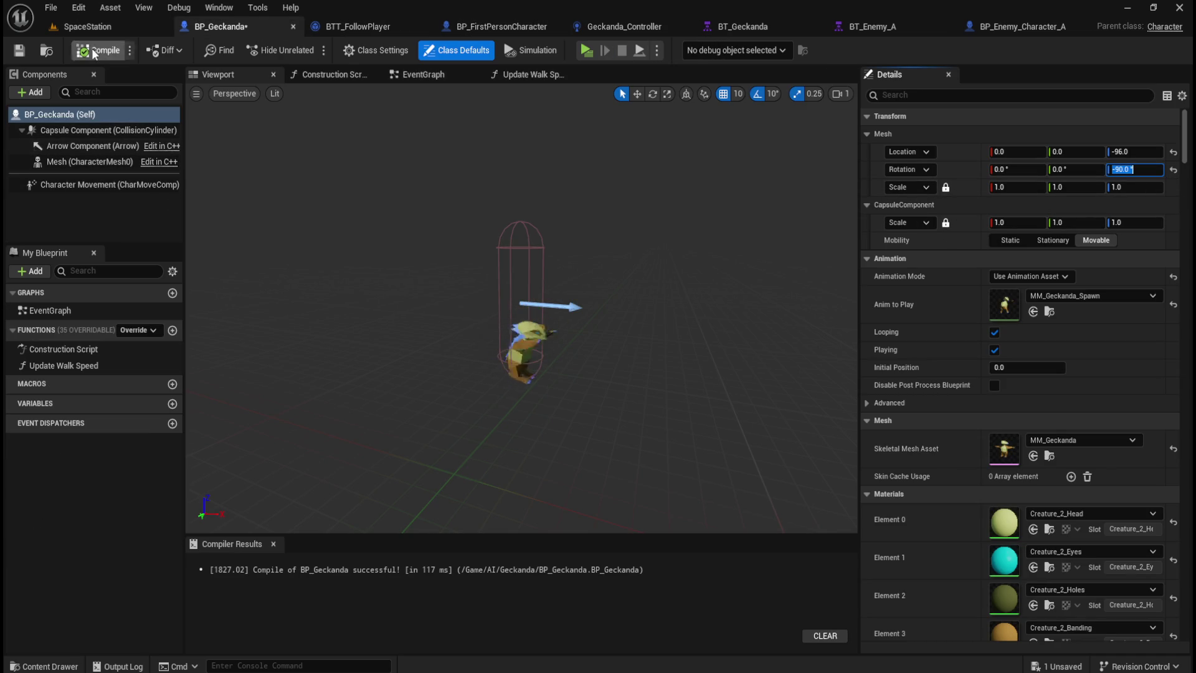
pyautogui.click(113, 23)
pyautogui.click(316, 41)
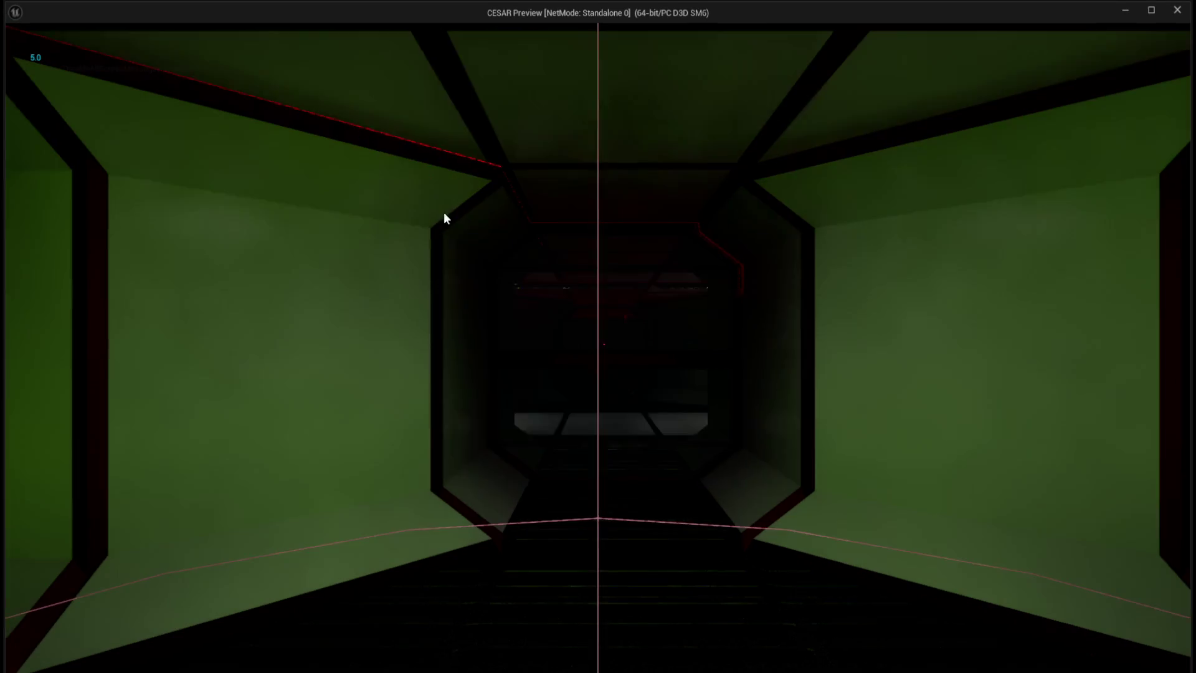
# Walk through the corridors, white room and red-disc room while the Geckanda chases, then exit.
pyautogui.press('w')
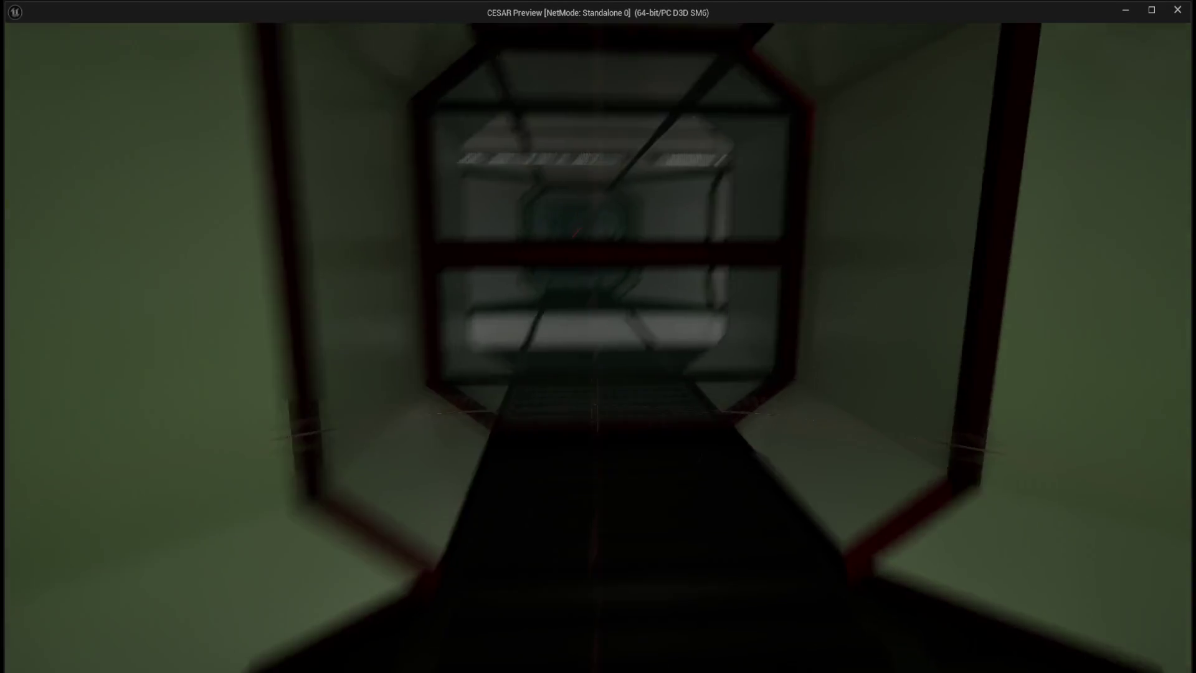
pyautogui.press('w')
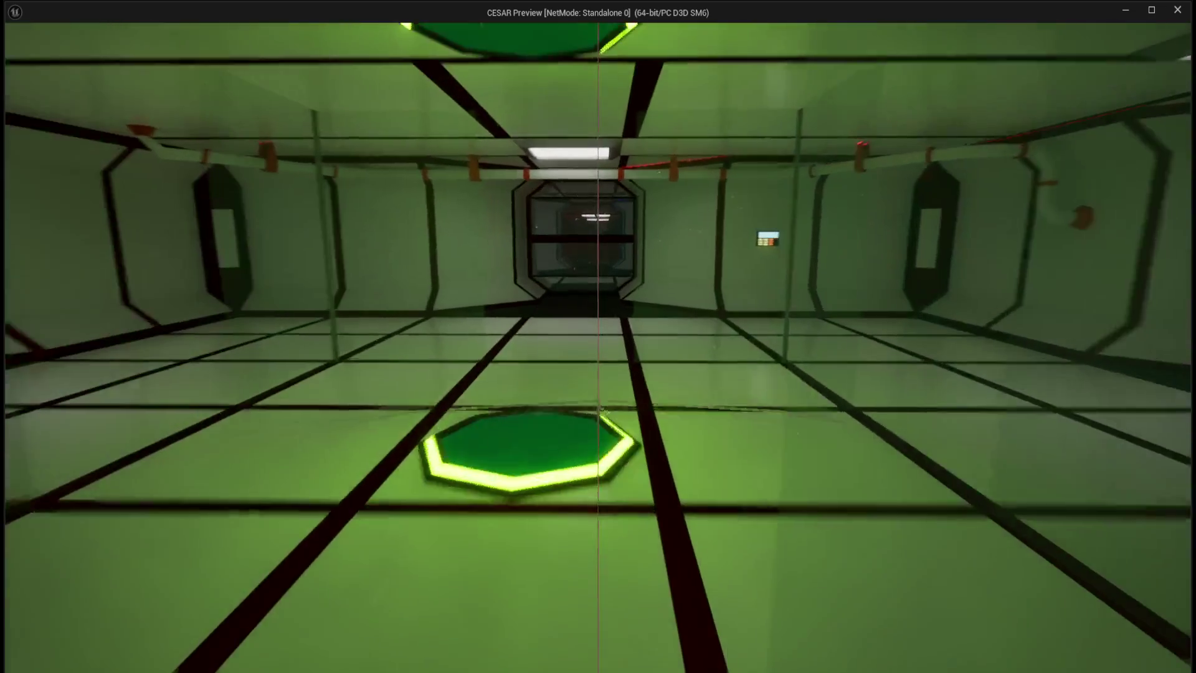
pyautogui.press('w')
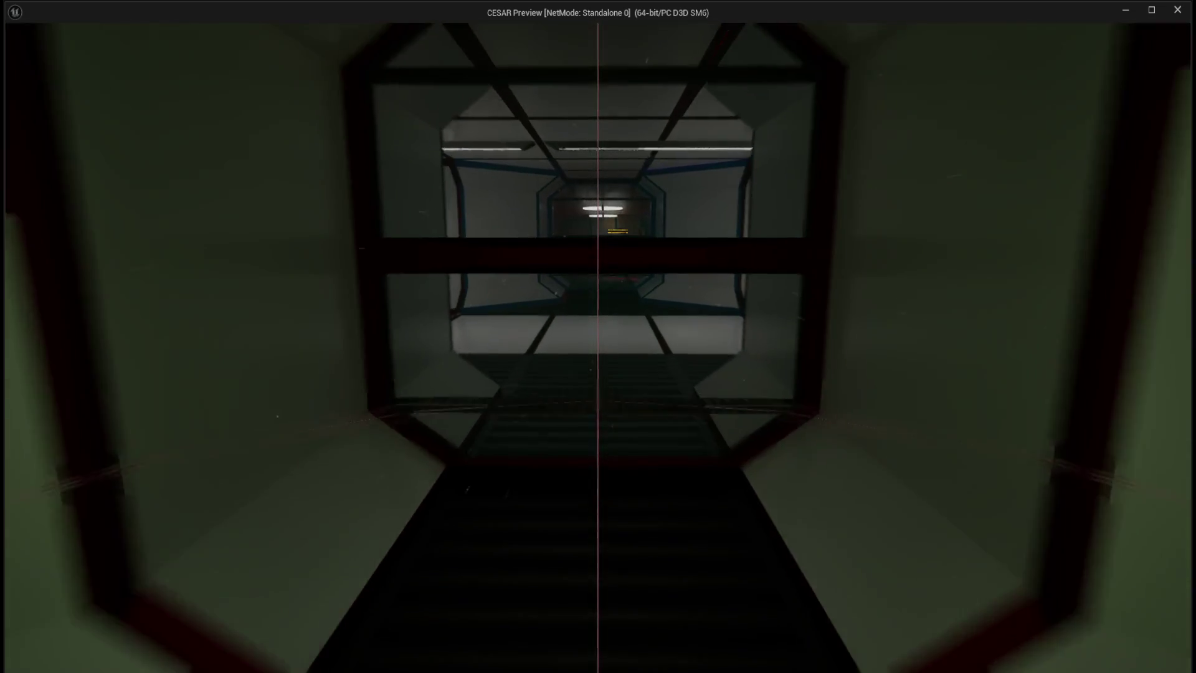
pyautogui.press('w')
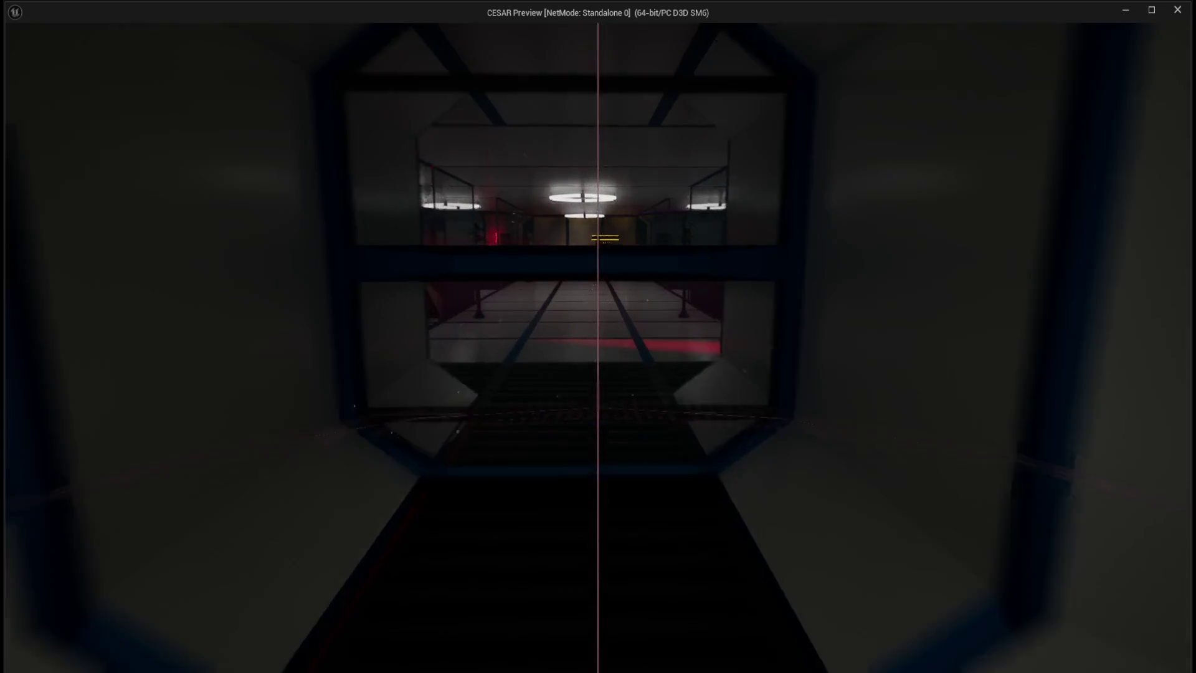
pyautogui.press('w')
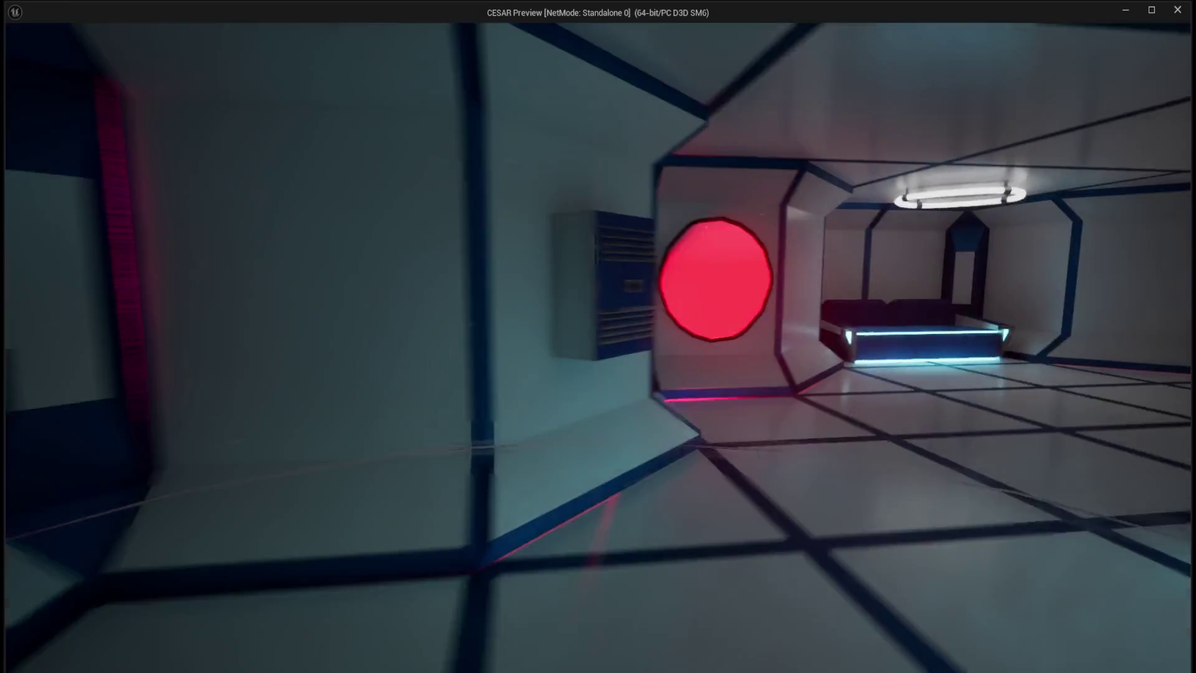
pyautogui.press('w')
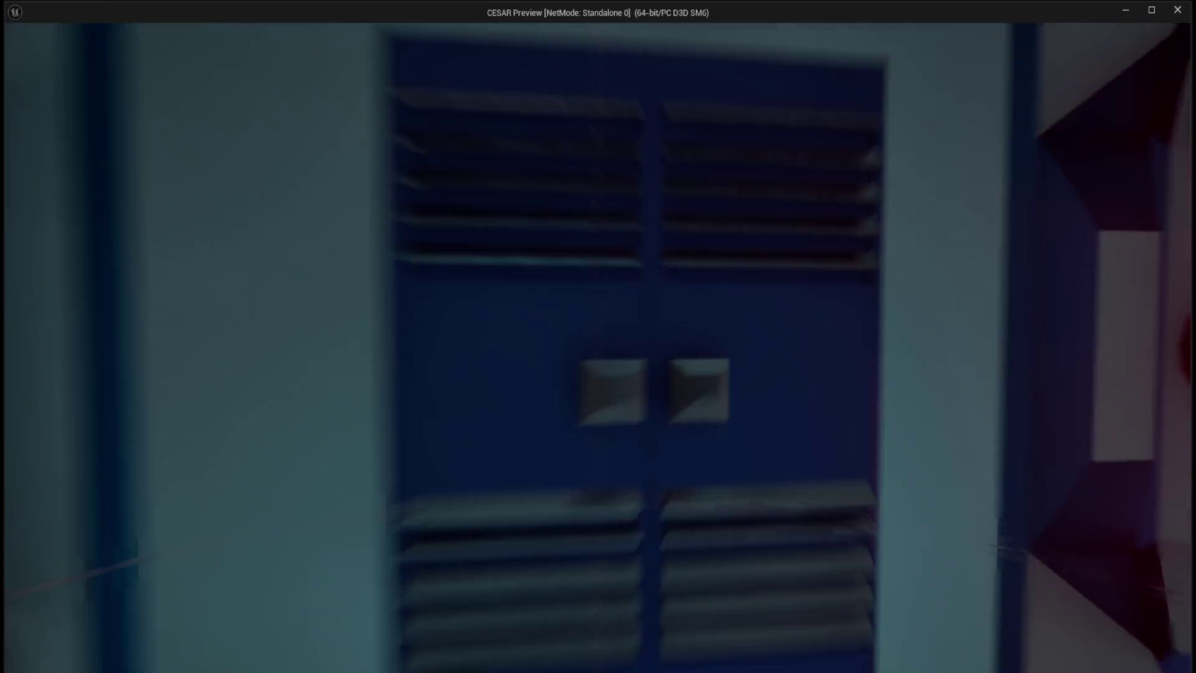
pyautogui.press('w')
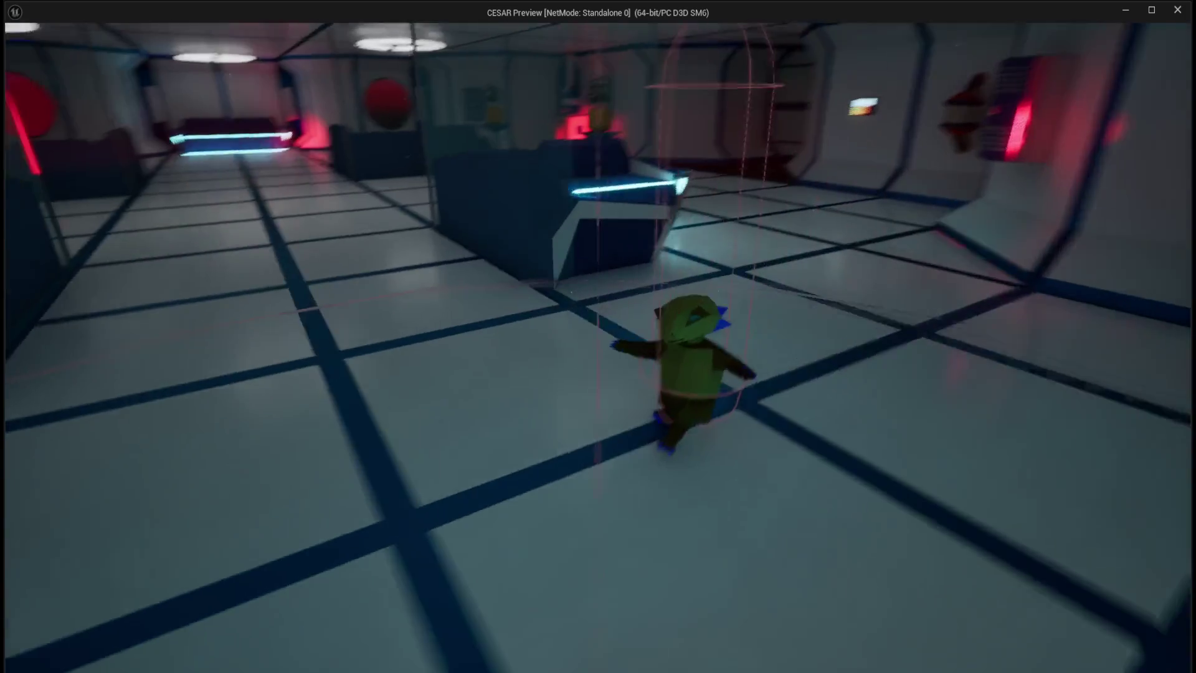
pyautogui.press('w')
pyautogui.press('w')
pyautogui.press('w')
pyautogui.press('w')
pyautogui.press('w')
pyautogui.press('w')
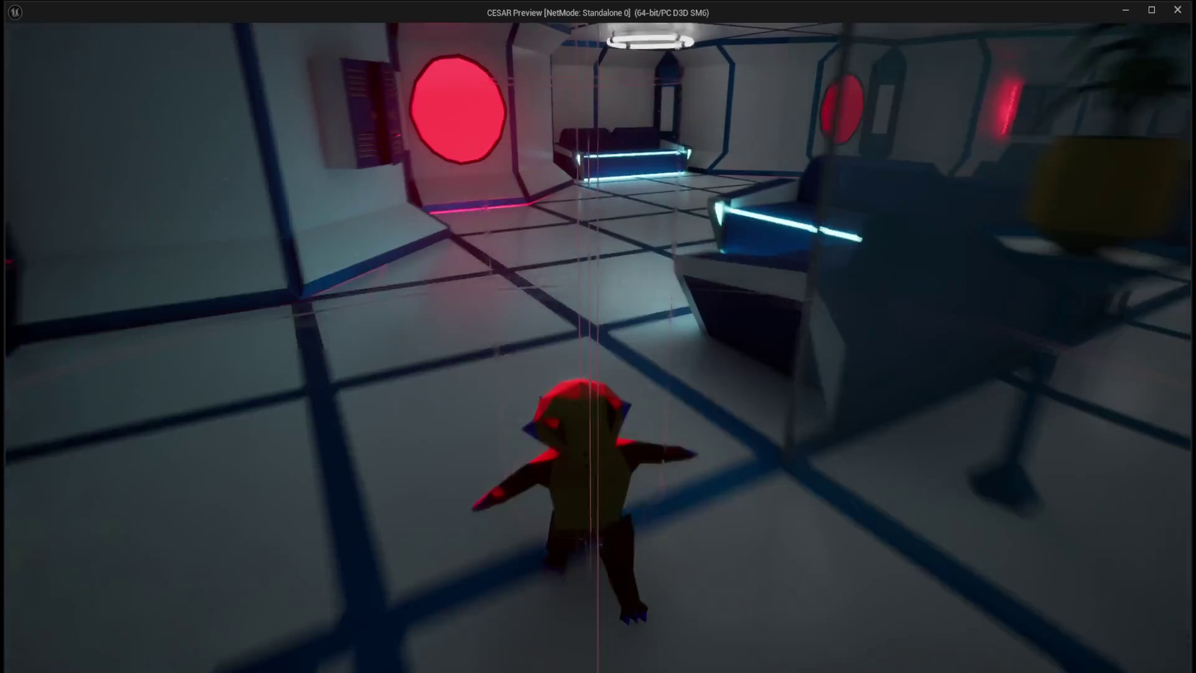
pyautogui.press('Escape')
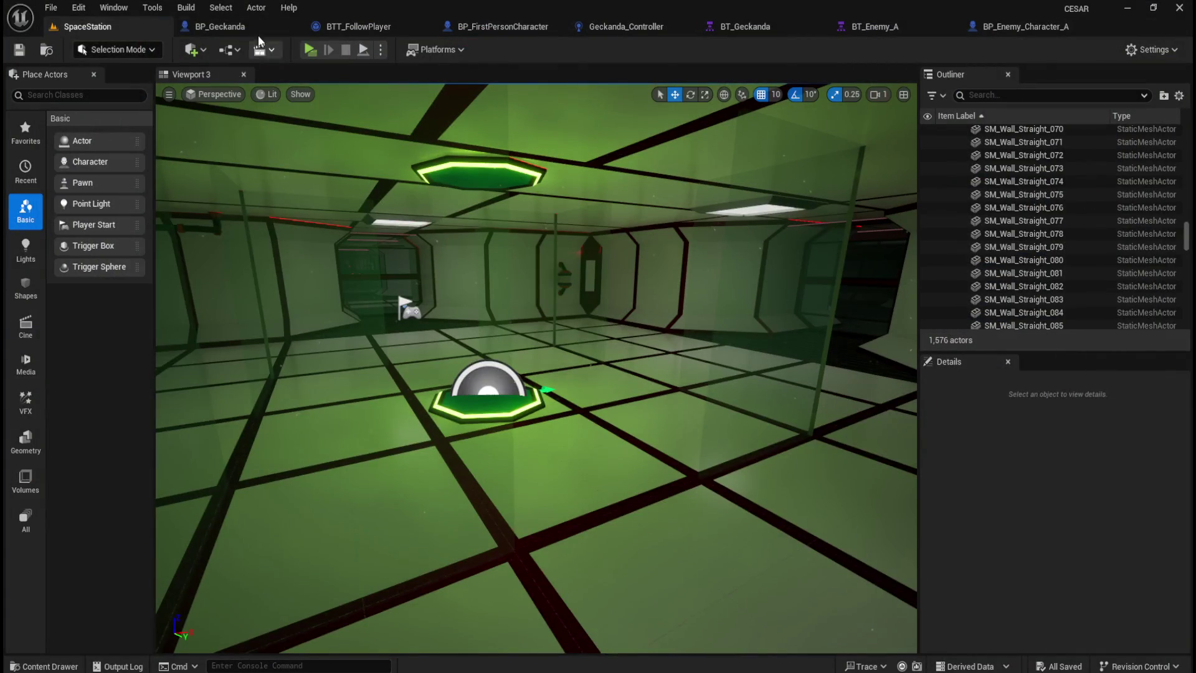
# Set the Geckanda_Controller AIPerception sight Peripheral Vision Half Angle to 180.
pyautogui.click(230, 27)
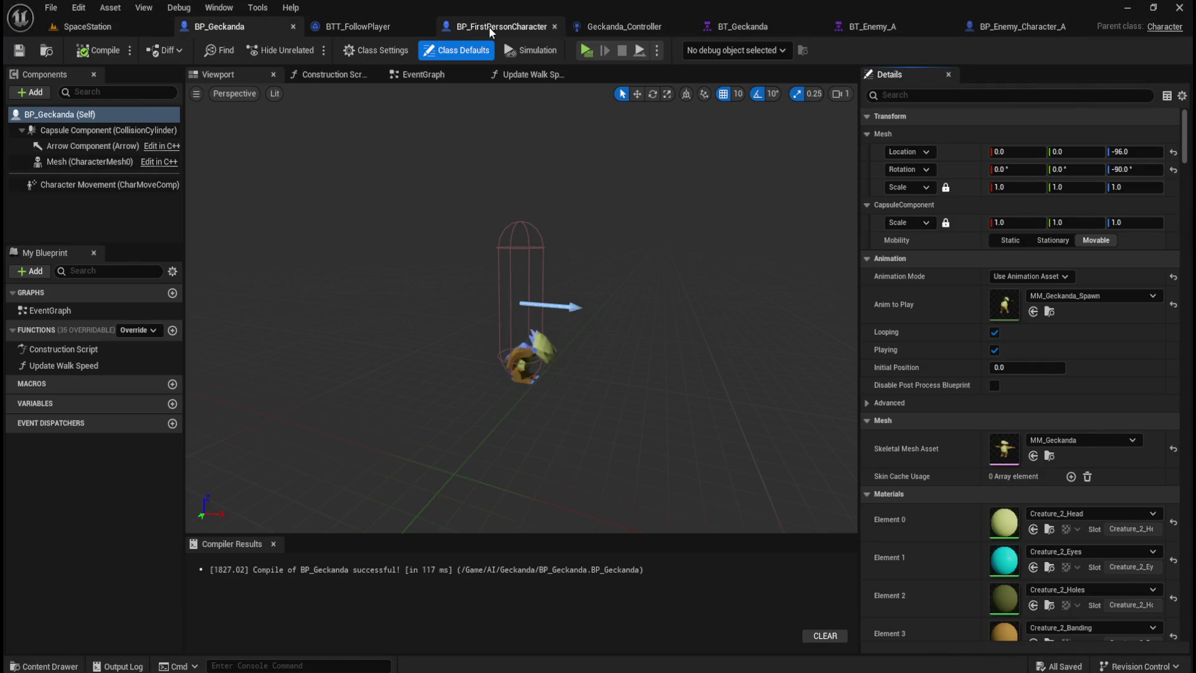
pyautogui.click(657, 30)
pyautogui.click(99, 172)
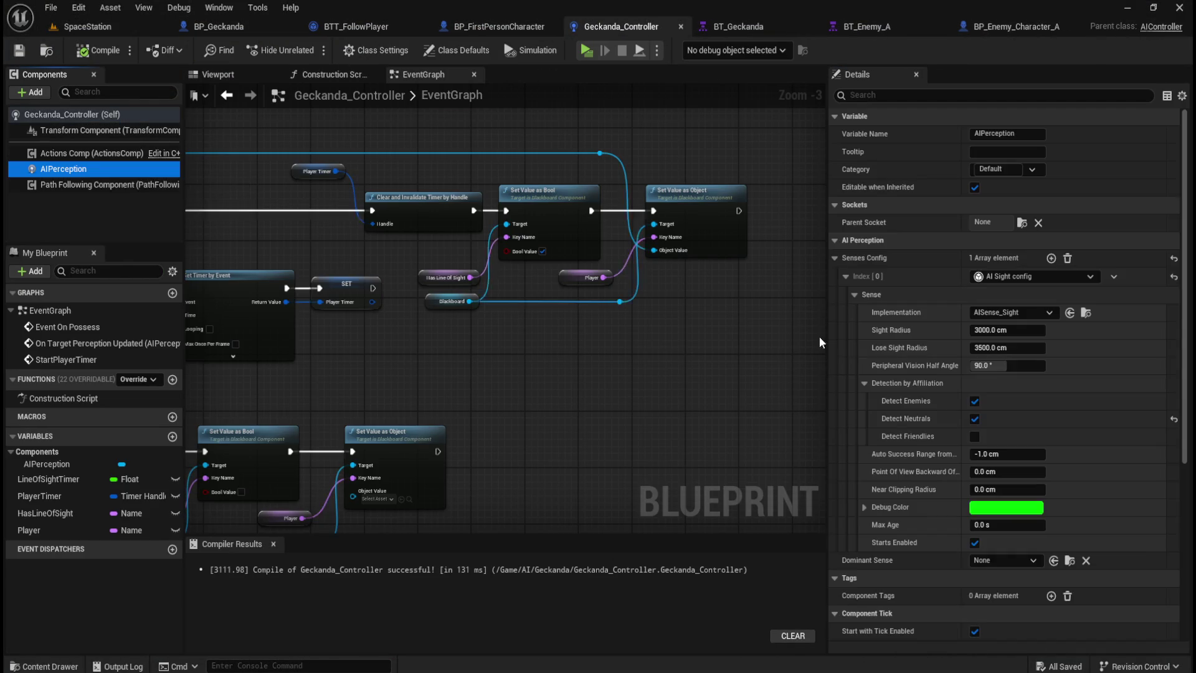
pyautogui.moveTo(917, 372)
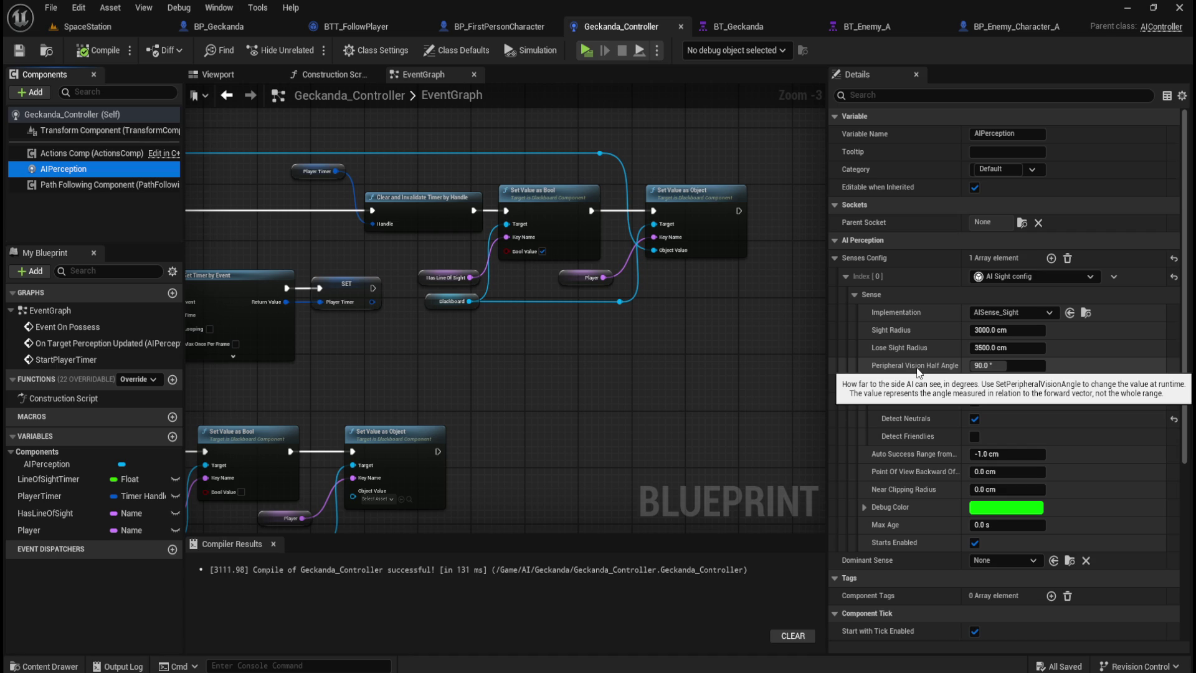
pyautogui.click(991, 366)
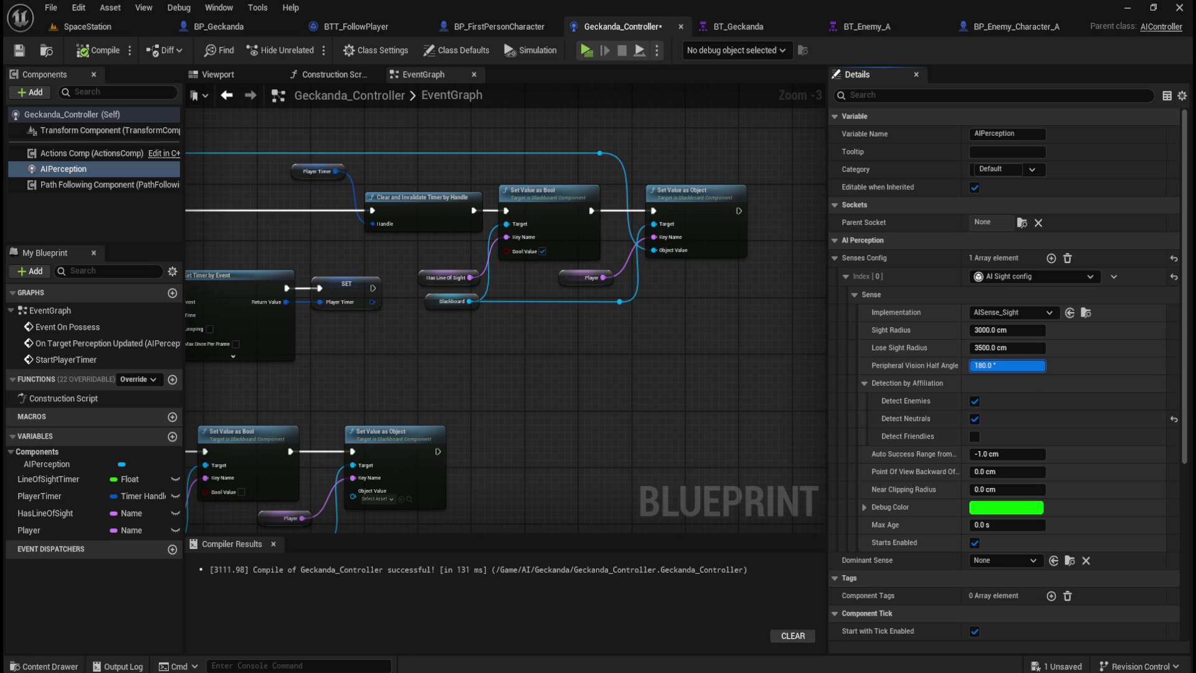
pyautogui.write('180')
pyautogui.press('Return')
pyautogui.click(1025, 364)
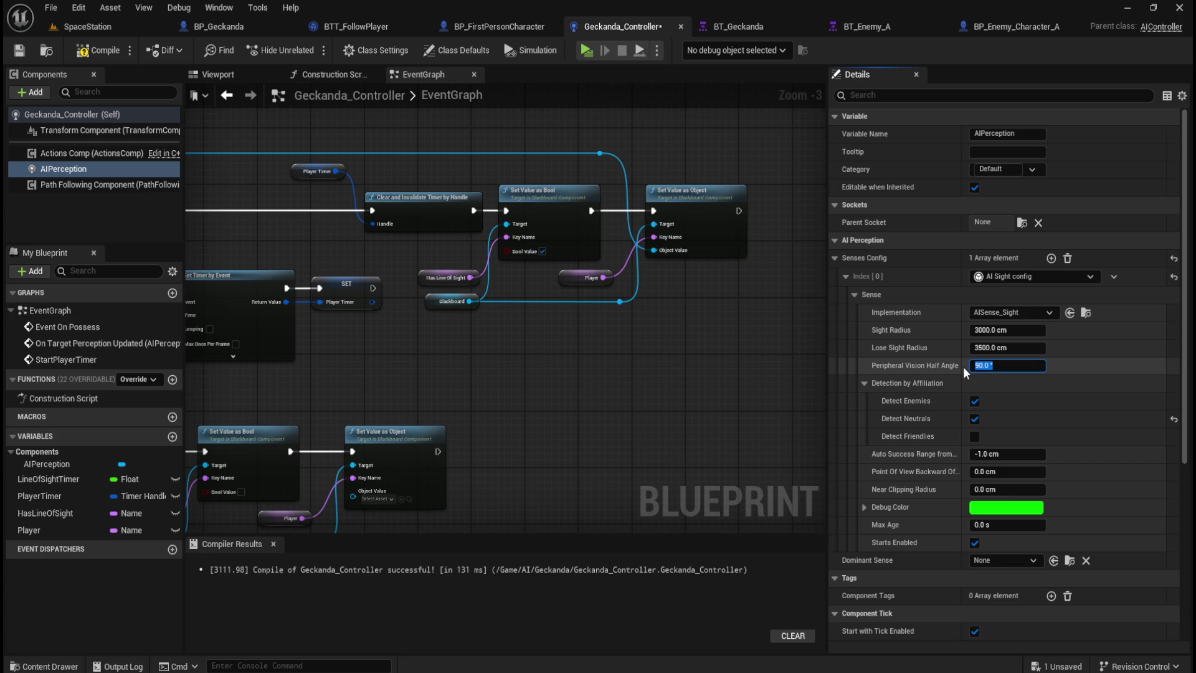
pyautogui.write('180')
pyautogui.press('Return')
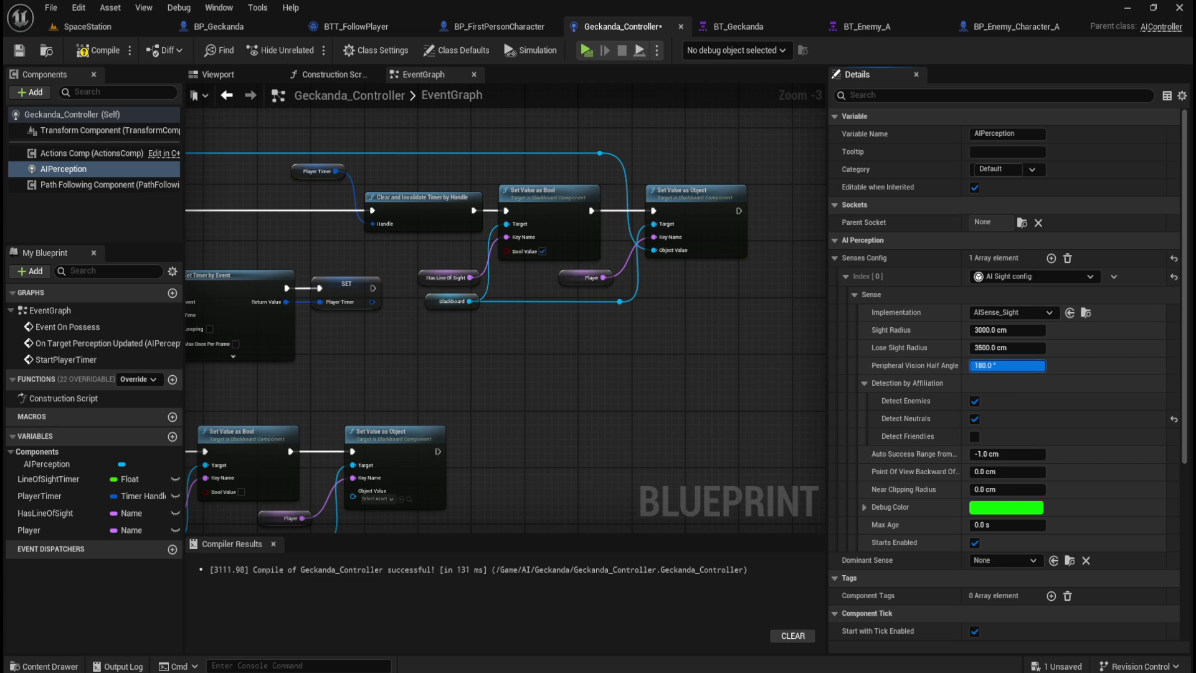
# Compile and save Geckanda_Controller, then return to the SpaceStation level.
pyautogui.click(85, 53)
pyautogui.hotkey('ctrl', 's')
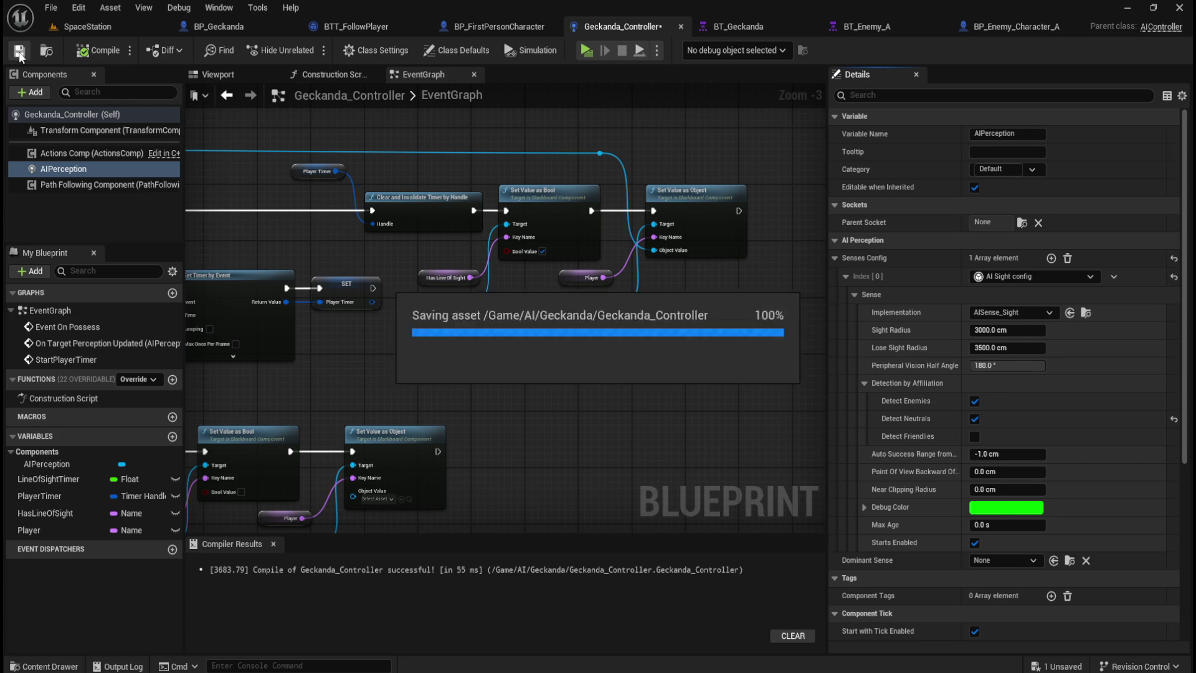
pyautogui.click(114, 21)
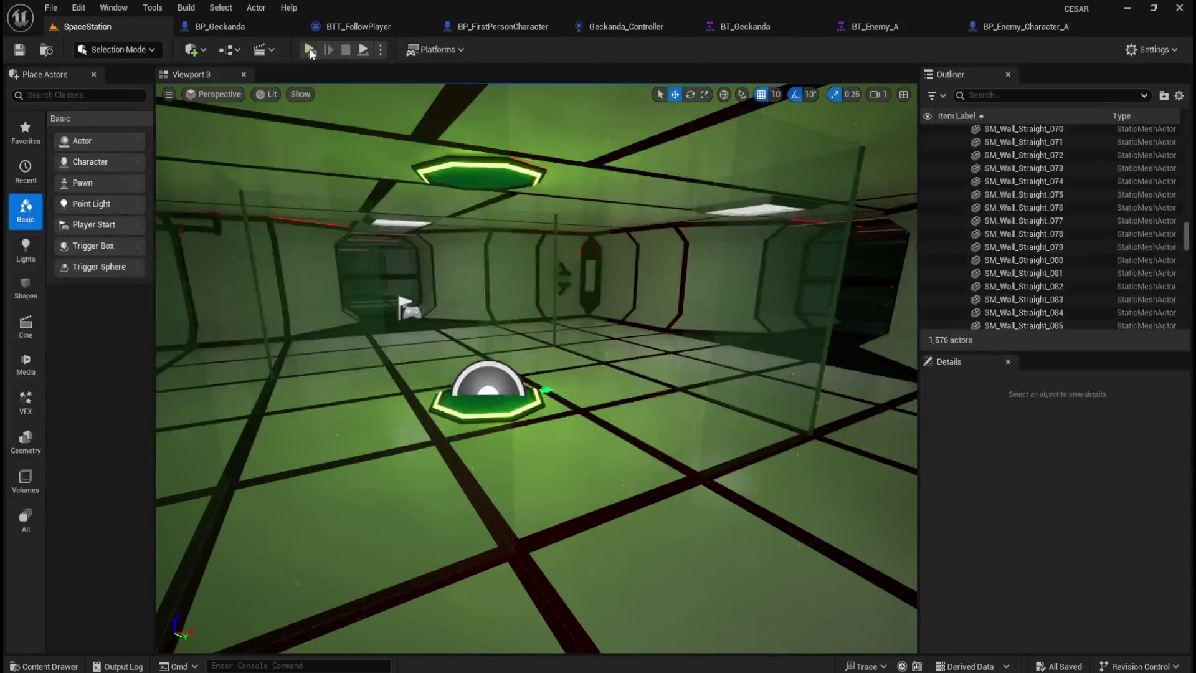
# Launch a standalone play-test and walk past the barrels and crates to the creature in the stairwell.
pyautogui.click(310, 48)
pyautogui.press('w')
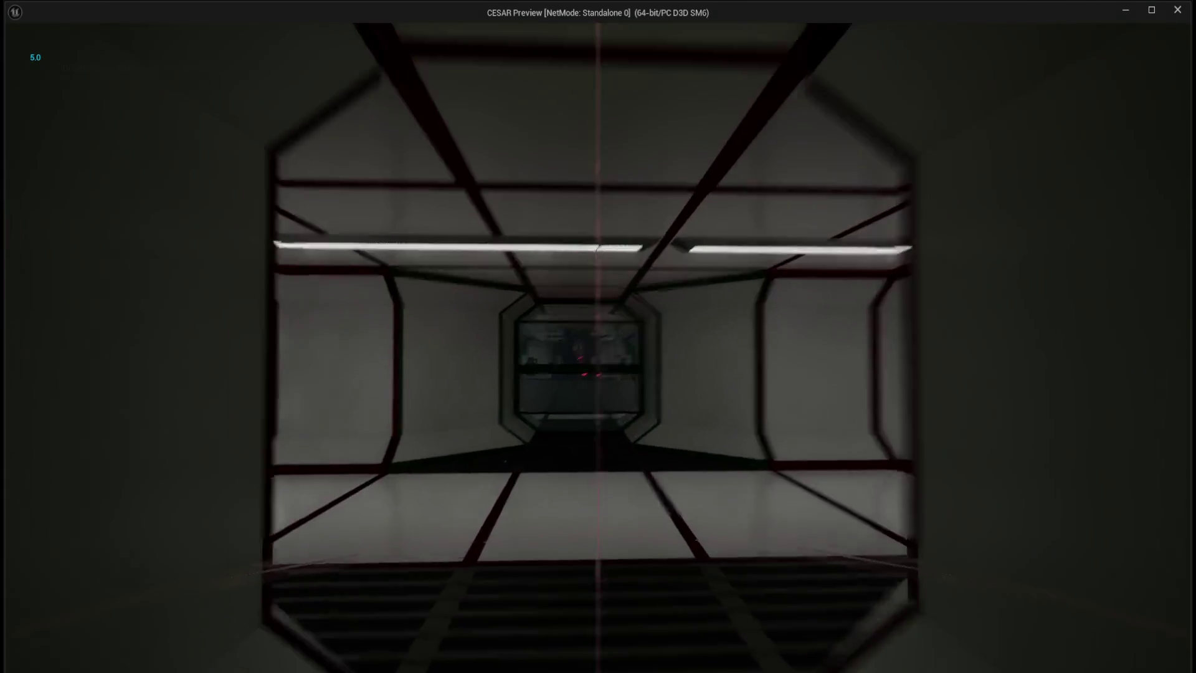
pyautogui.press('w')
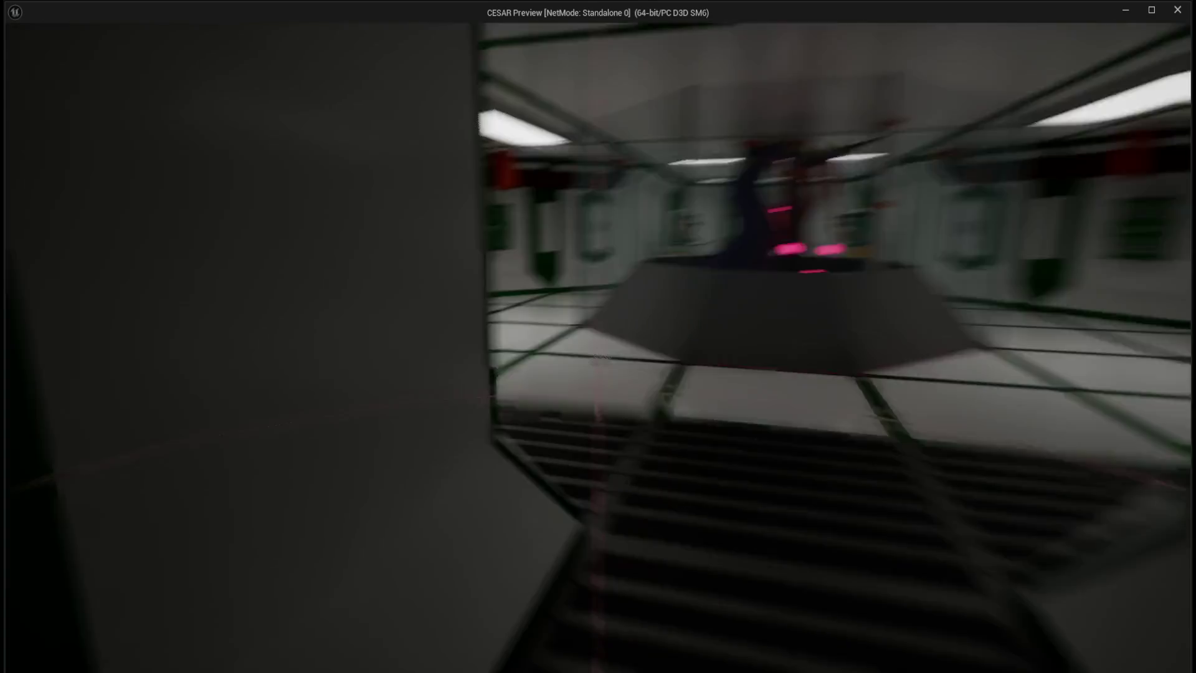
pyautogui.press('w')
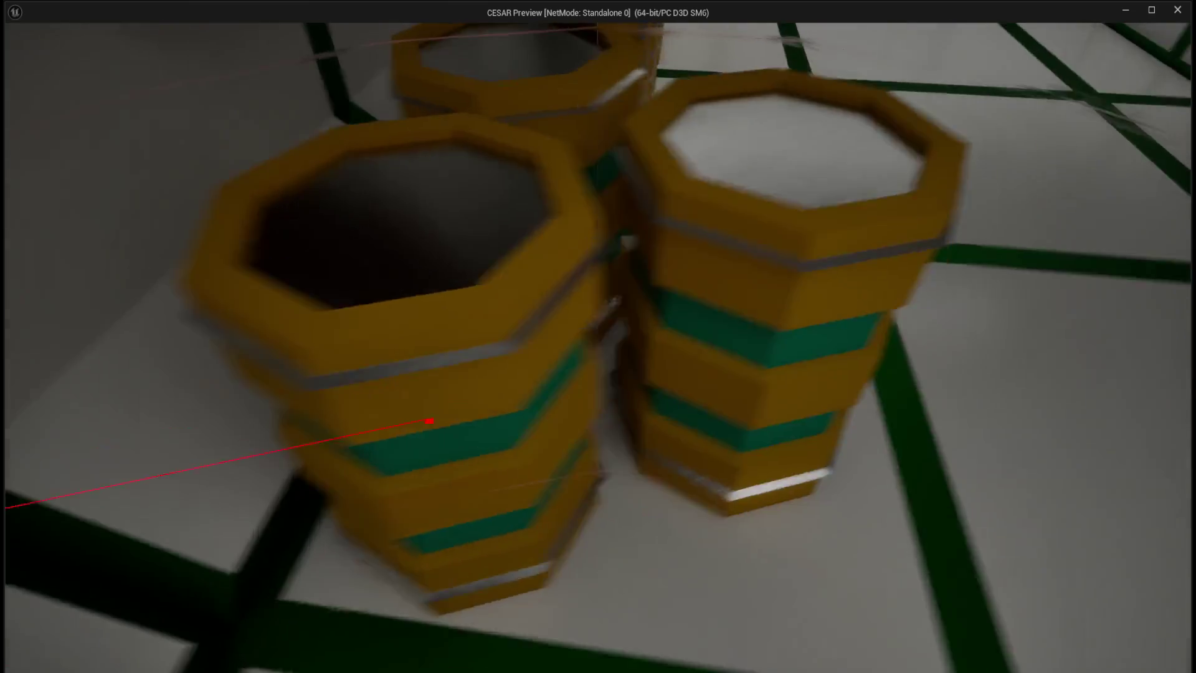
pyautogui.press('w')
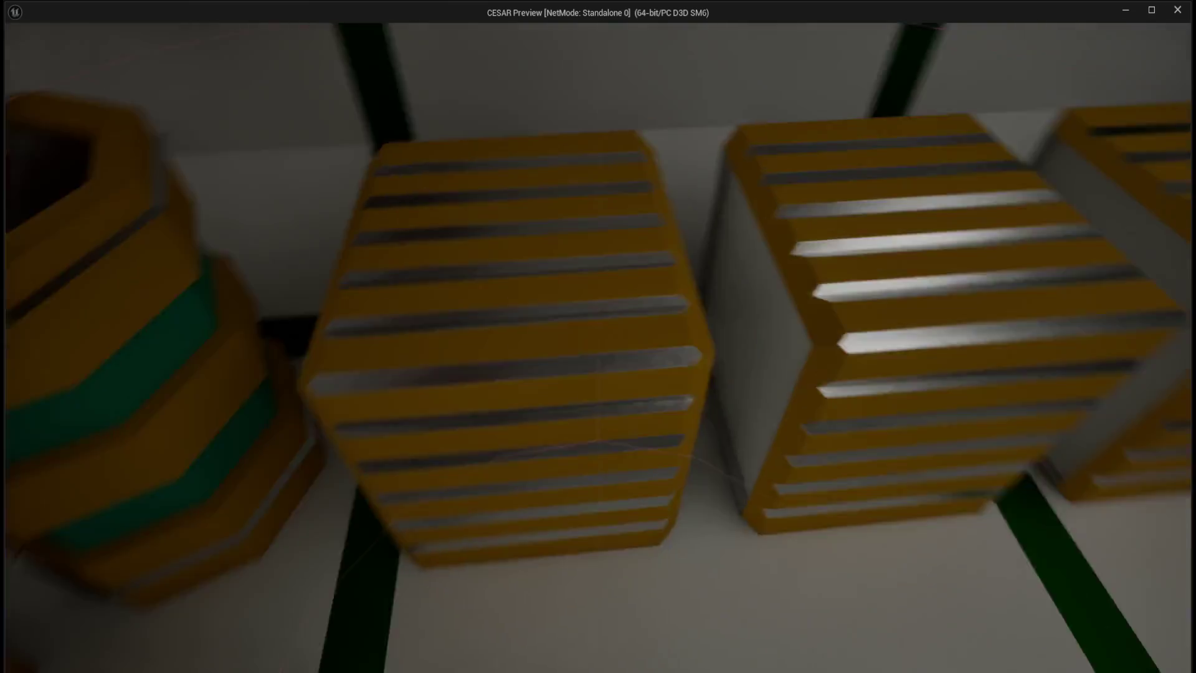
pyautogui.press('w')
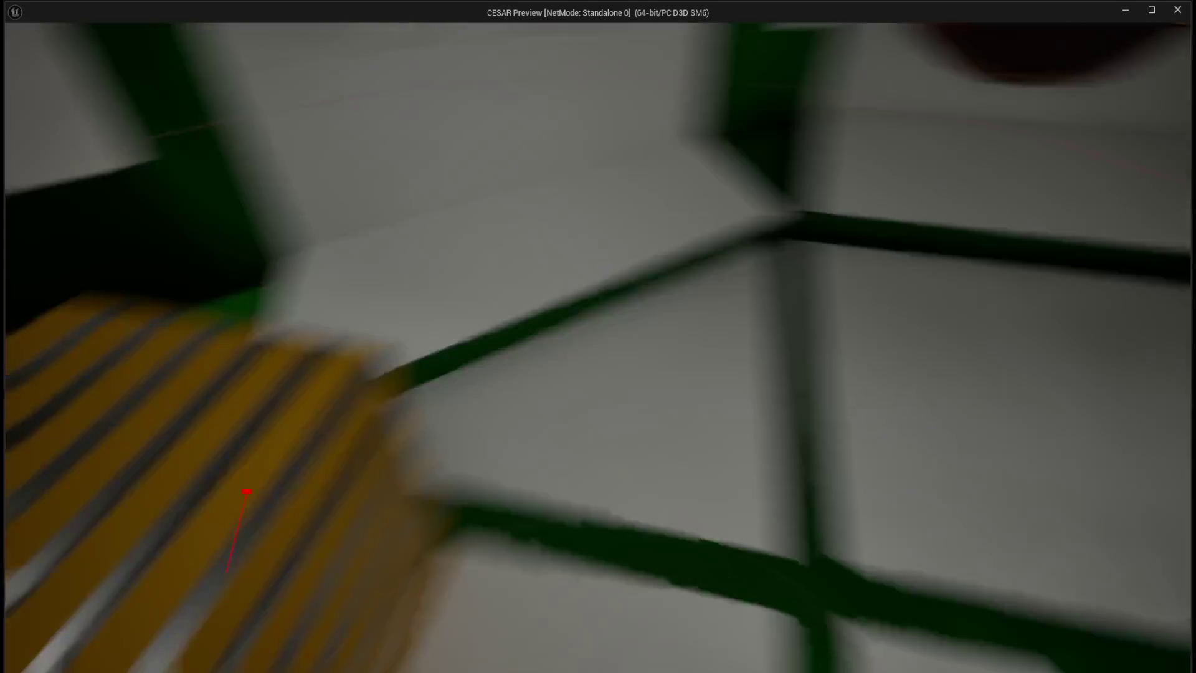
pyautogui.press('w')
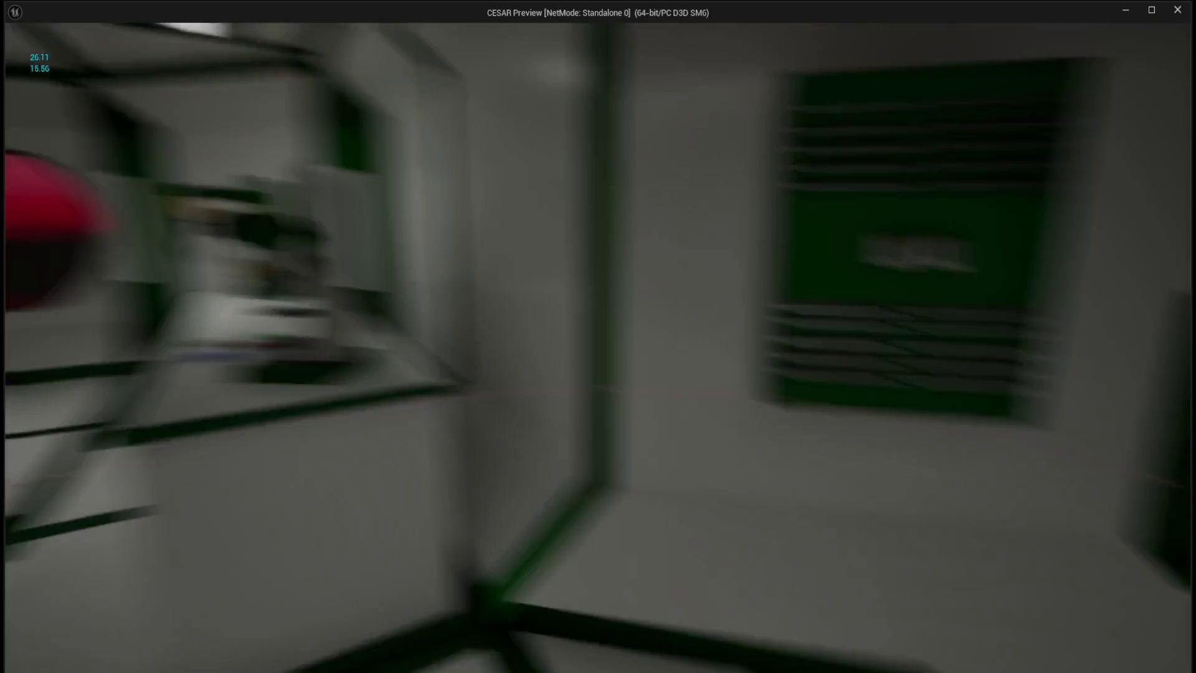
pyautogui.press('w')
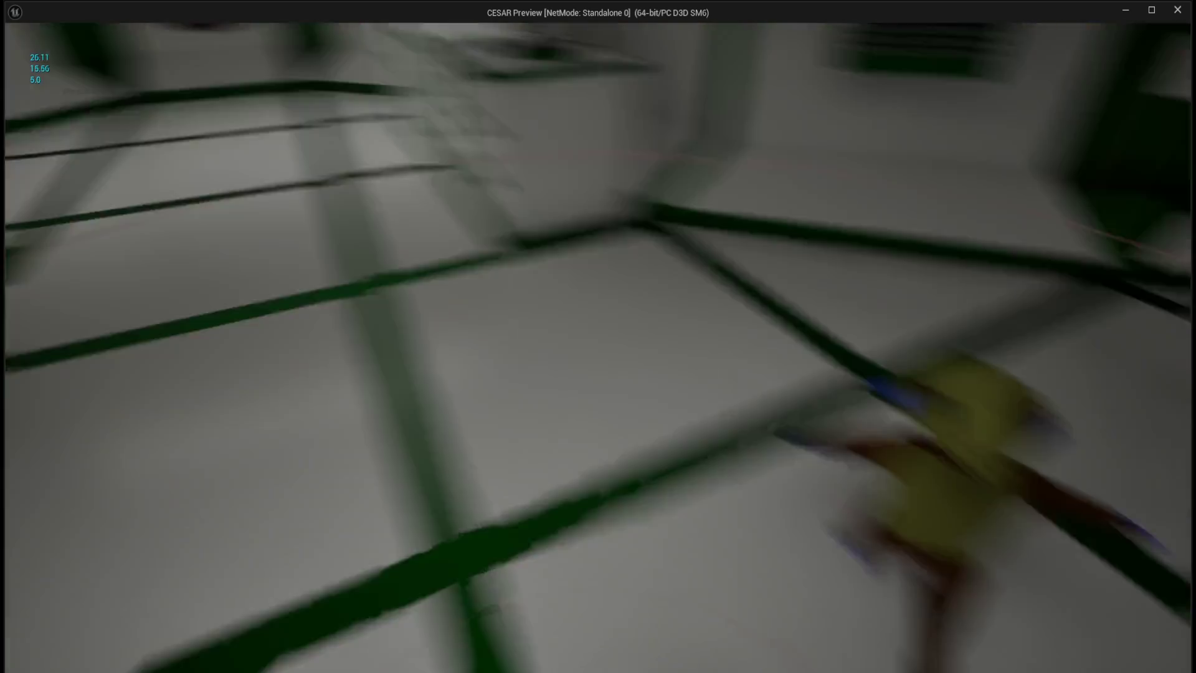
pyautogui.press('w')
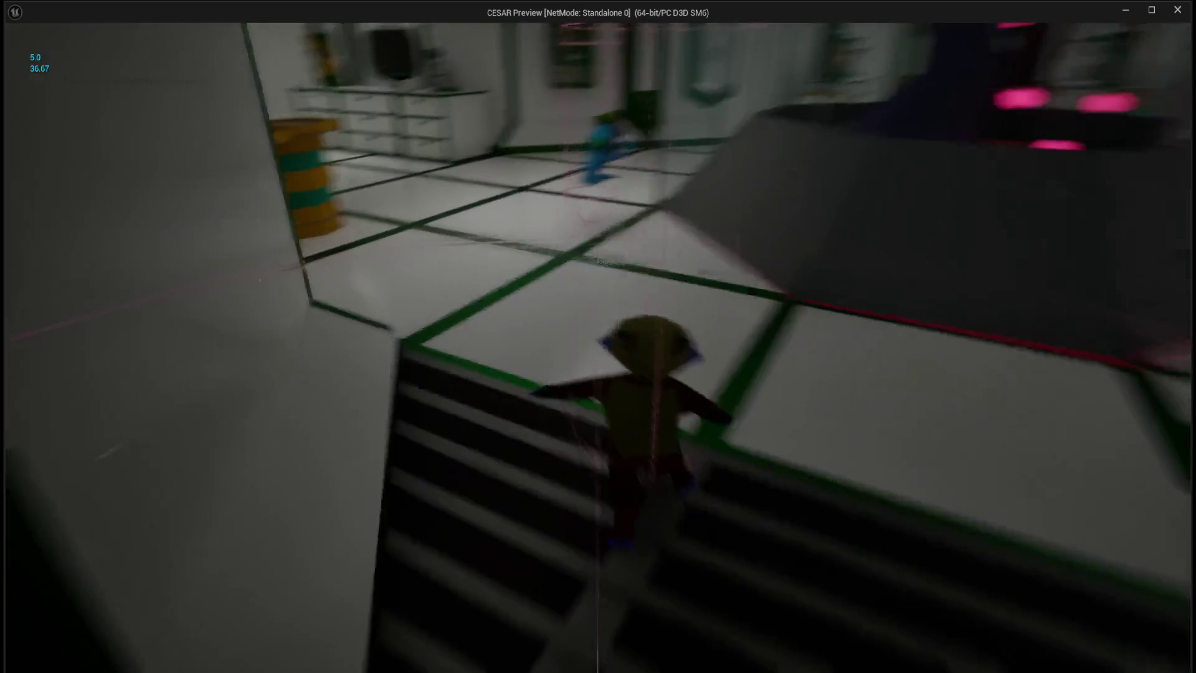
pyautogui.press('w')
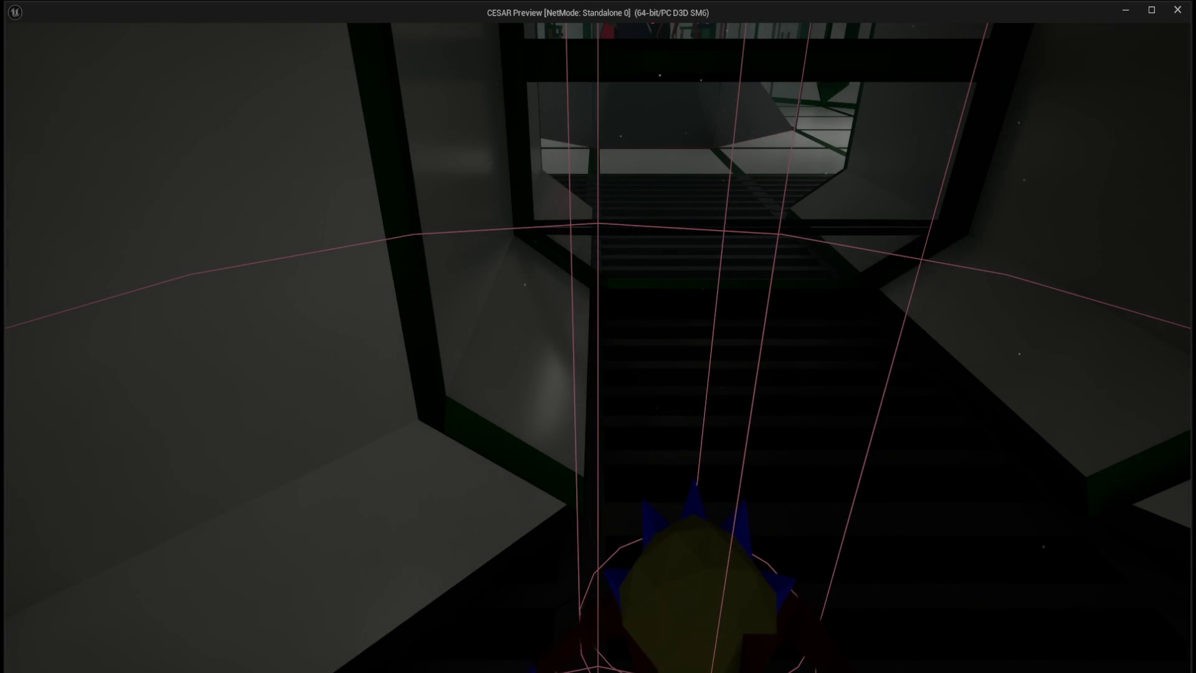
# Follow and circle the Geckanda through the corridor, then bring the editor back in front.
pyautogui.press('w')
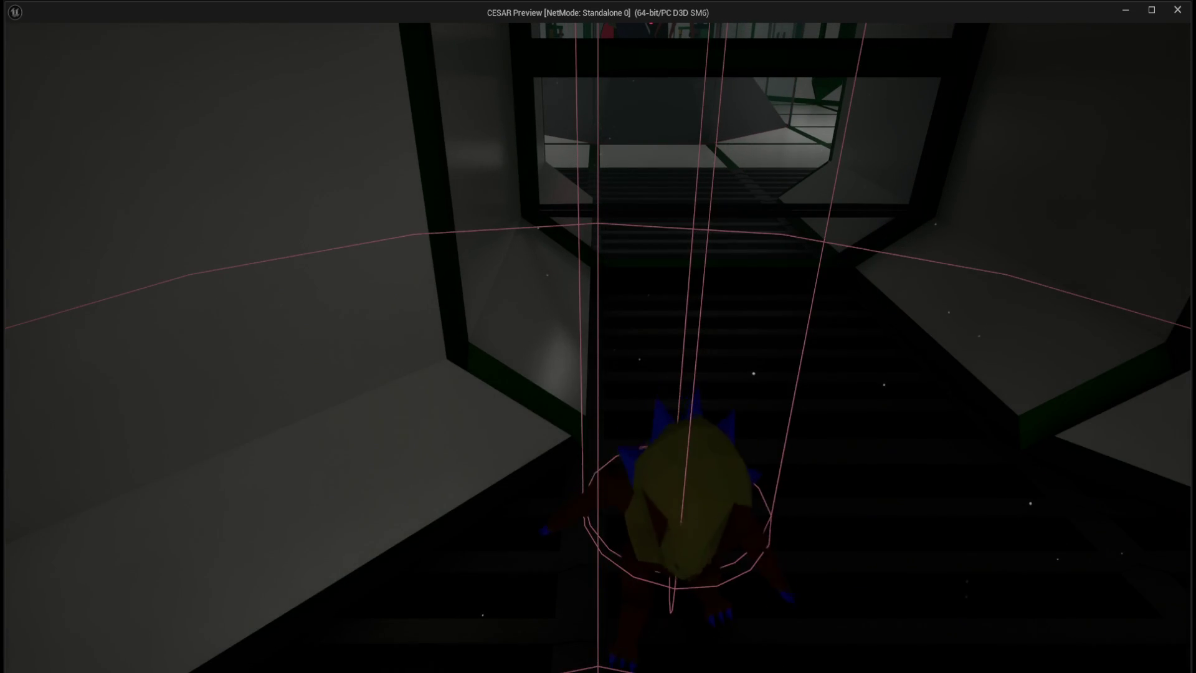
pyautogui.press('w')
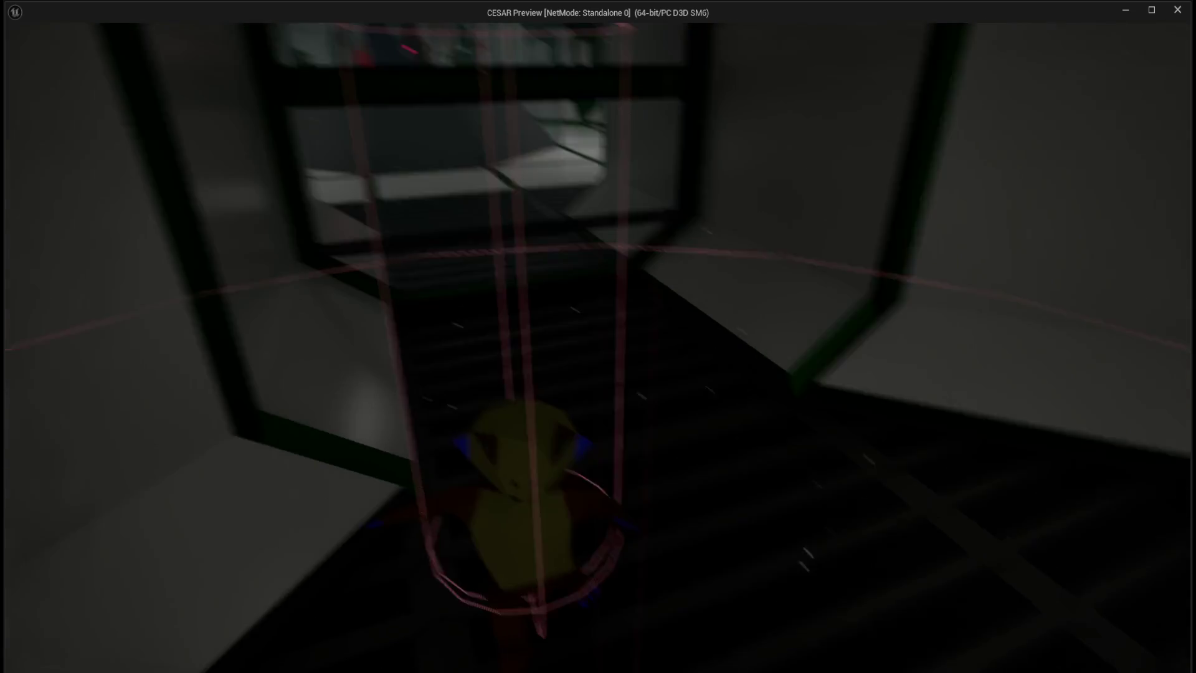
pyautogui.press('w')
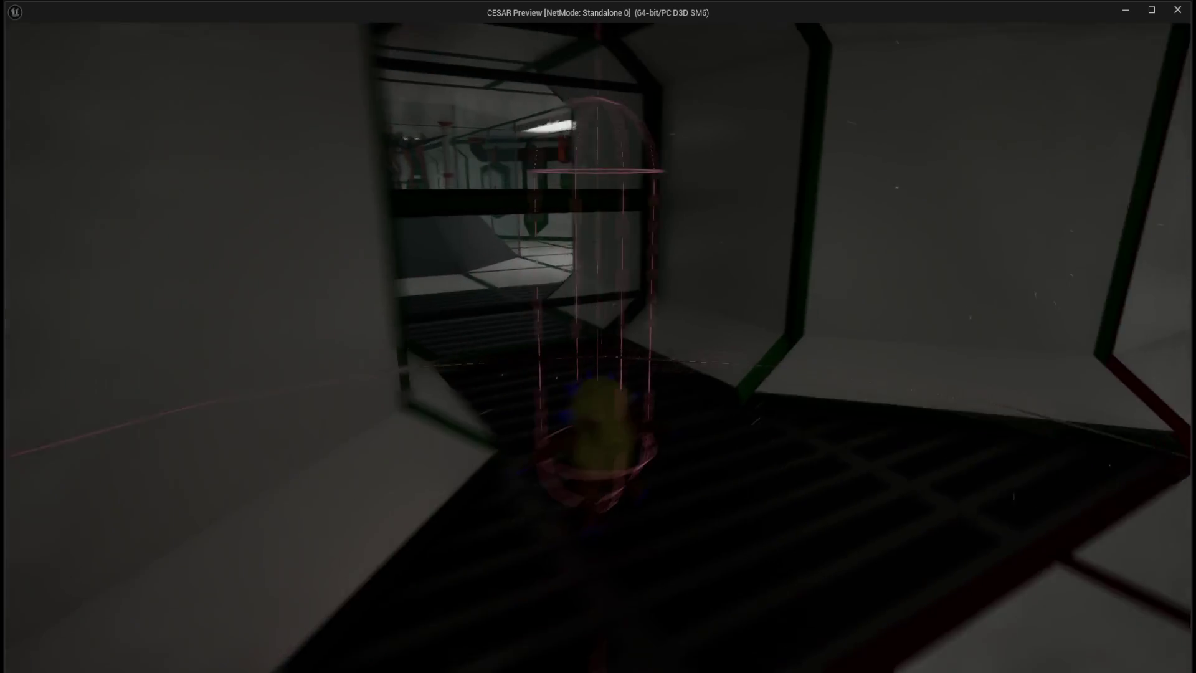
pyautogui.press('w')
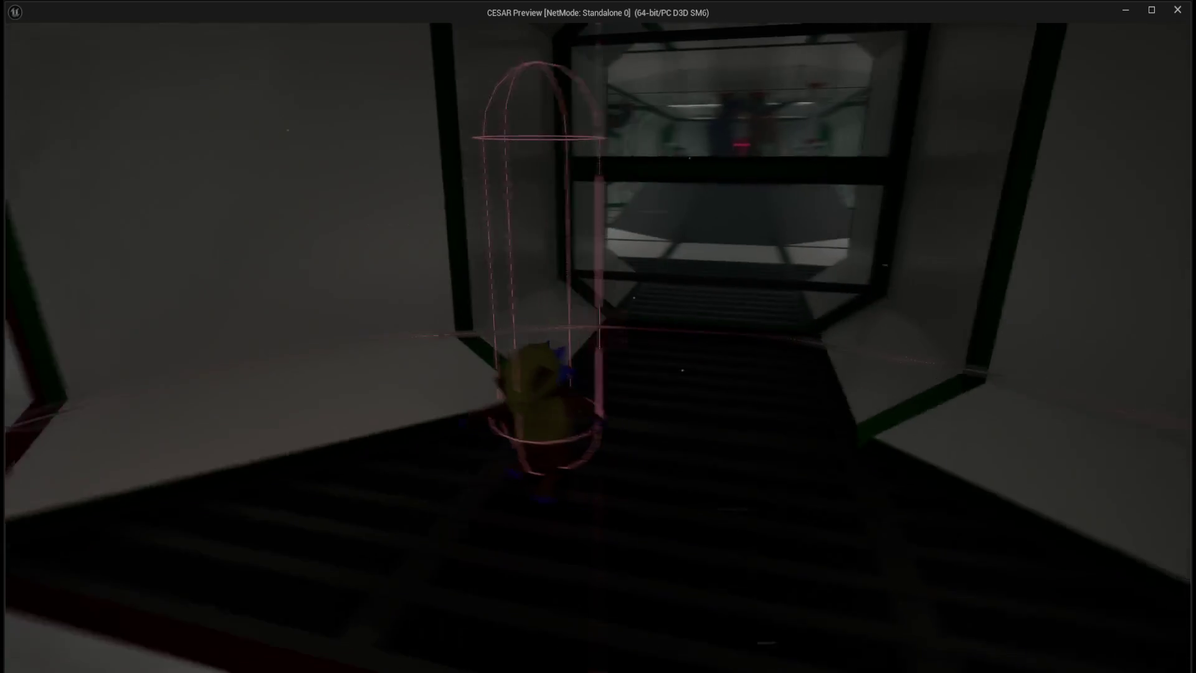
pyautogui.press('w')
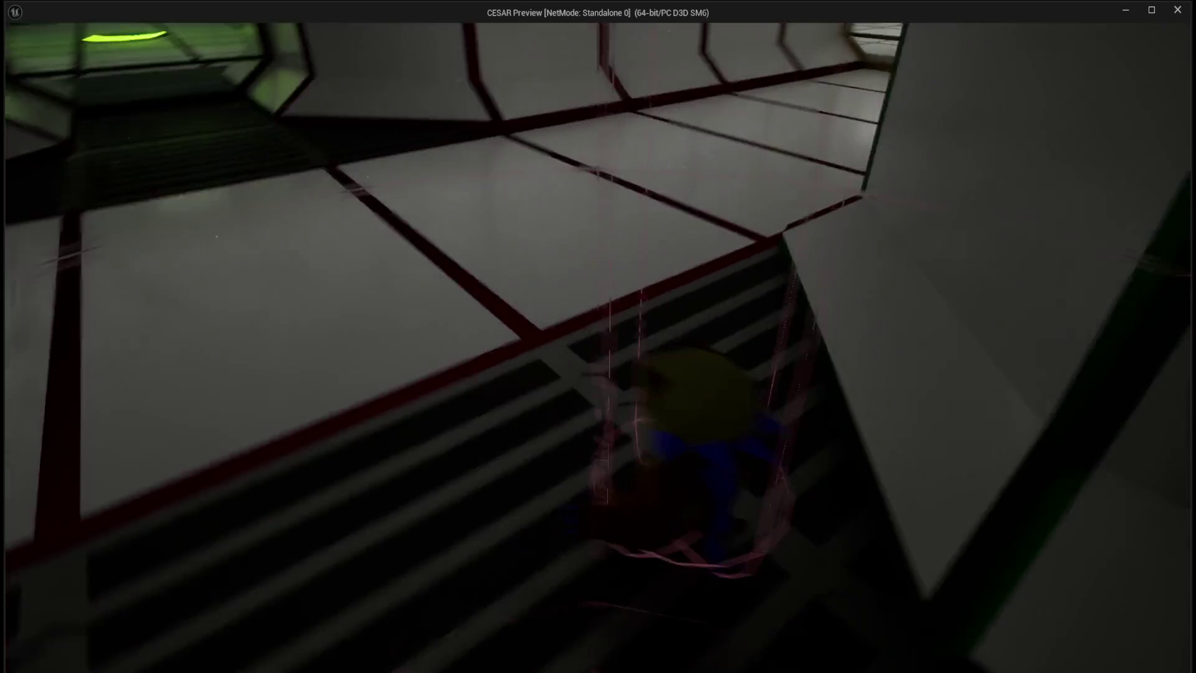
pyautogui.press('w')
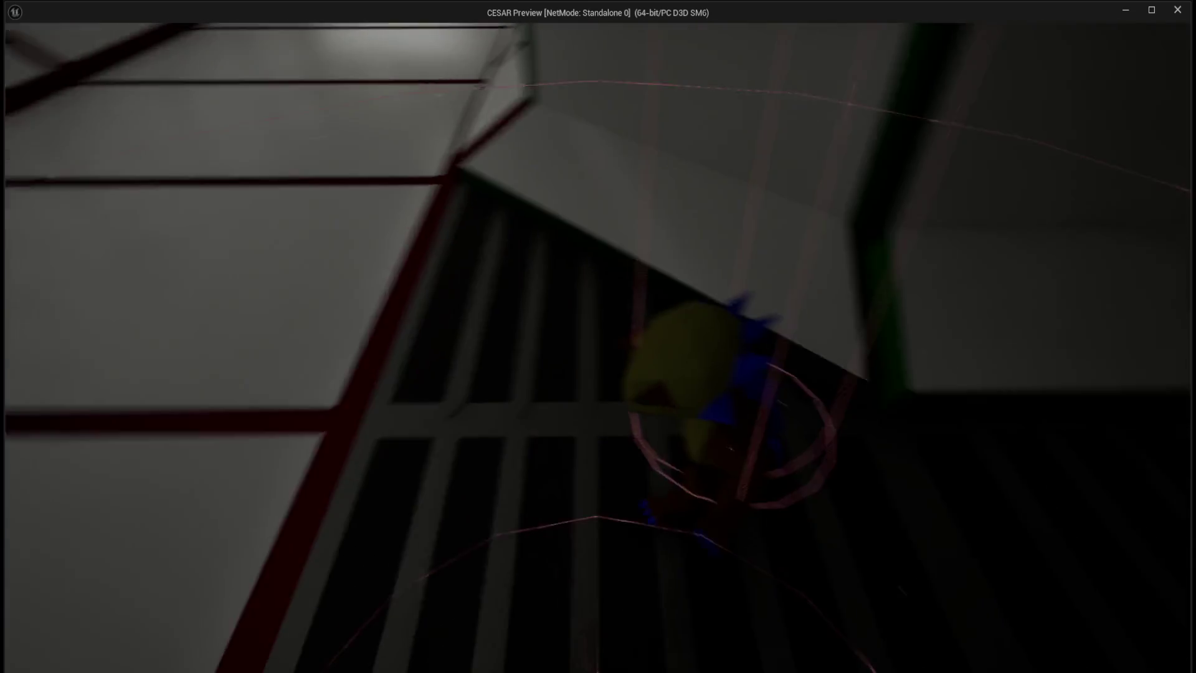
pyautogui.press('w')
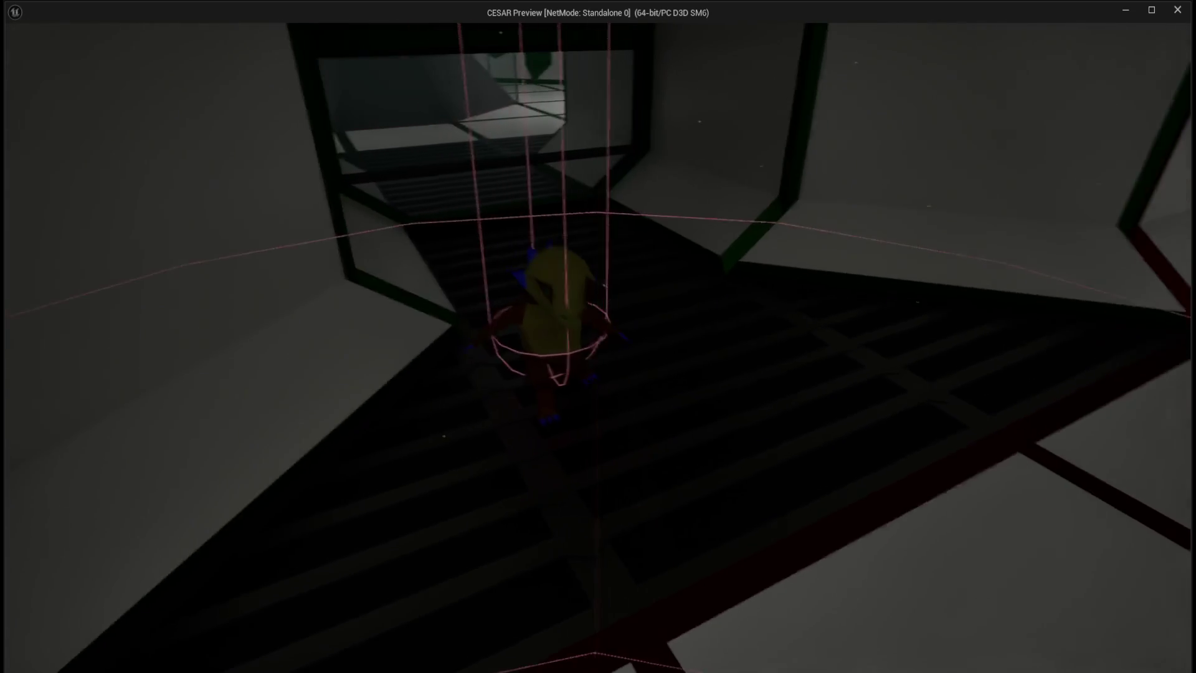
pyautogui.press('w')
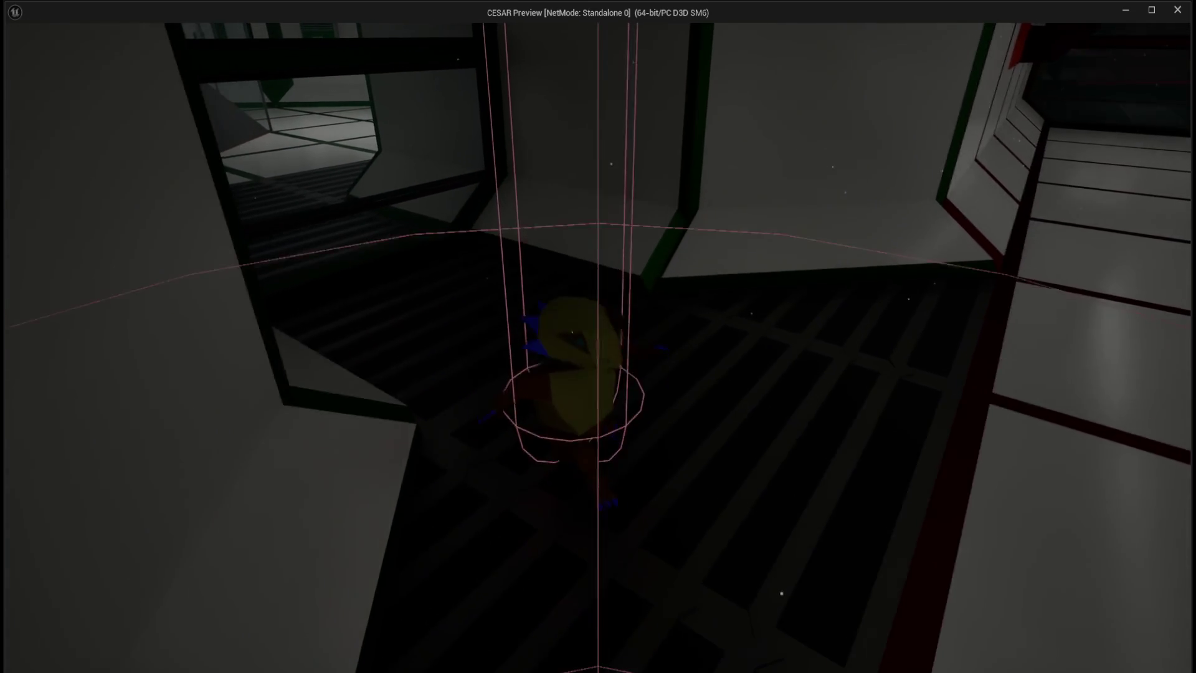
pyautogui.press('w')
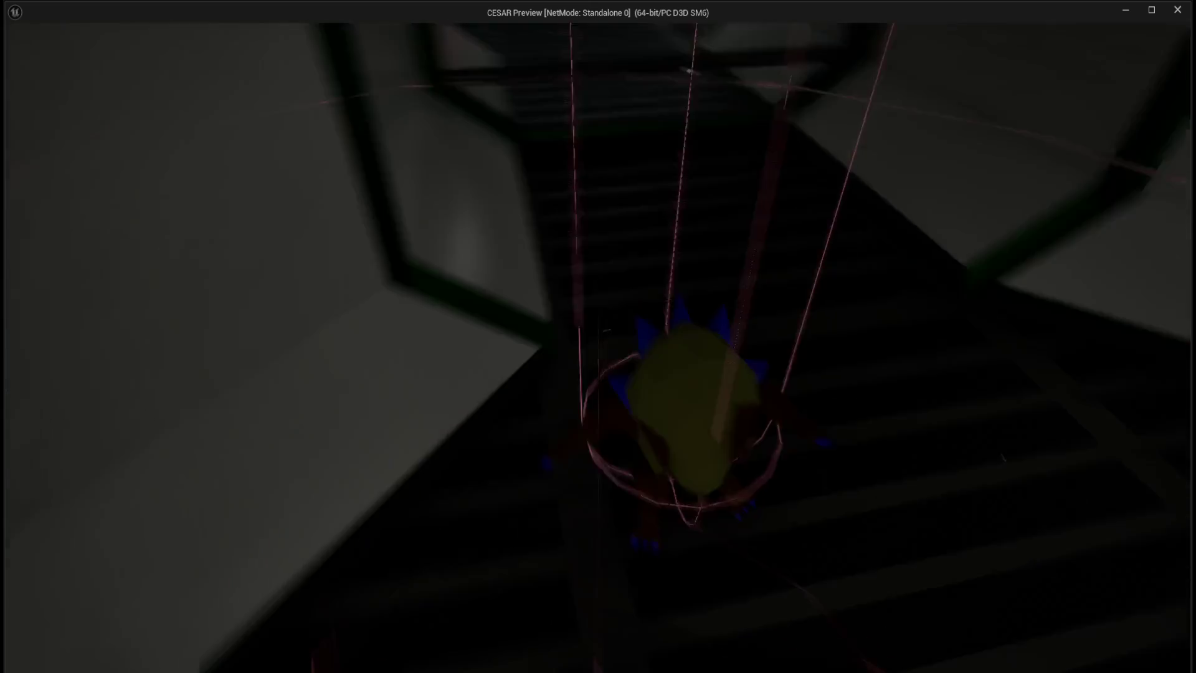
pyautogui.press('w')
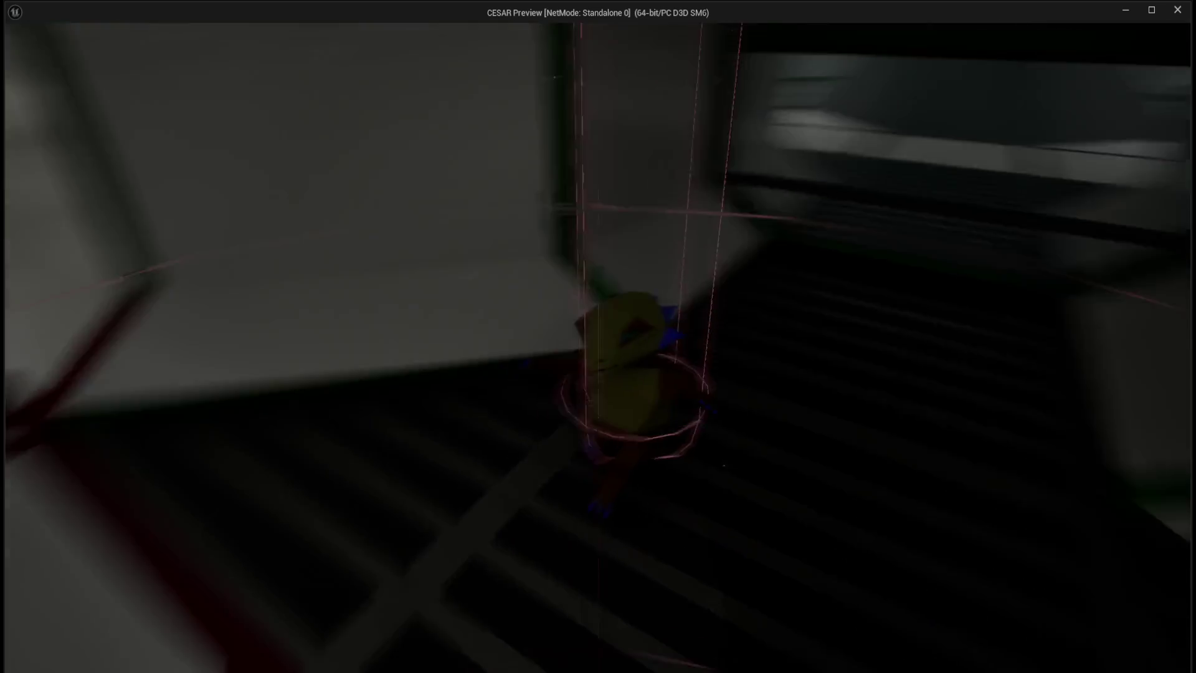
pyautogui.press('w')
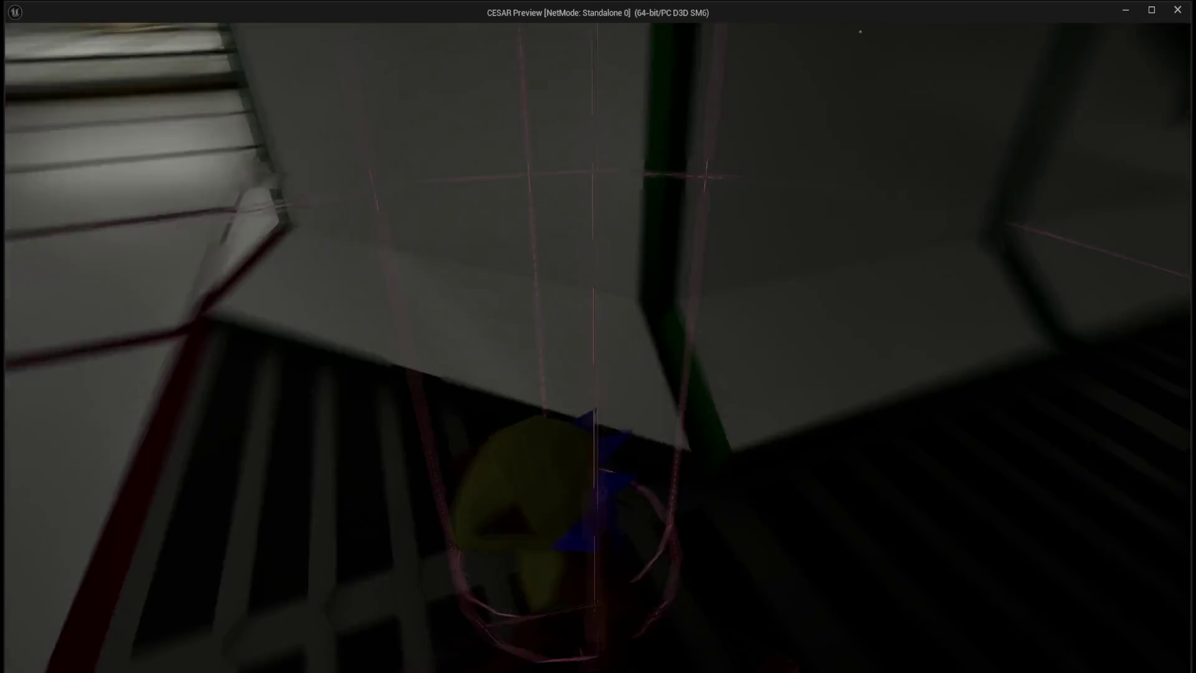
pyautogui.press('w')
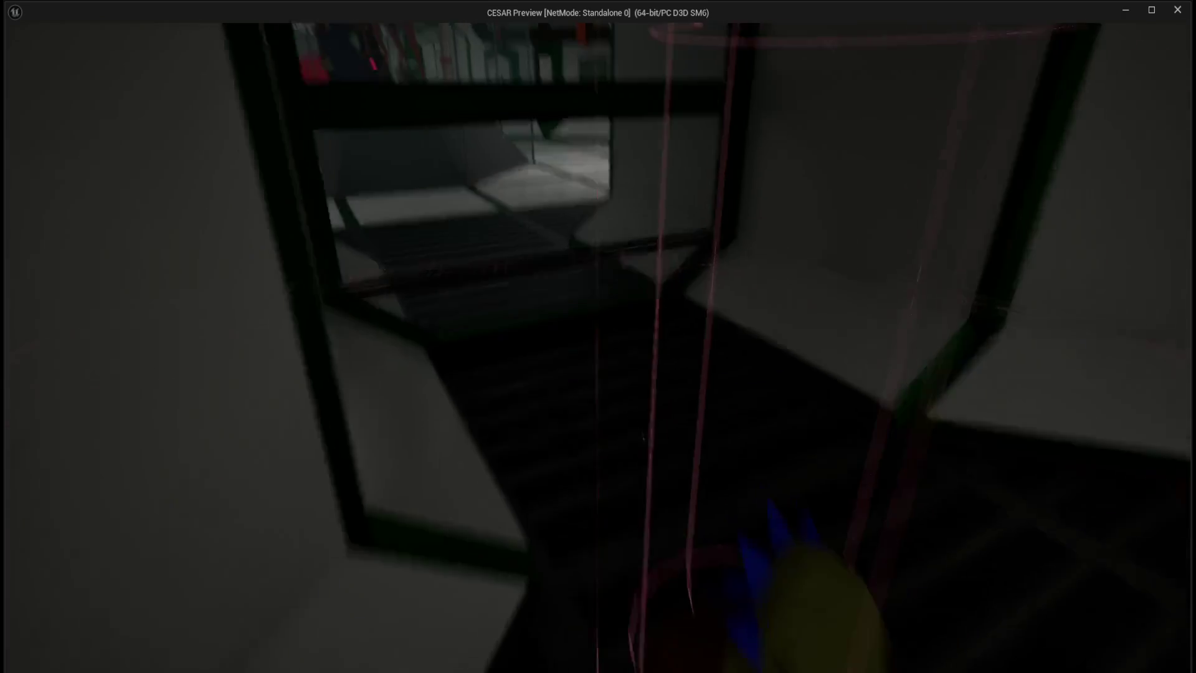
pyautogui.press('w')
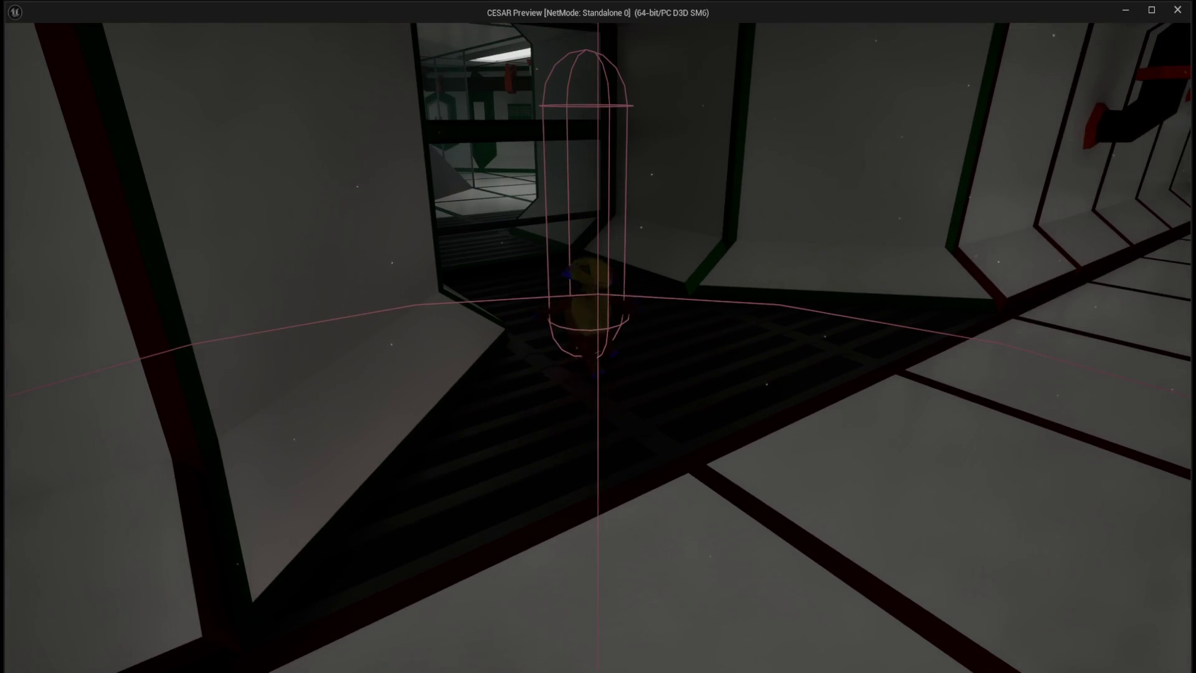
pyautogui.press('Escape')
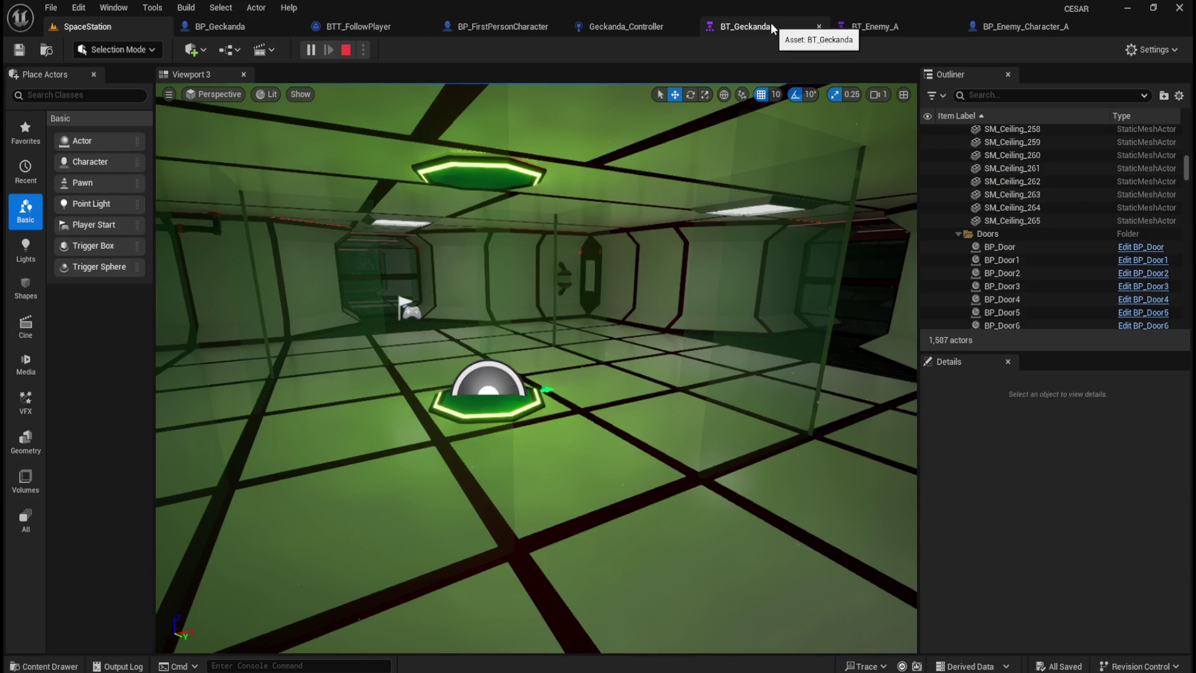
# Switch between the BT_Geckanda behavior tree and the running game window.
pyautogui.click(771, 24)
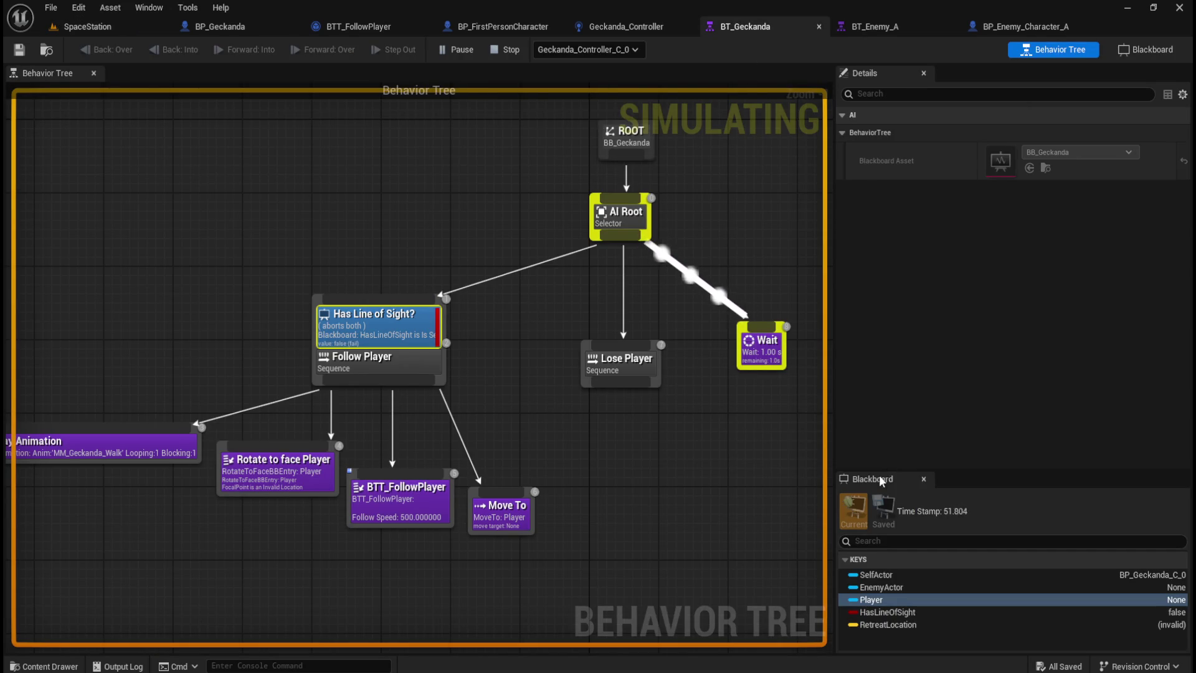
pyautogui.moveTo(757, 669)
pyautogui.click(804, 623)
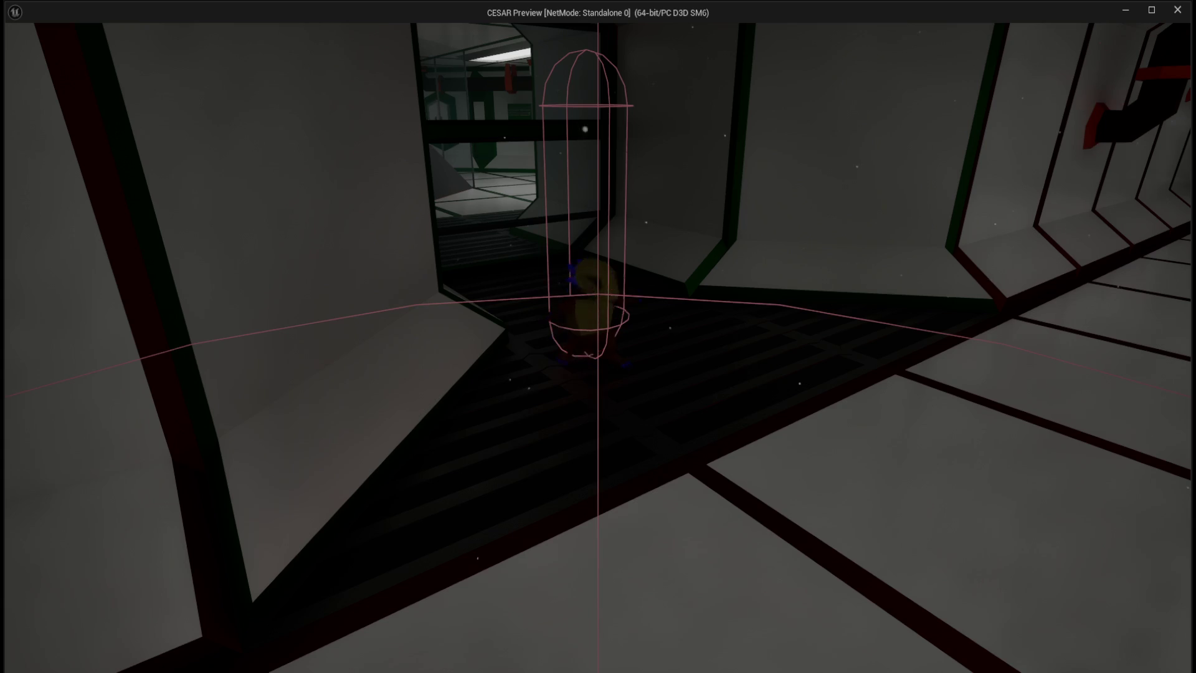
pyautogui.hotkey('alt', 'Tab')
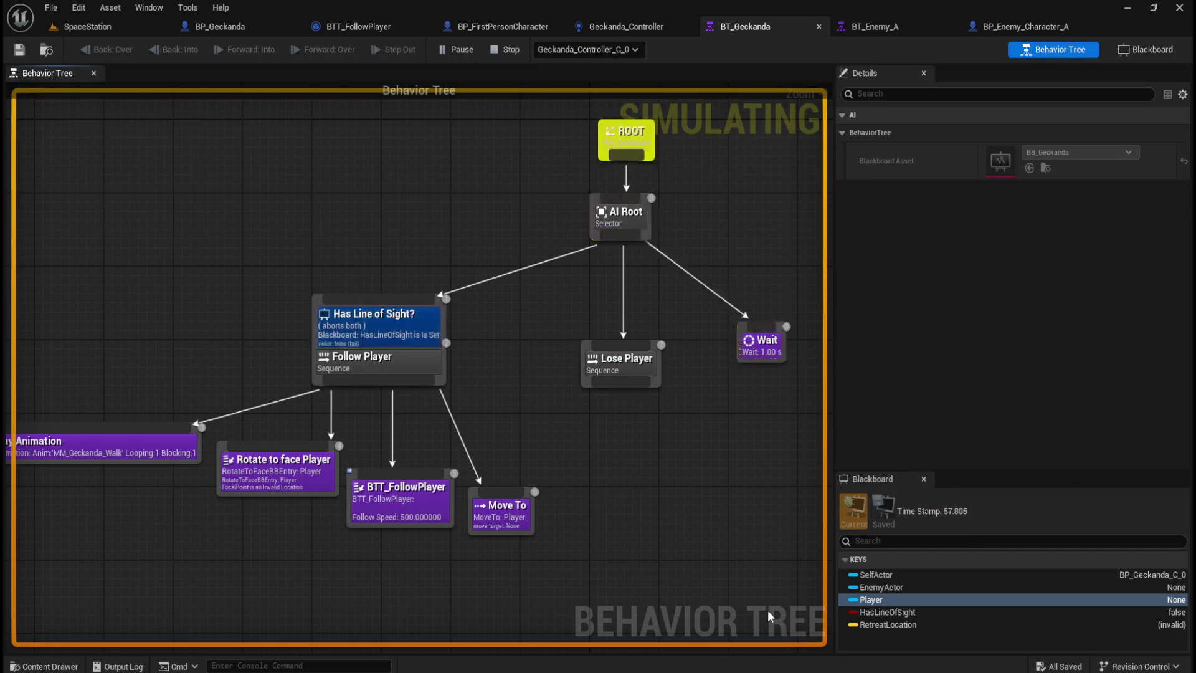
pyautogui.moveTo(757, 669)
pyautogui.moveTo(779, 615)
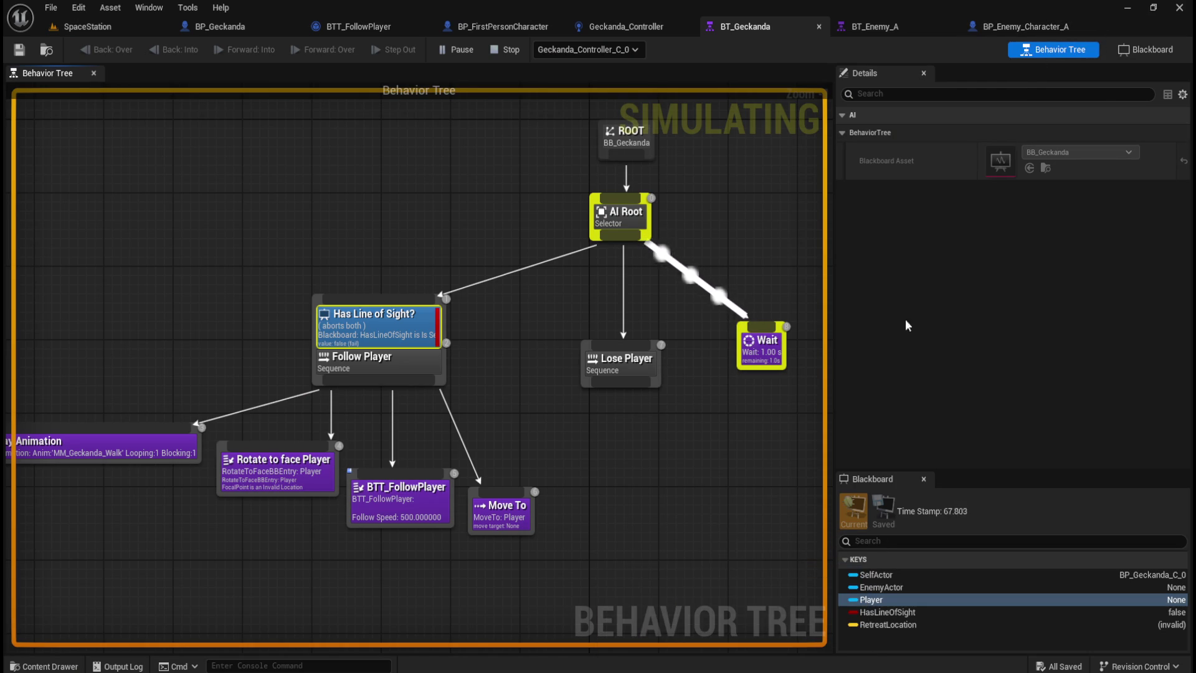
# Minimize the editor and shrink the play-test window to a smaller windowed size.
pyautogui.click(1127, 8)
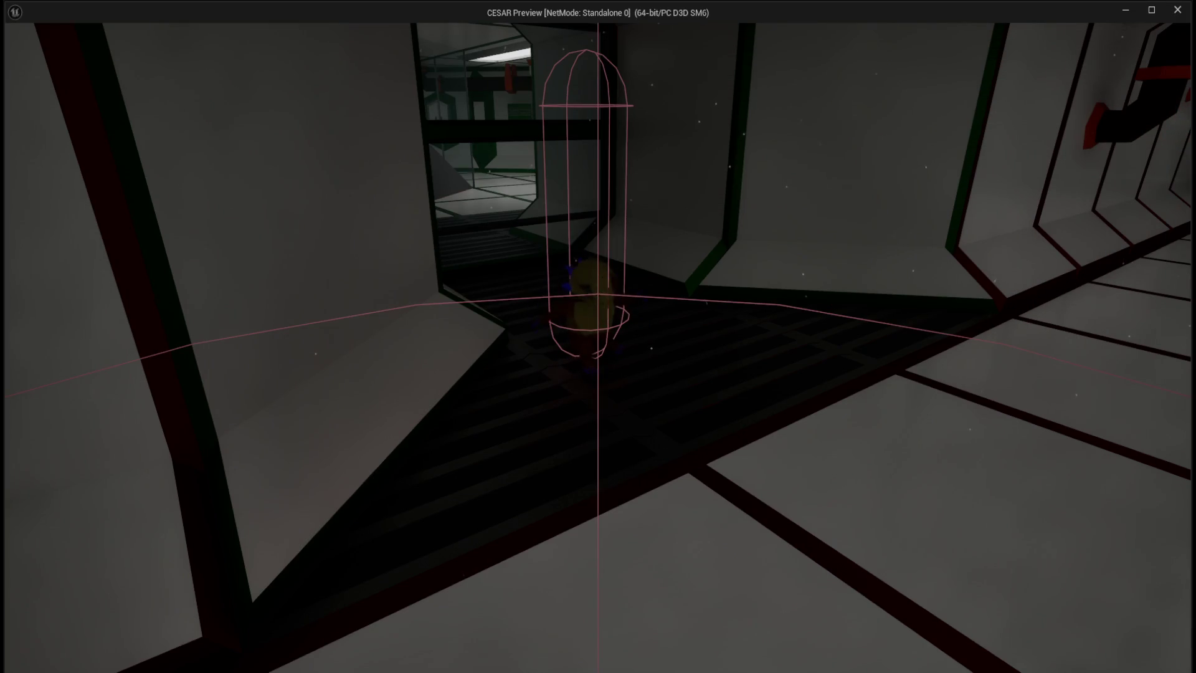
pyautogui.click(1152, 10)
pyautogui.moveTo(846, 228)
pyautogui.mouseDown()
pyautogui.moveTo(761, 334)
pyautogui.moveTo(687, 336)
pyautogui.moveTo(643, 312)
pyautogui.moveTo(644, 291)
pyautogui.mouseUp()
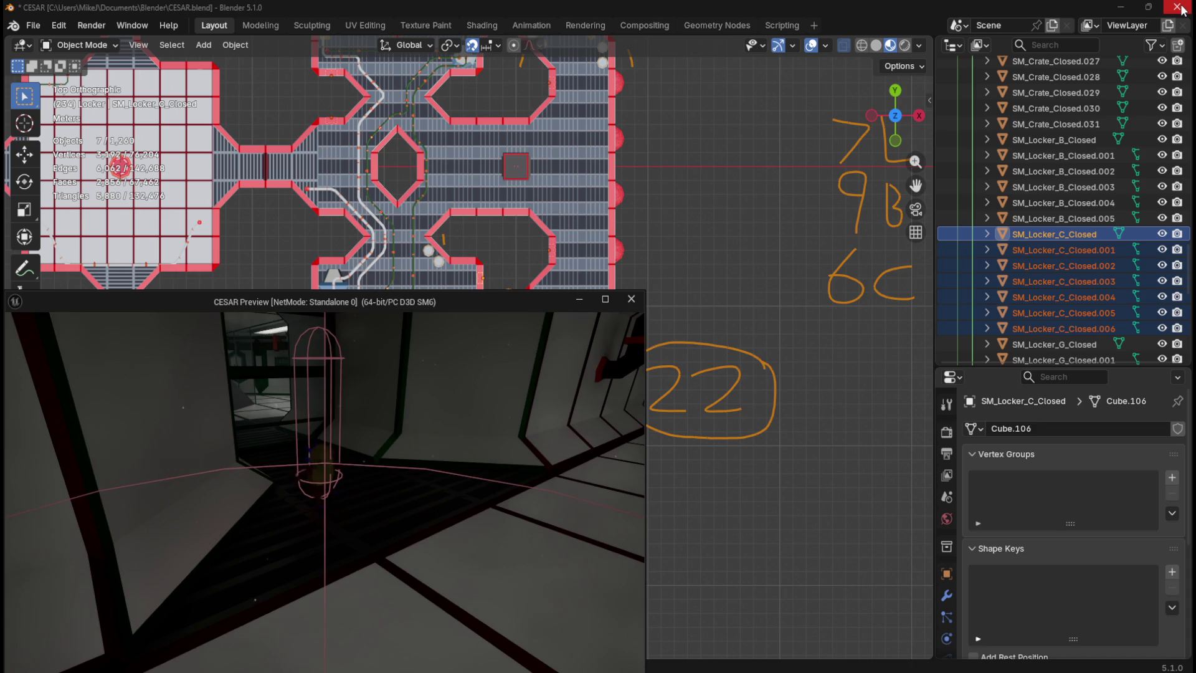
# Close Blender with Don't Save and bring the Unreal Editor back to the front.
pyautogui.click(1180, 7)
pyautogui.click(616, 369)
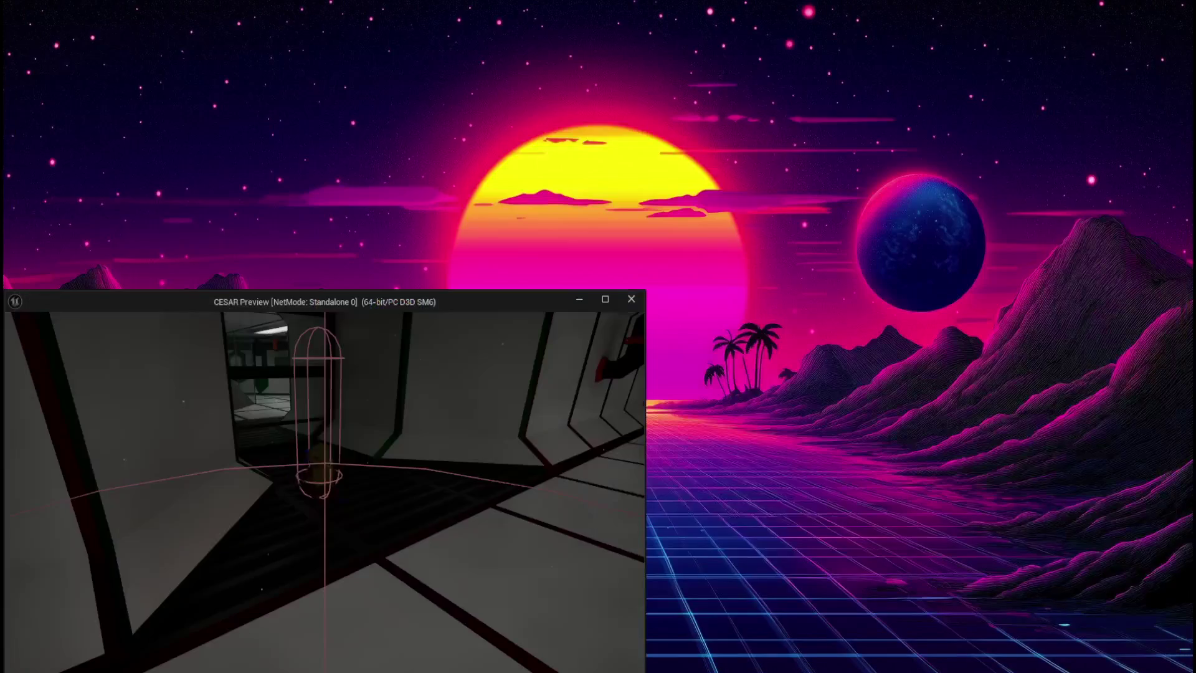
pyautogui.moveTo(722, 665)
pyautogui.click(648, 614)
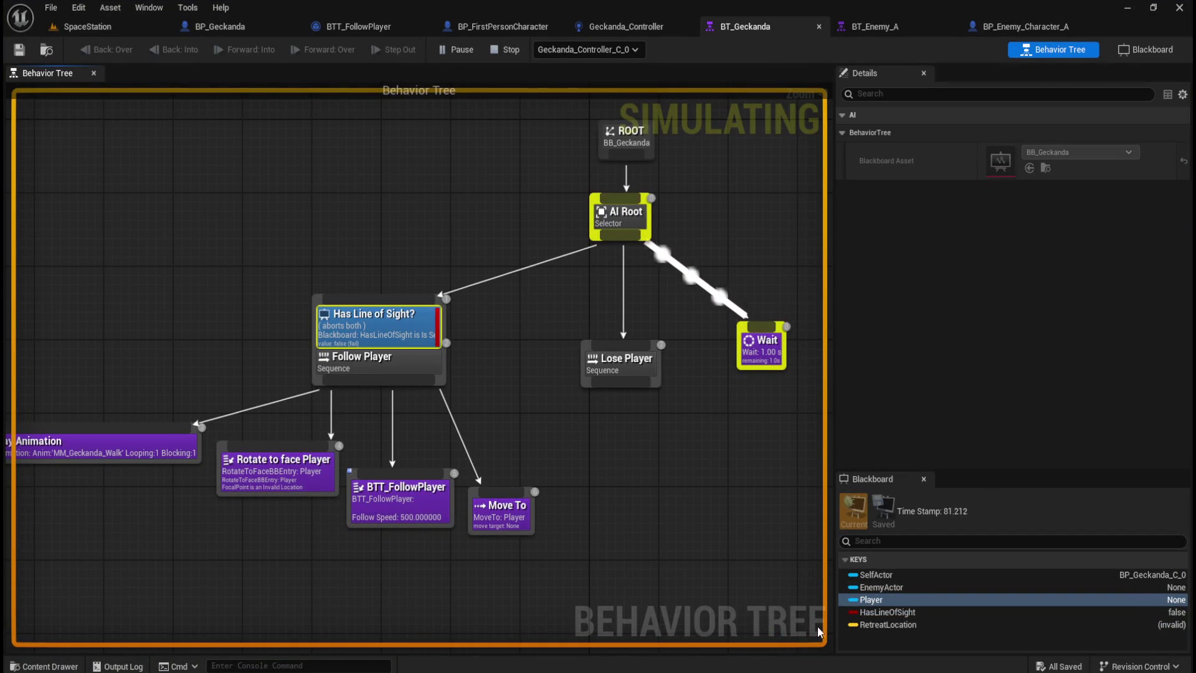
# Watch BT_Geckanda run beside the repositioned preview window, then stop the play-test and open BP_Geckanda.
pyautogui.moveTo(723, 666)
pyautogui.click(766, 651)
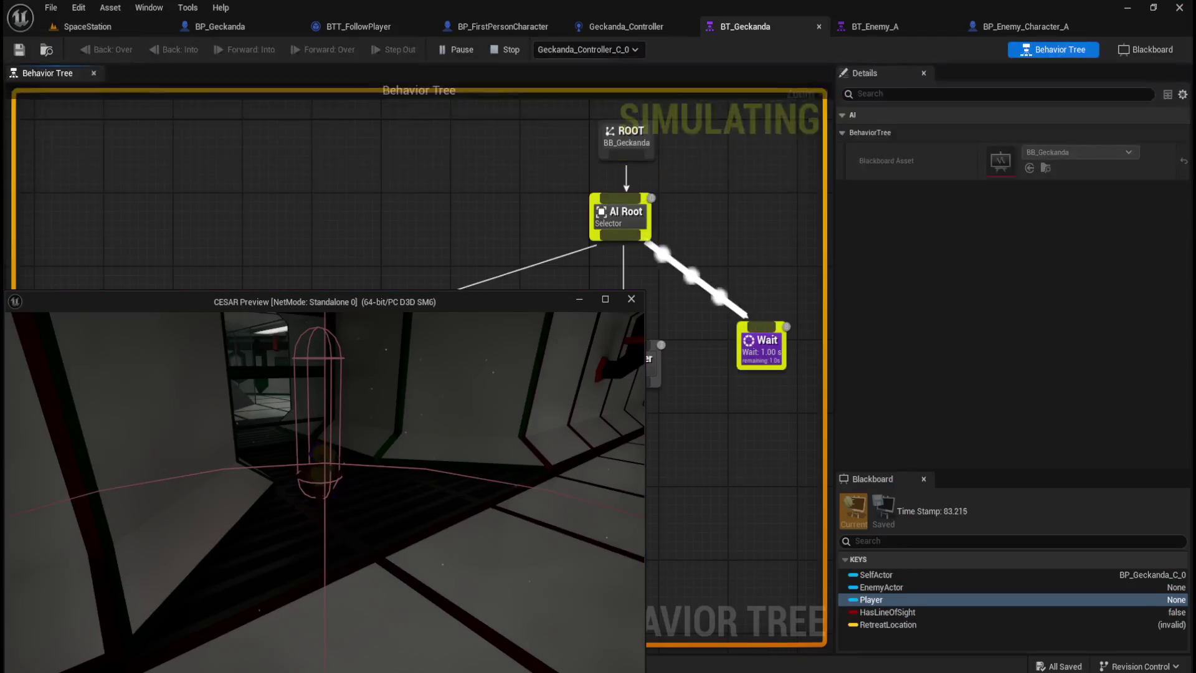
pyautogui.moveTo(506, 304)
pyautogui.mouseDown()
pyautogui.moveTo(746, 365)
pyautogui.moveTo(938, 281)
pyautogui.moveTo(573, 177)
pyautogui.moveTo(573, 279)
pyautogui.moveTo(453, 202)
pyautogui.mouseUp()
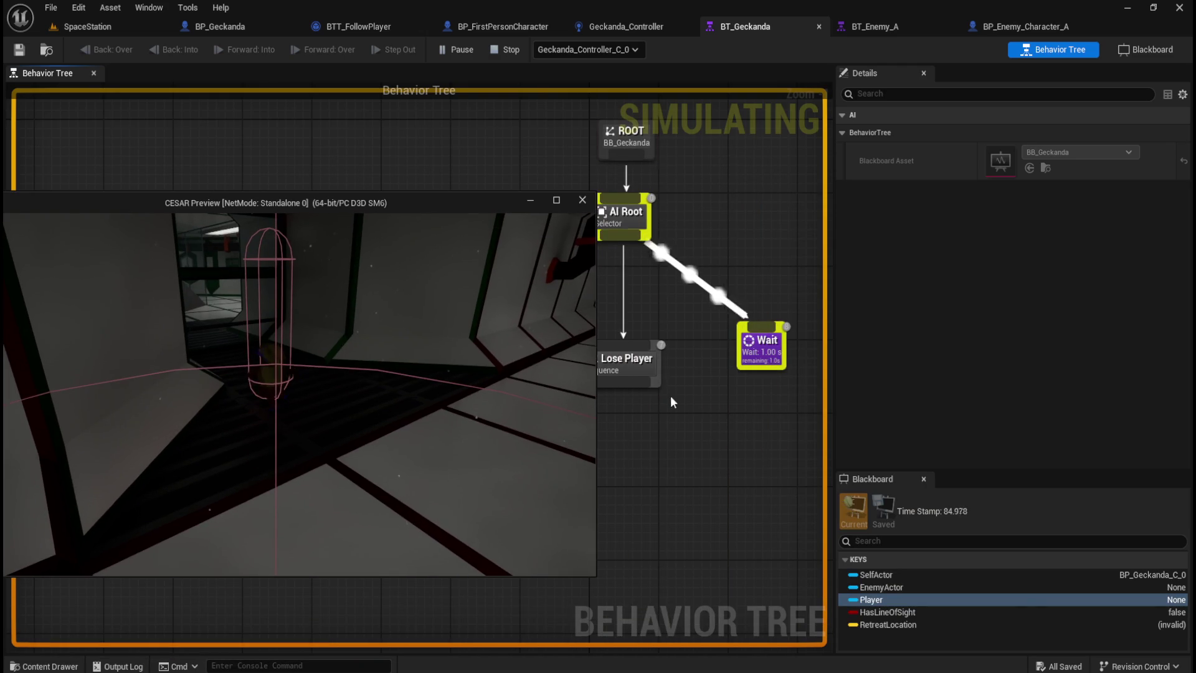
pyautogui.scroll(-5, 729, 483)
pyautogui.scroll(-1, 741, 464)
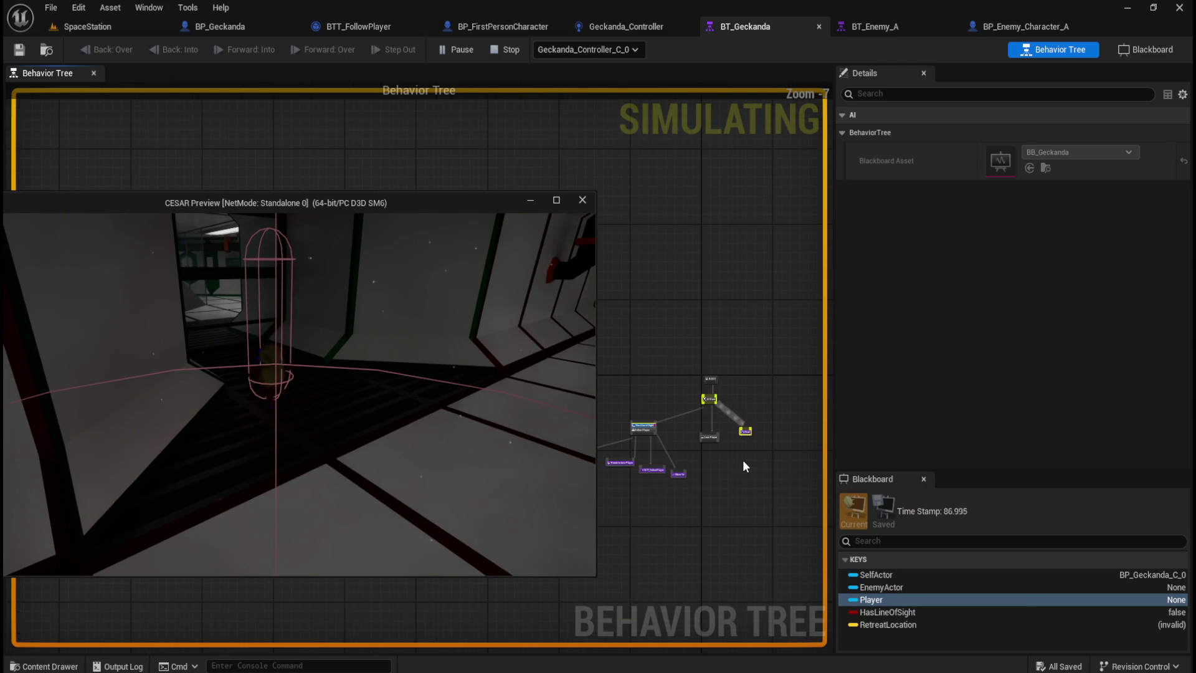
pyautogui.scroll(1, 740, 467)
pyautogui.scroll(-1, 738, 476)
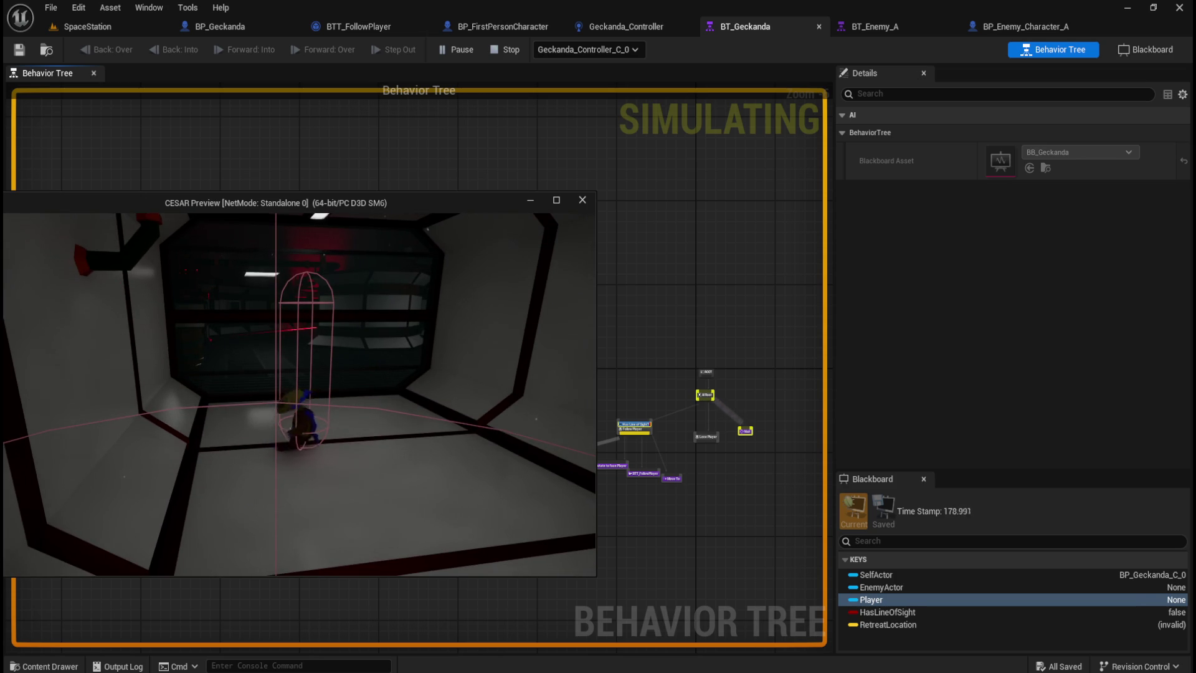
pyautogui.press('Escape')
pyautogui.click(221, 27)
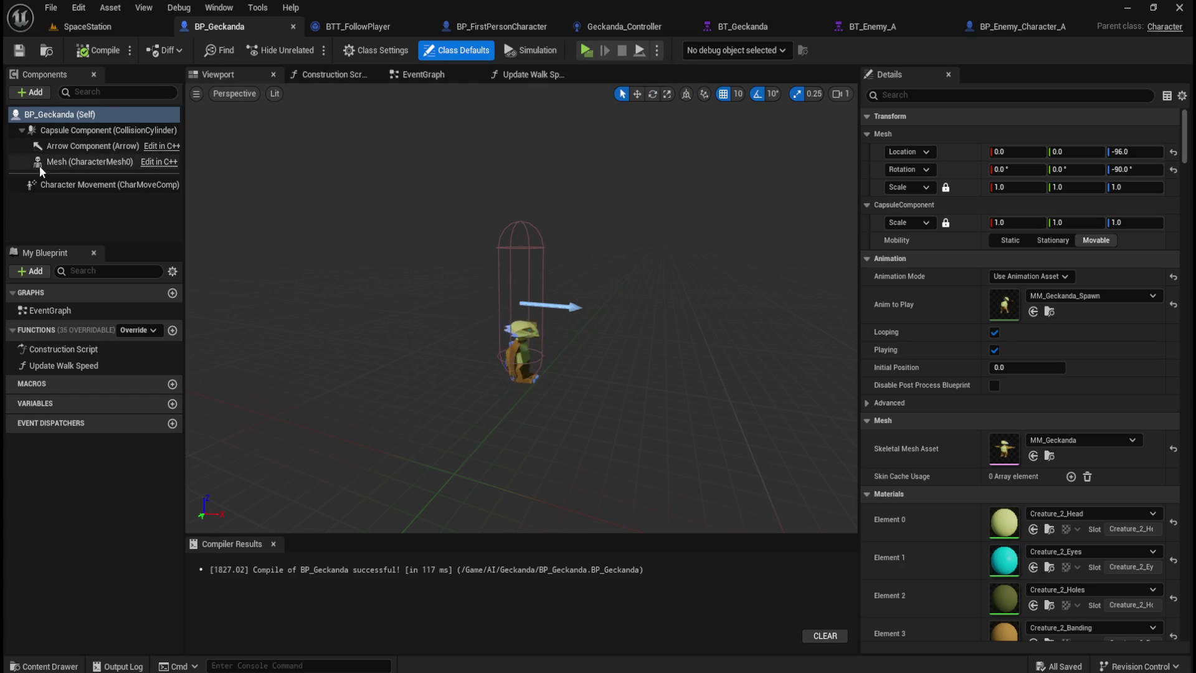
# Inspect BP_Geckanda's Capsule, Arrow and Mesh components, then view Geckanda_Controller's AIPerception settings.
pyautogui.click(75, 131)
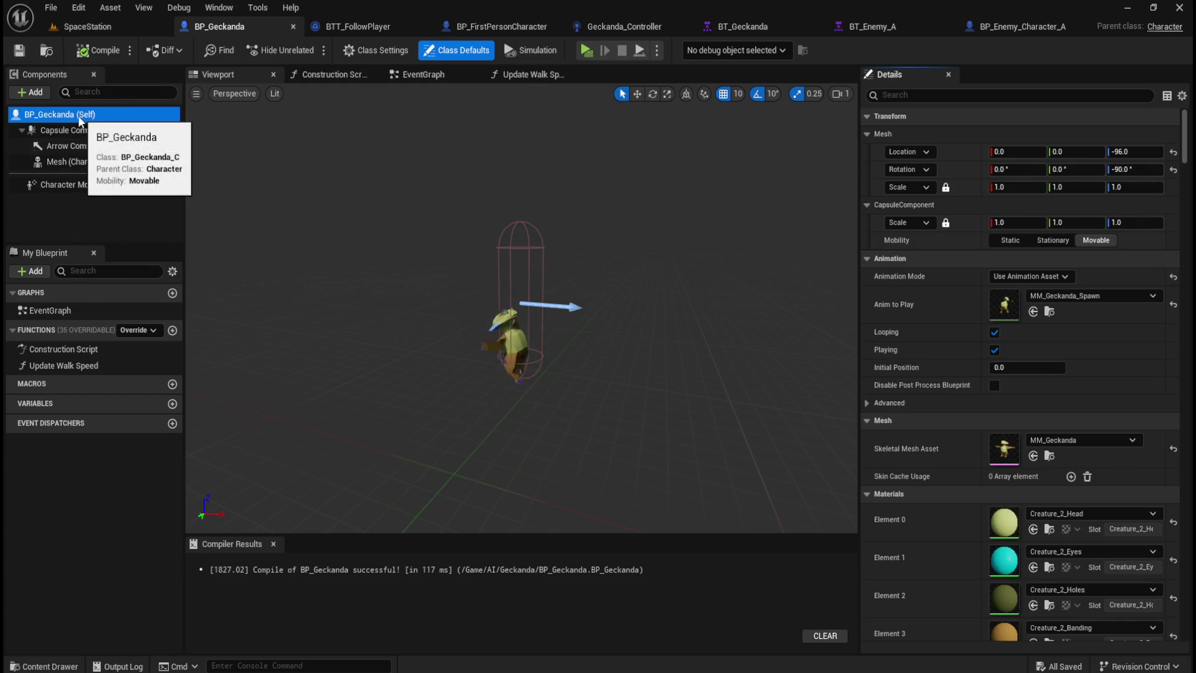
pyautogui.click(108, 132)
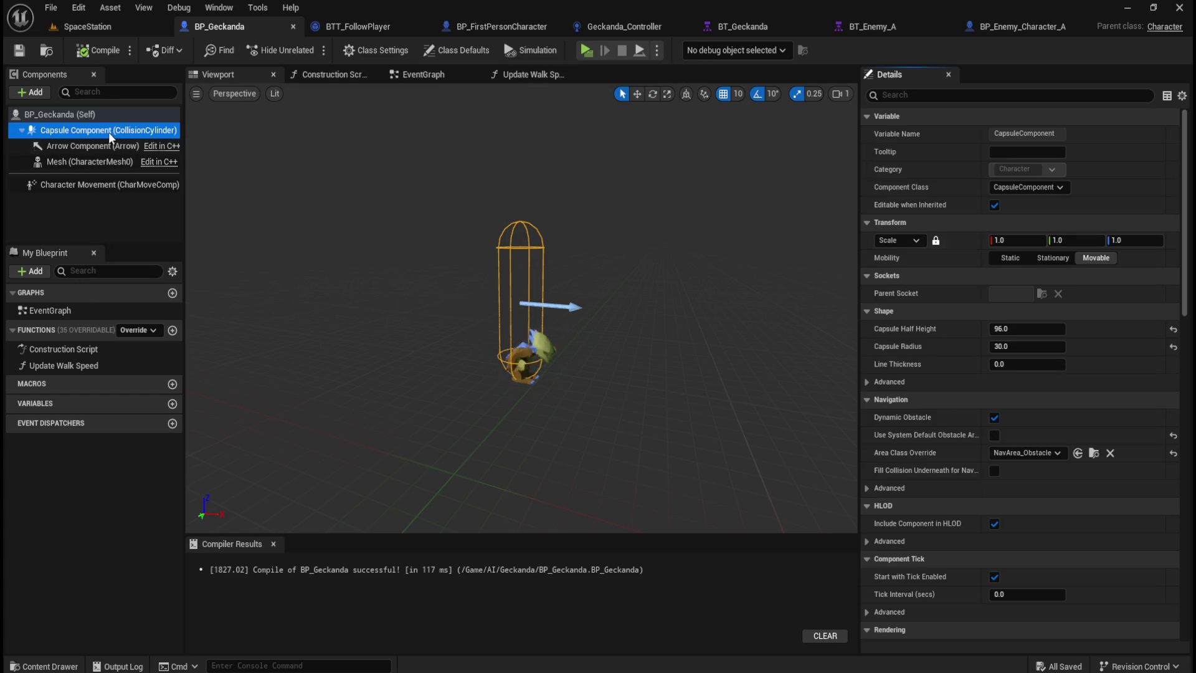
pyautogui.click(103, 150)
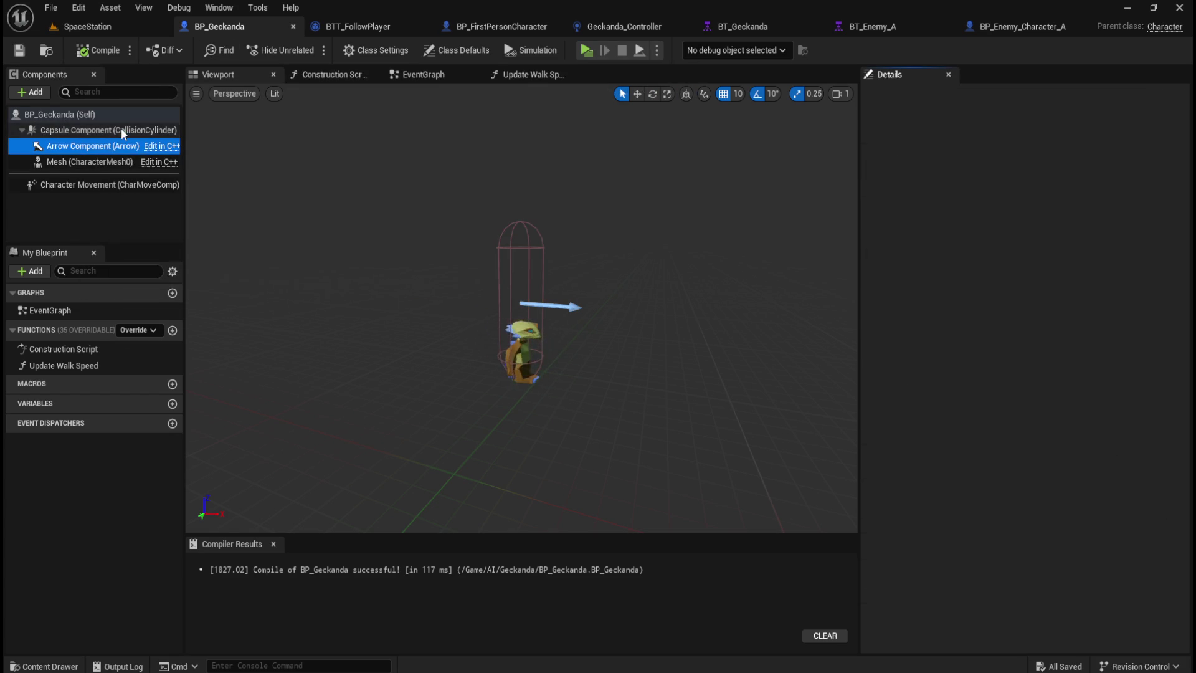
pyautogui.click(121, 128)
pyautogui.click(107, 160)
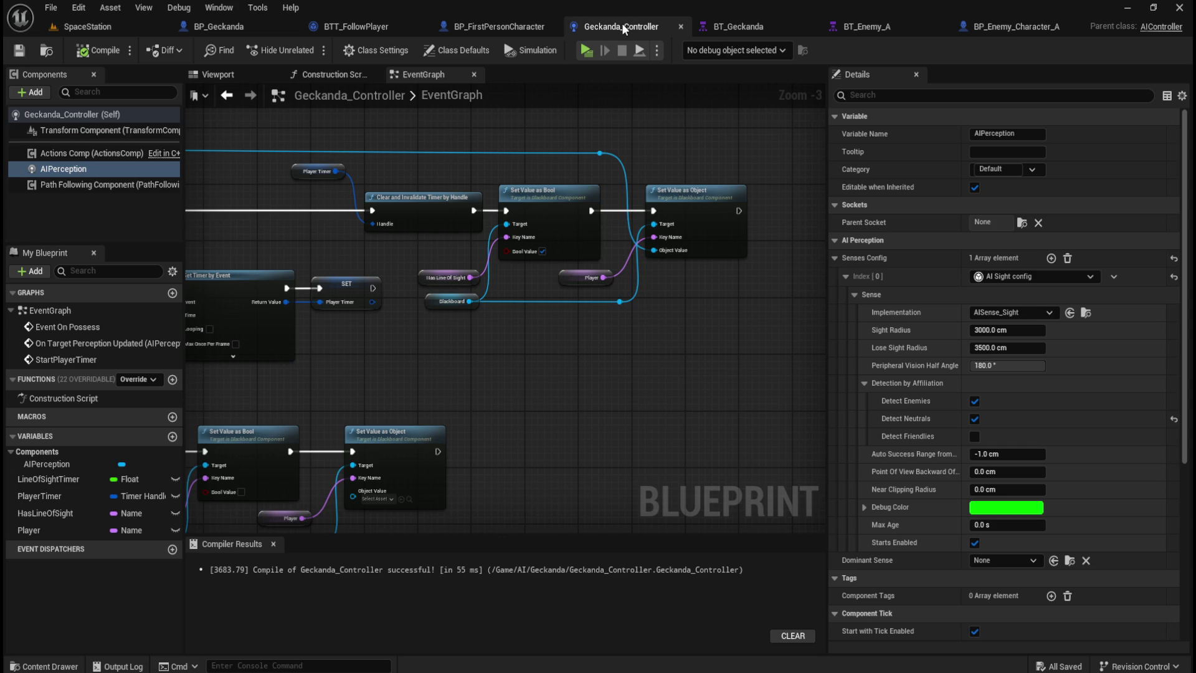
pyautogui.click(622, 25)
pyautogui.click(60, 170)
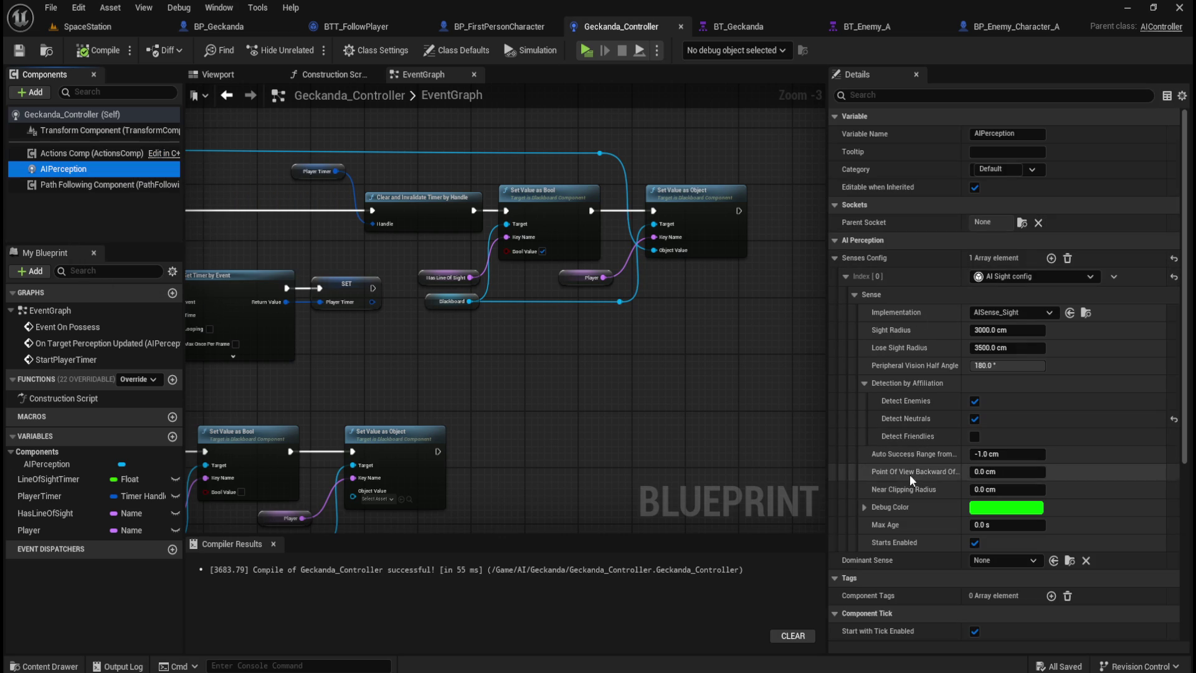
# Set the AI sight Peripheral Vision Half Angle to 90° in the AIPerception details.
pyautogui.click(1004, 367)
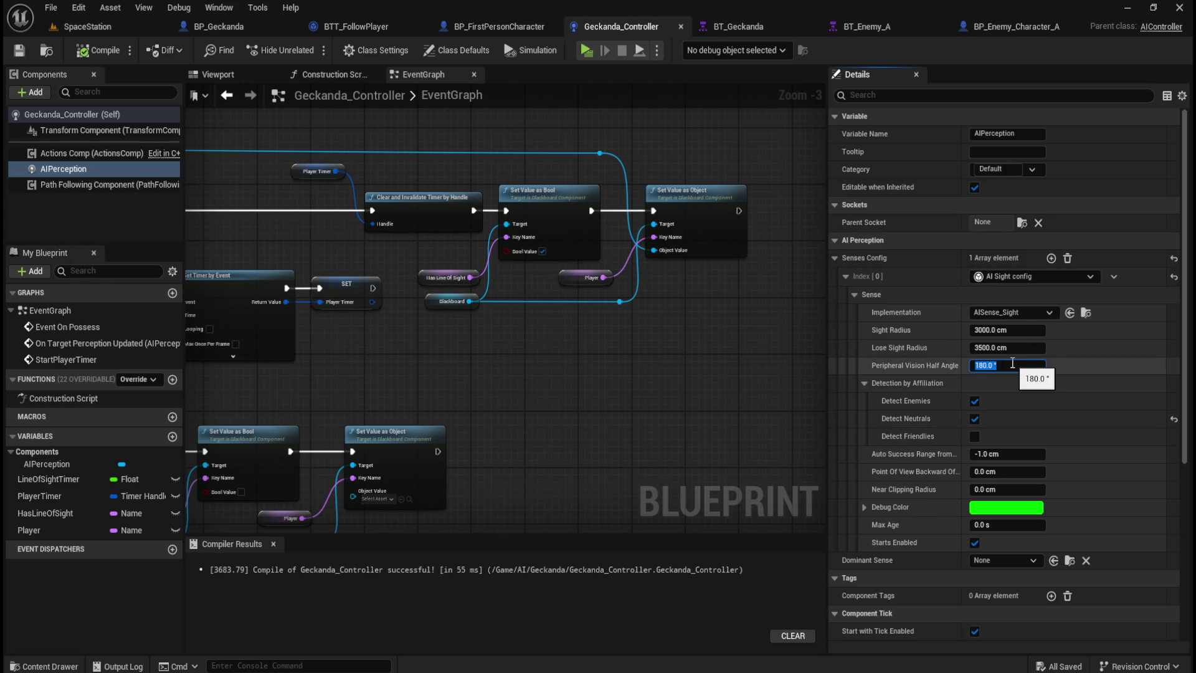
pyautogui.write('90')
pyautogui.press('Return')
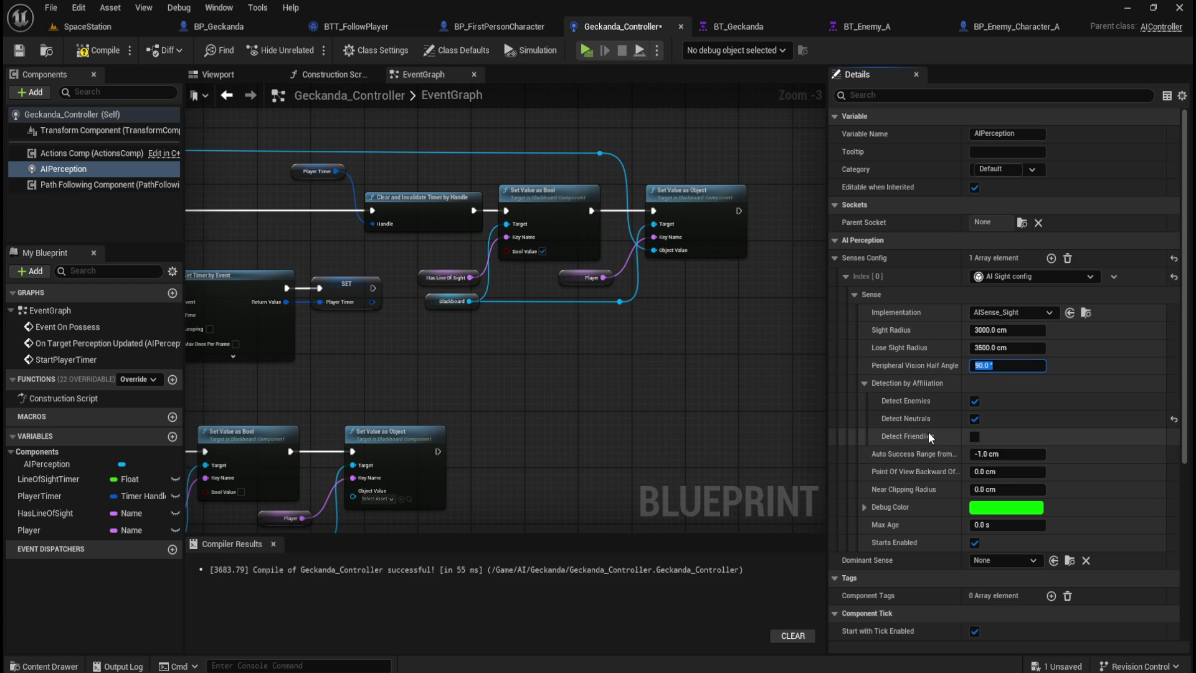
pyautogui.moveTo(916, 455)
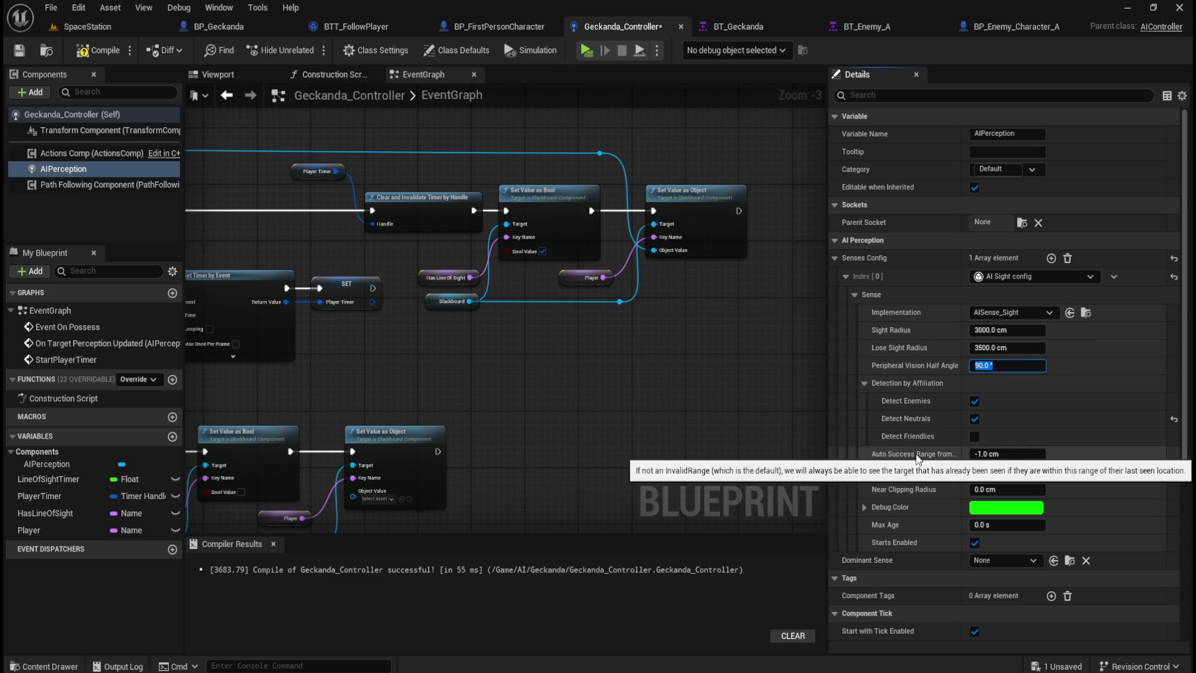
pyautogui.moveTo(933, 474)
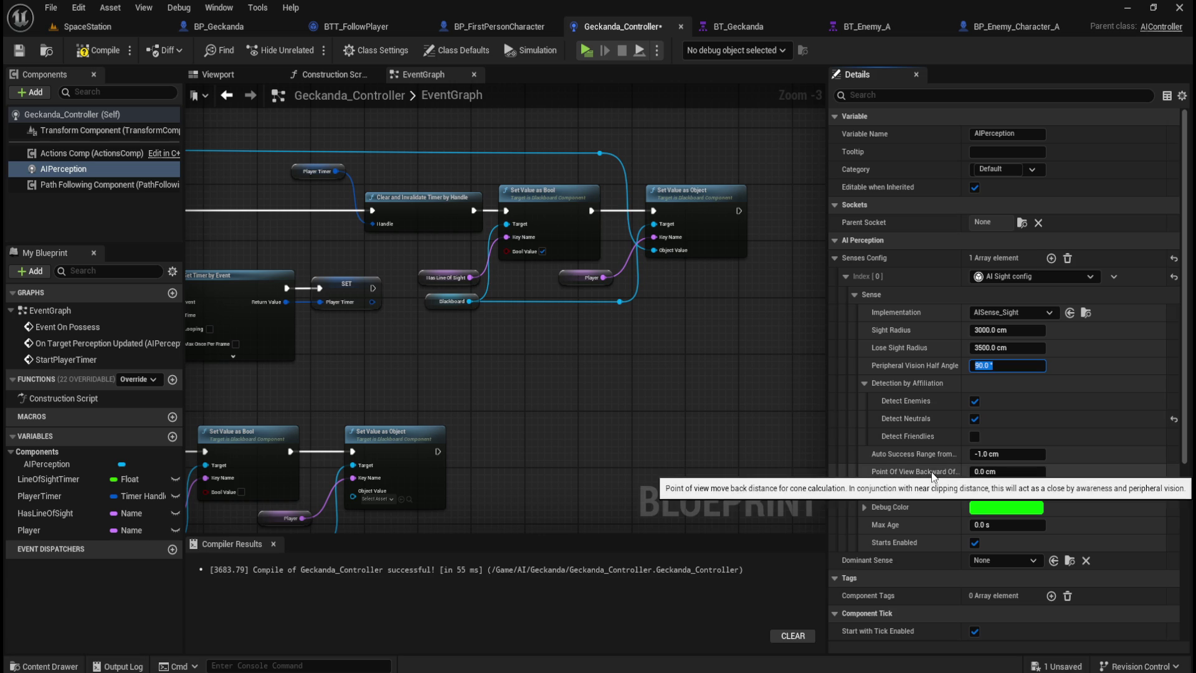
pyautogui.moveTo(901, 492)
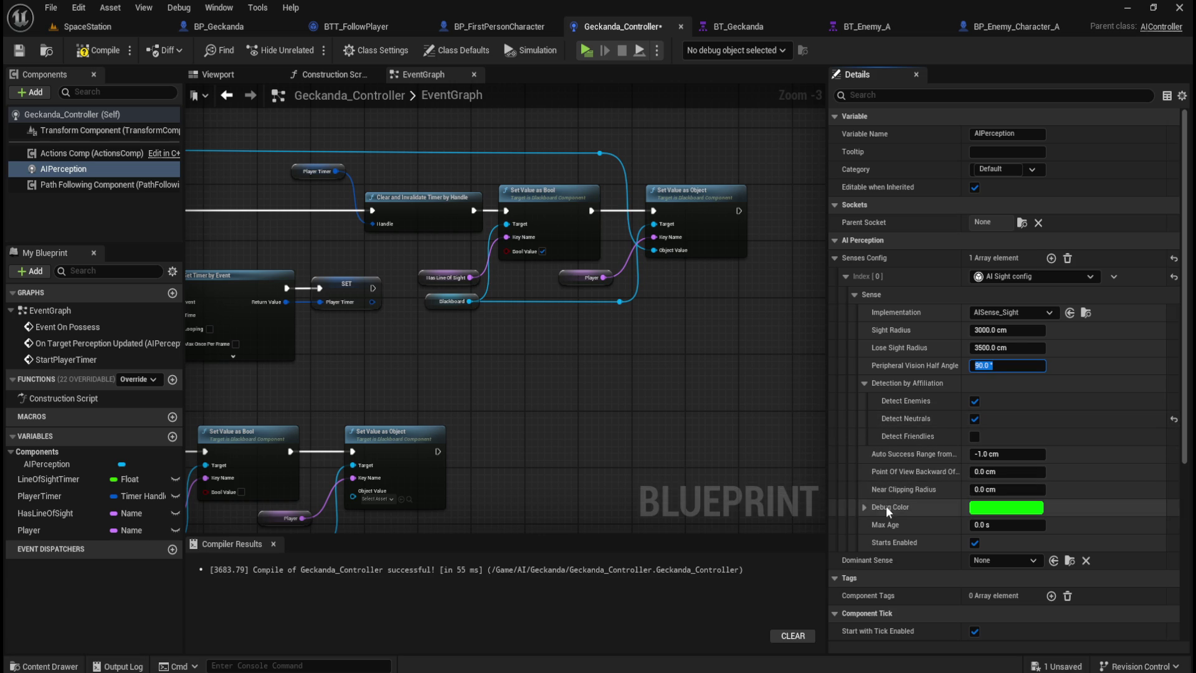
pyautogui.scroll(-1, 876, 522)
pyautogui.scroll(-10, 876, 522)
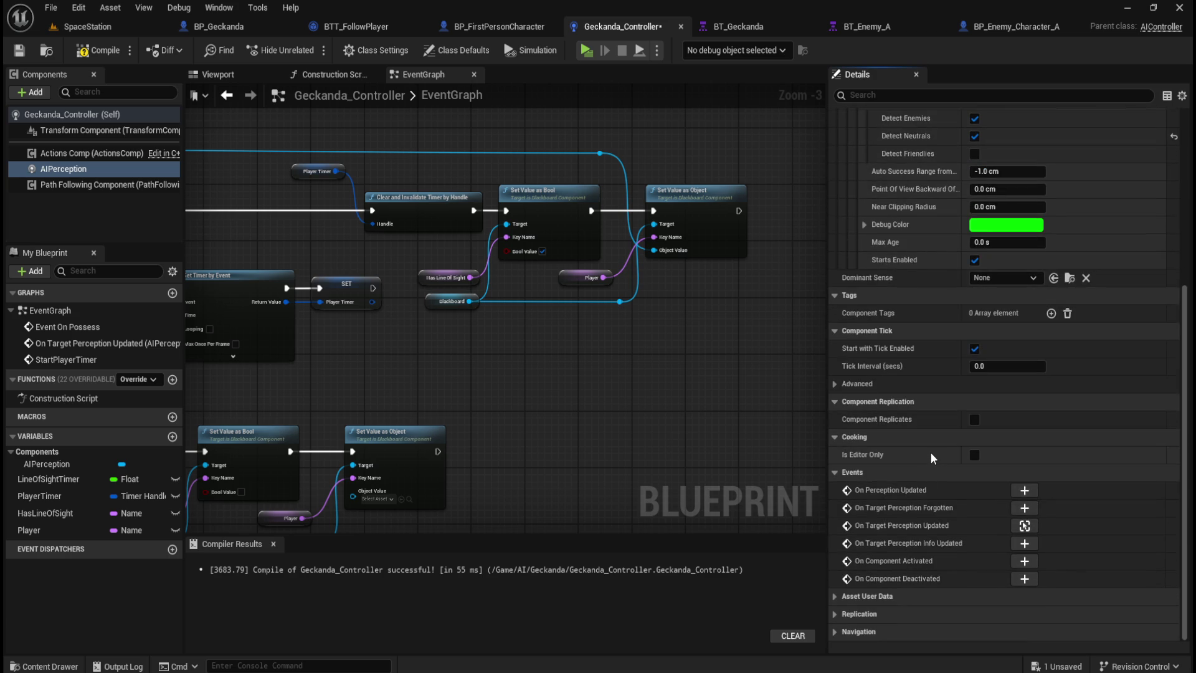
pyautogui.scroll(10, 932, 450)
pyautogui.scroll(1, 932, 450)
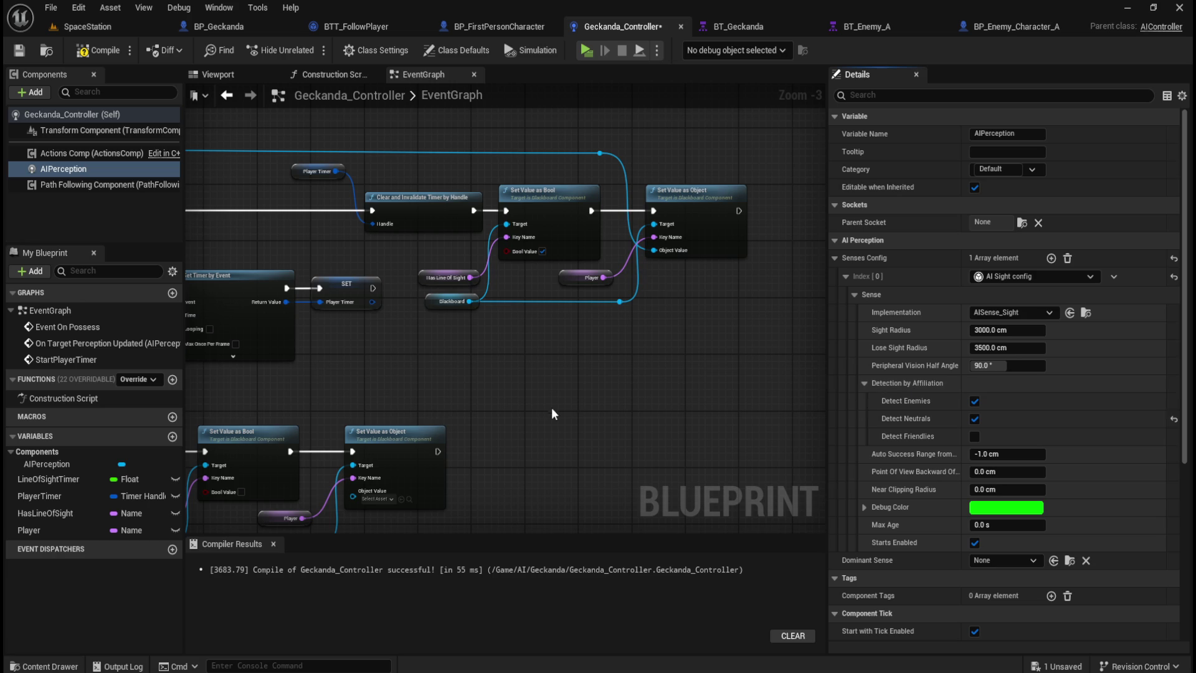
# Compile and save Geckanda_Controller, then return to the SpaceStation level.
pyautogui.click(90, 55)
pyautogui.click(19, 49)
pyautogui.click(87, 26)
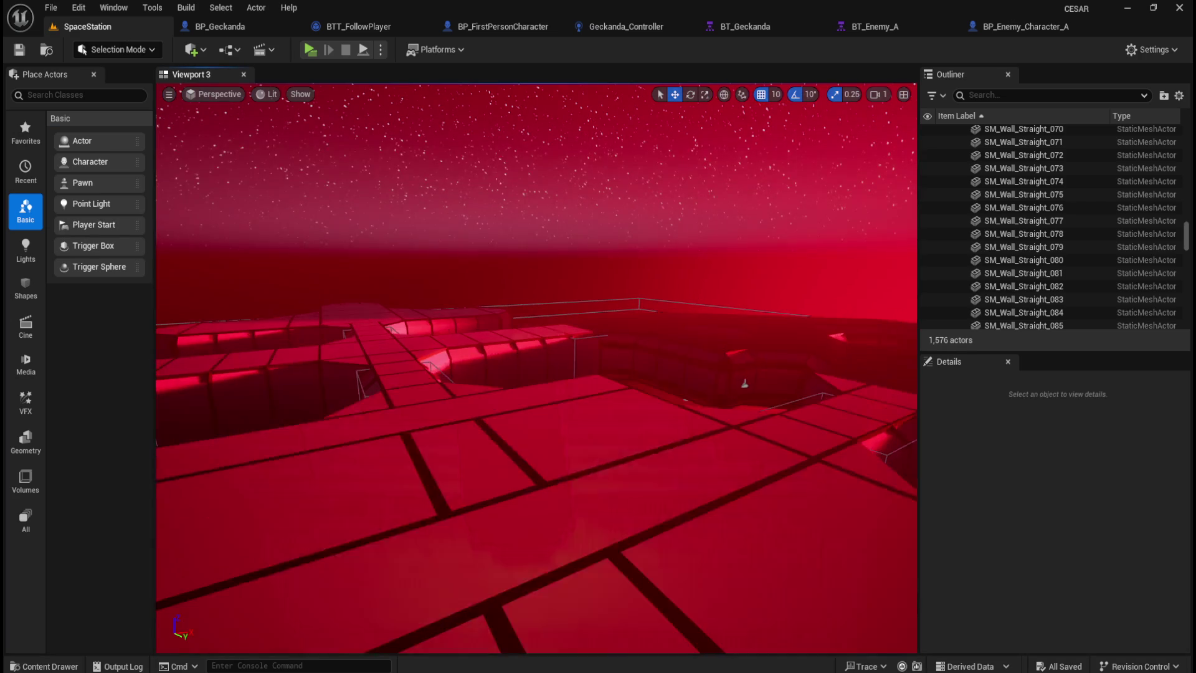
pyautogui.scroll(3, 1108, 267)
pyautogui.moveTo(1187, 238); pyautogui.dragTo(1186, 141)
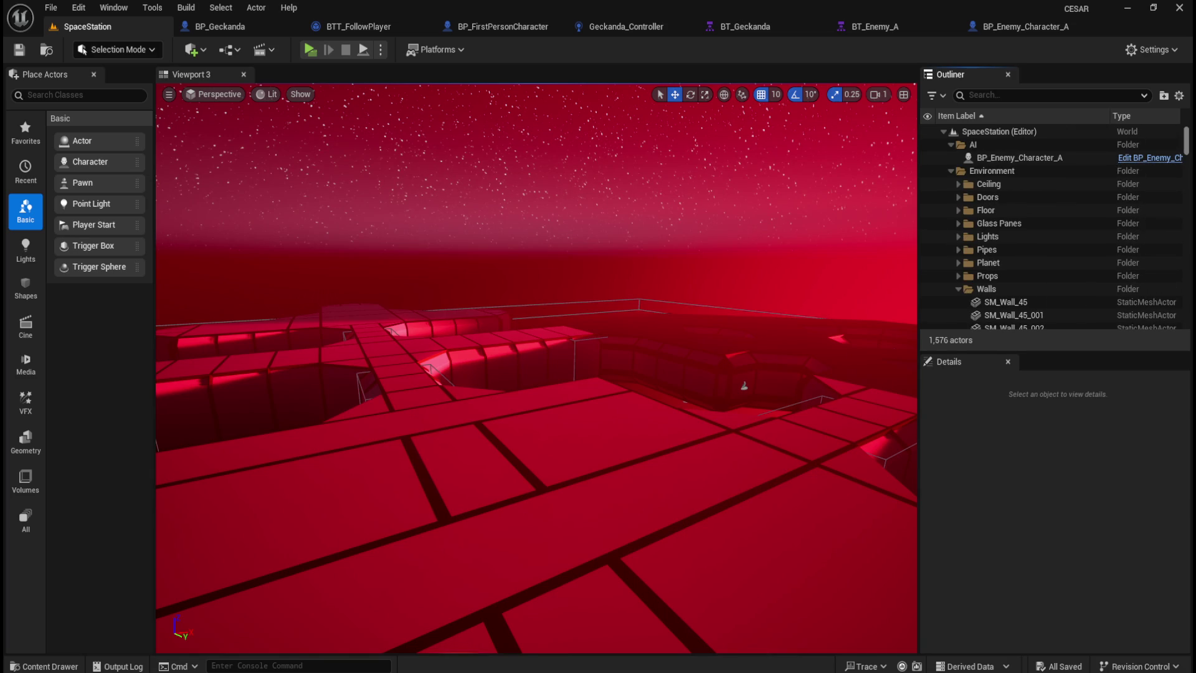
pyautogui.scroll(-10, 573, 324)
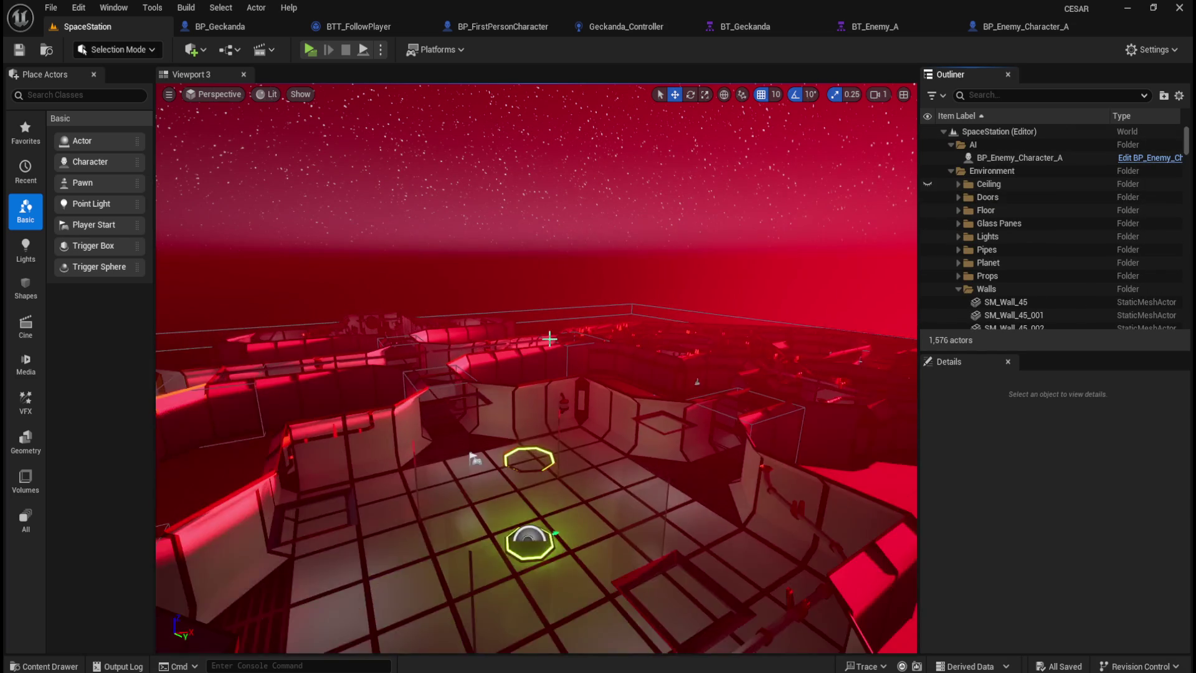
pyautogui.scroll(-10, 598, 341)
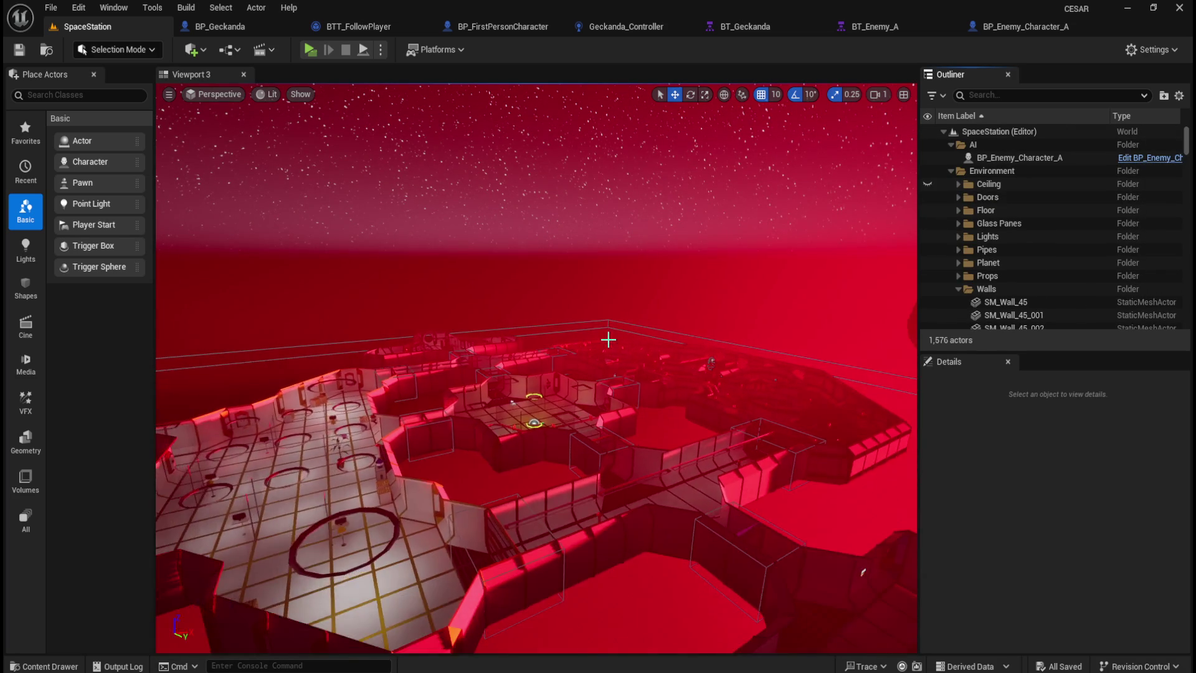
pyautogui.moveTo(615, 349); pyautogui.dragTo(686, 405)
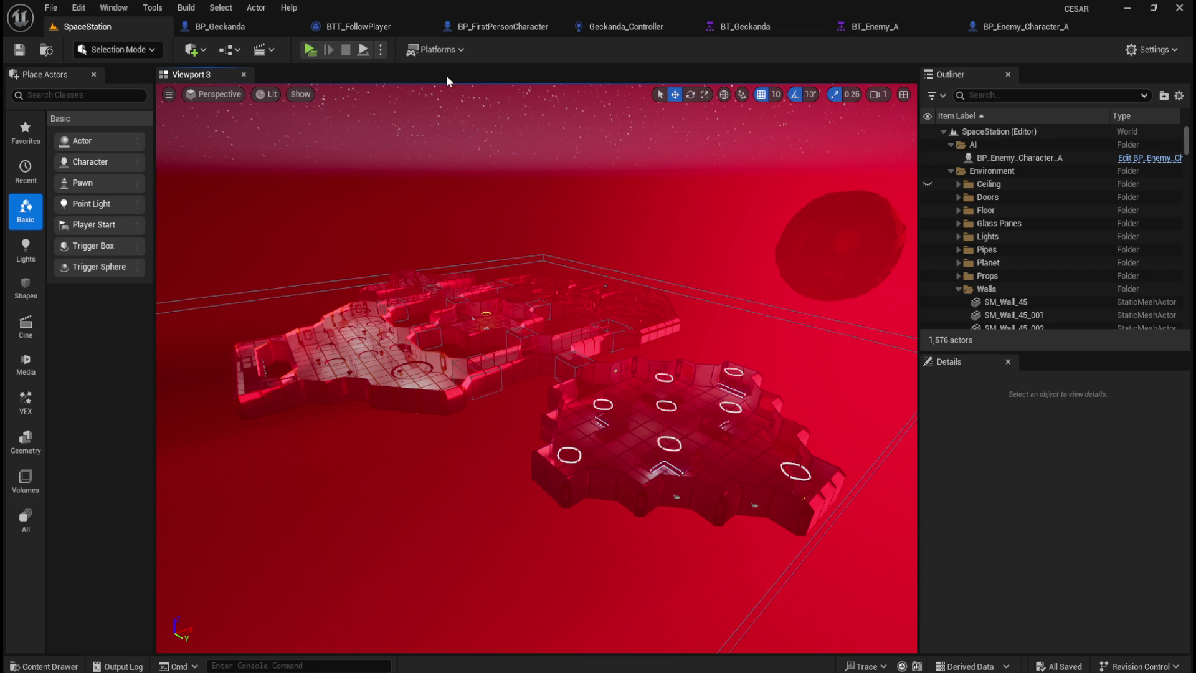
# In BT_Geckanda, zoom in and marquee-select the Follow Player sequence with its four tasks.
pyautogui.click(756, 25)
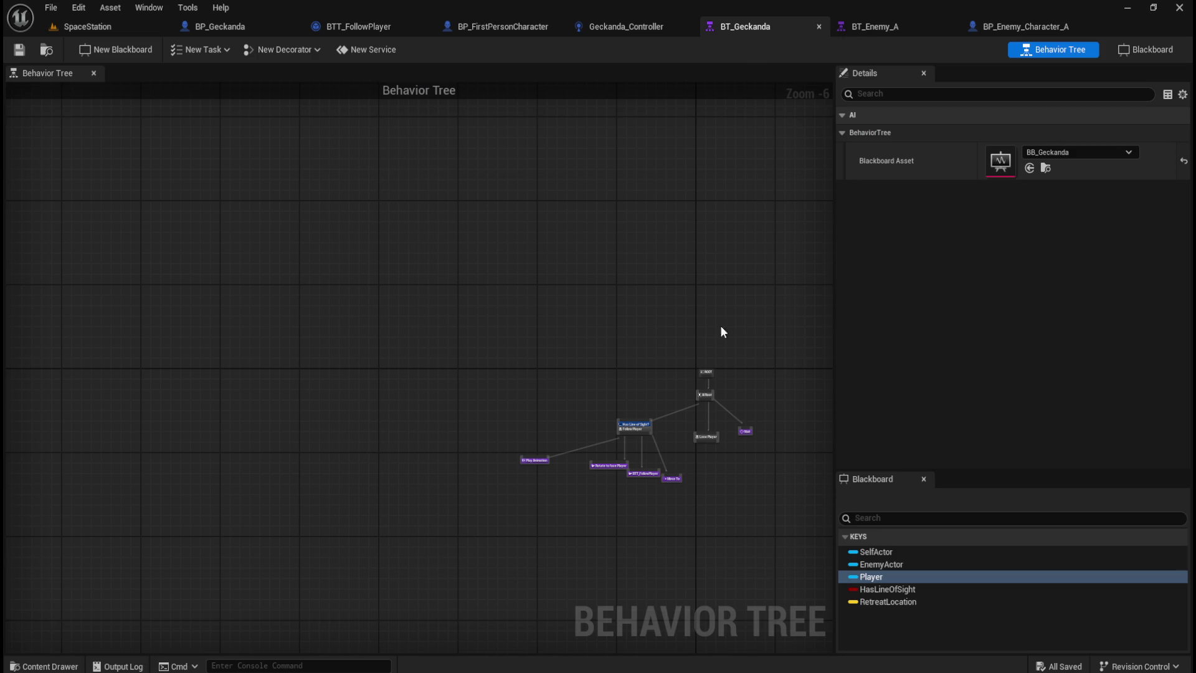
pyautogui.scroll(3, 715, 467)
pyautogui.scroll(1, 538, 368)
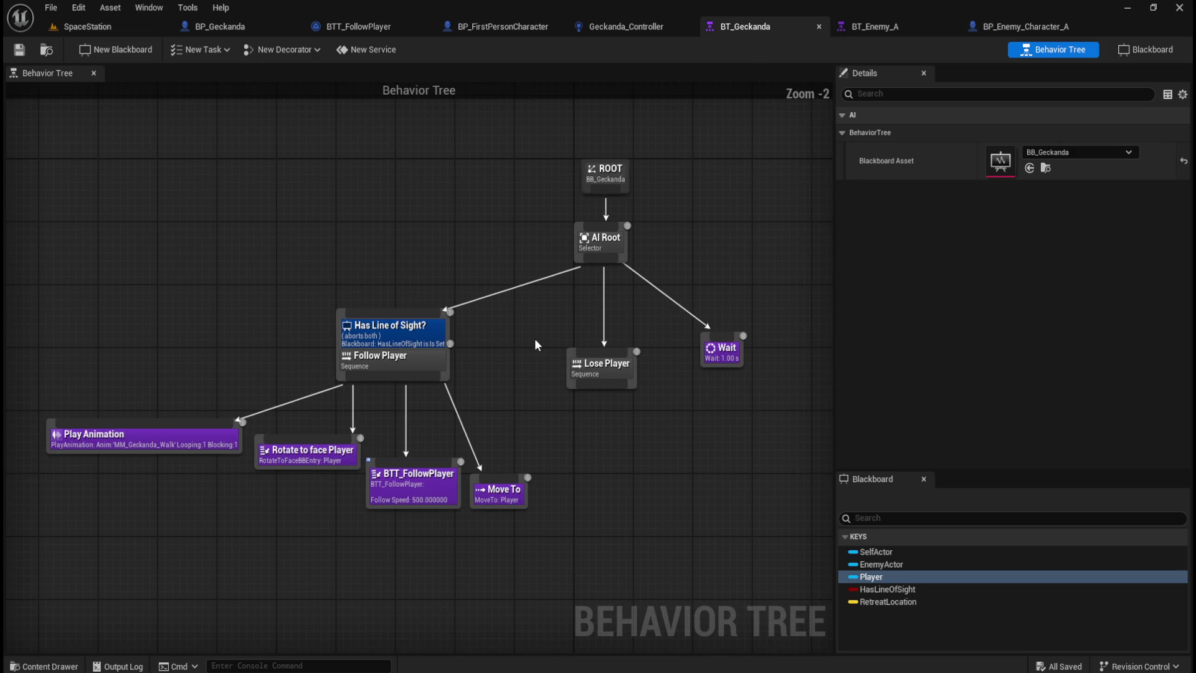
pyautogui.moveTo(156, 278)
pyautogui.mouseDown()
pyautogui.moveTo(334, 372)
pyautogui.moveTo(544, 538)
pyautogui.mouseUp()
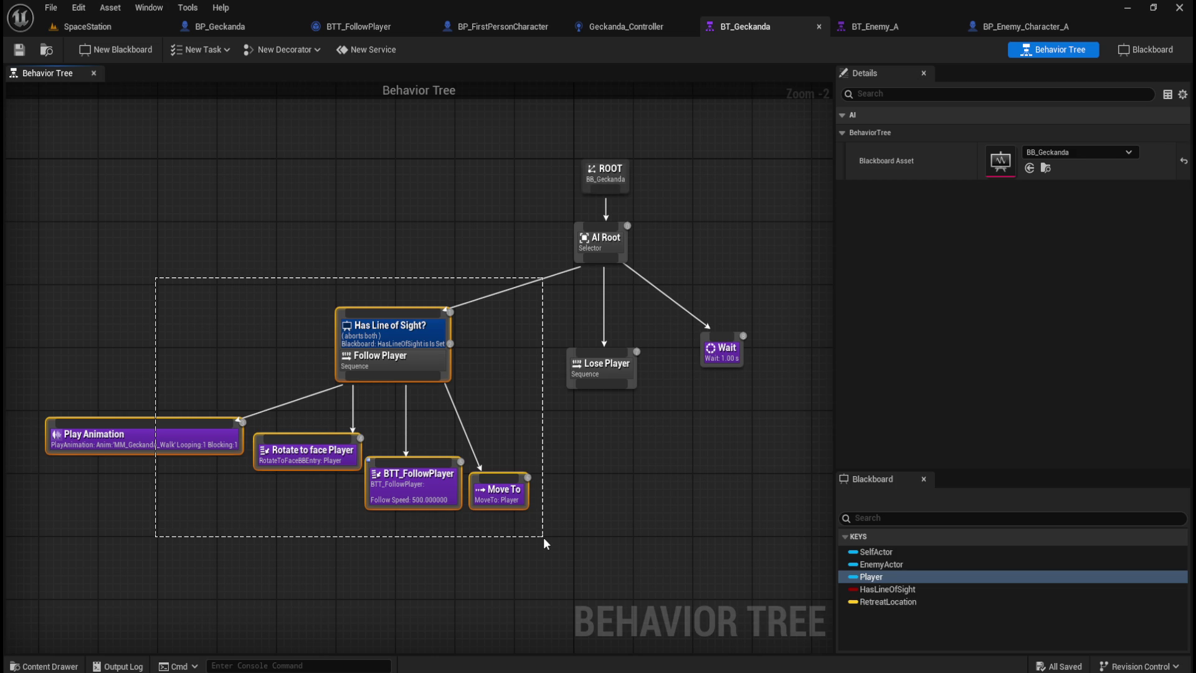